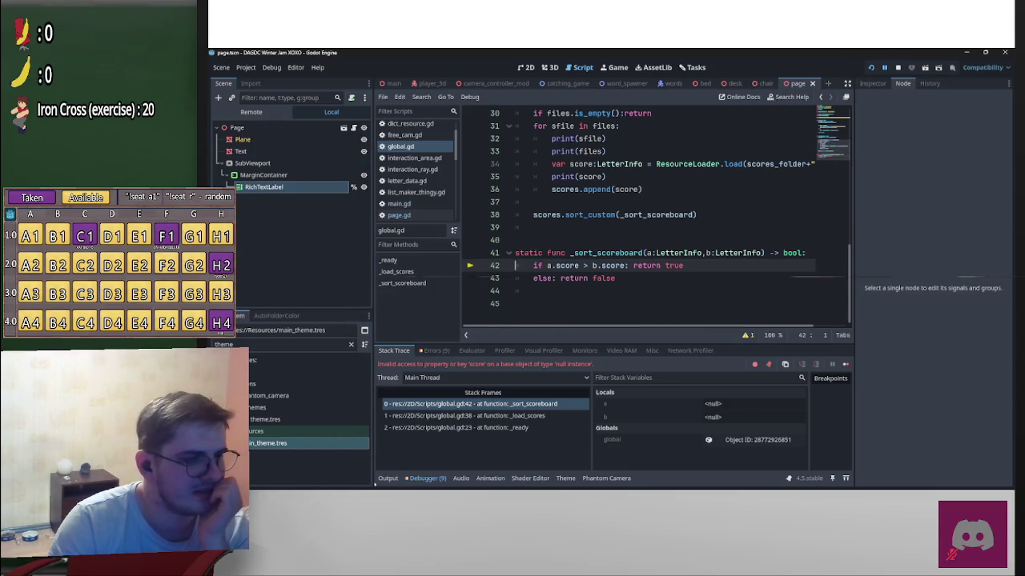
Step: Show the Output log and inspect the two printed .tres score file names
left_click(387, 479)
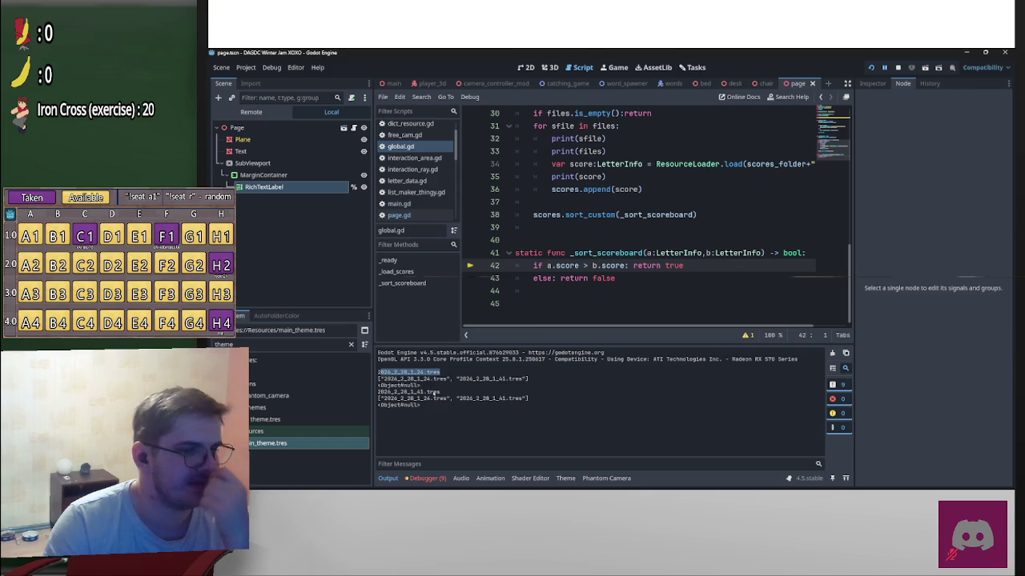
left_click_drag(394, 372, 380, 372)
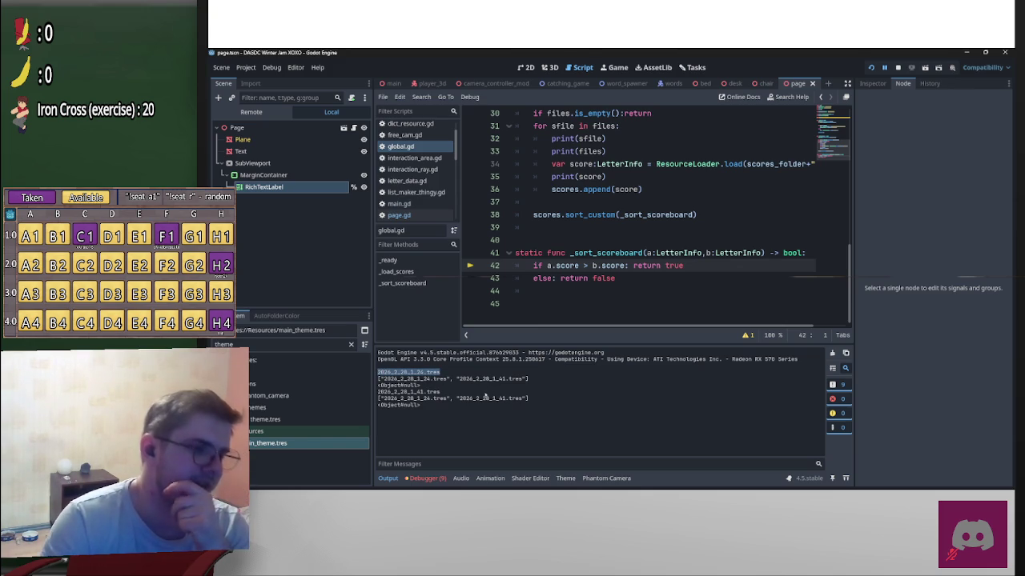
left_click(474, 382)
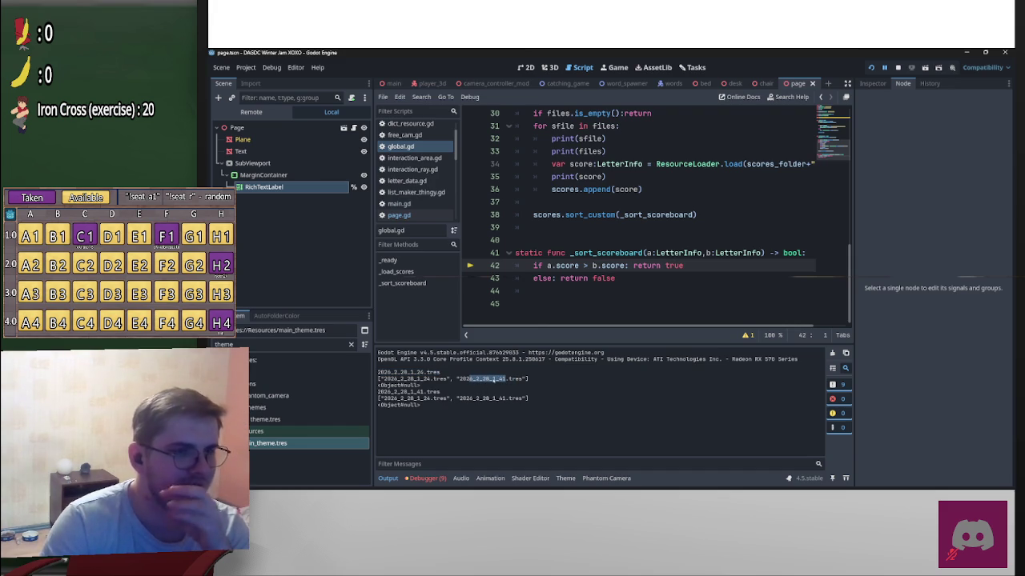
scroll(590, 246, "up", 3)
scroll(592, 249, "down", 1)
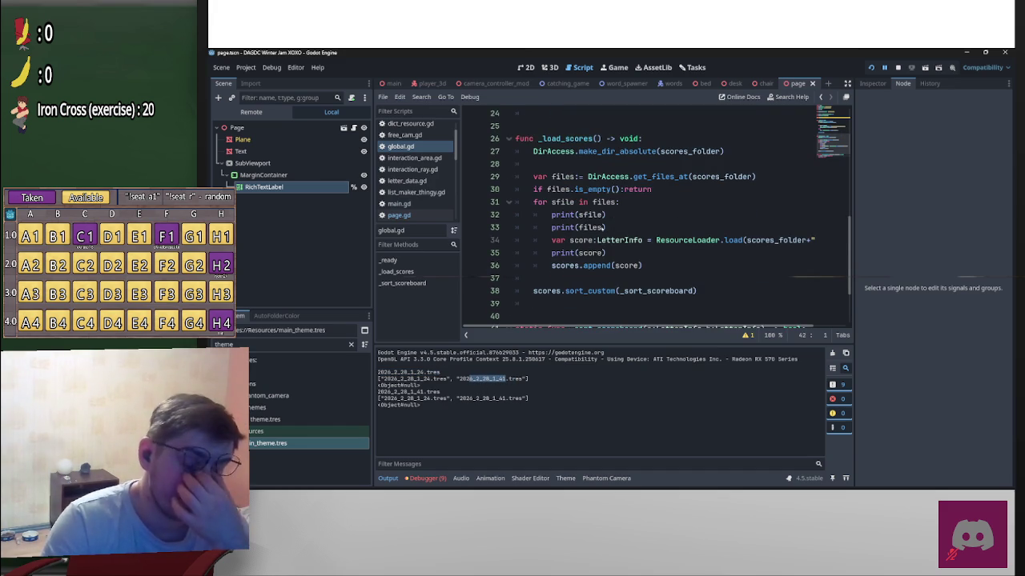
Step: Copy the load path expression into a new print line below print(files) in _load_scores
mouse_move(596, 233)
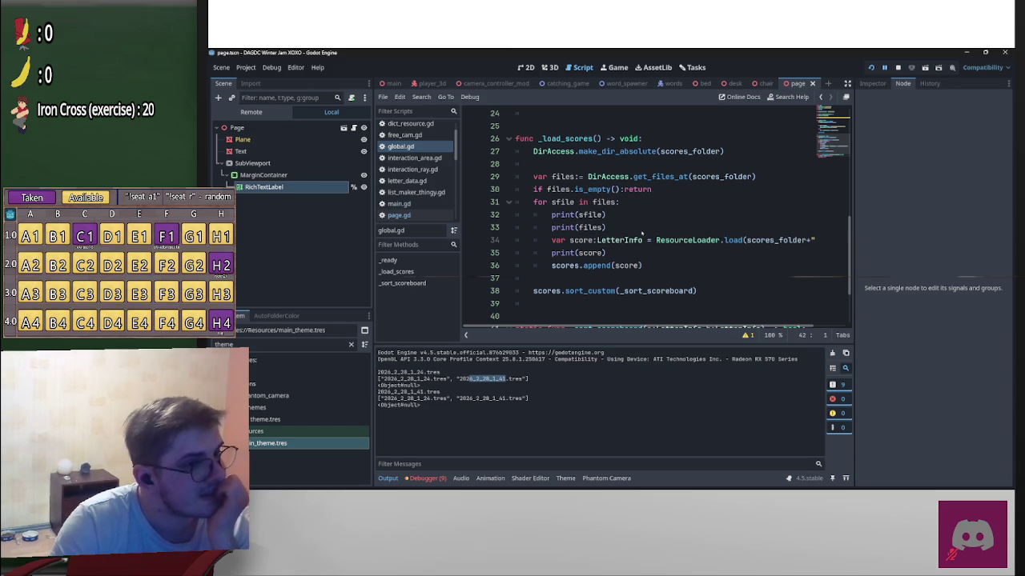
left_click(641, 229)
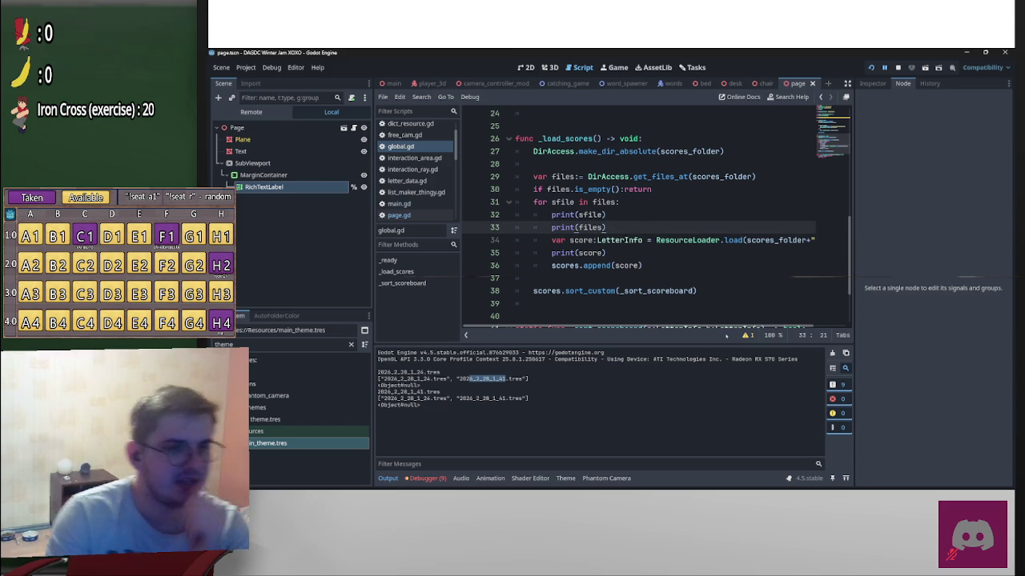
scroll(725, 328, "right", 2)
left_click_drag(814, 240, 713, 240)
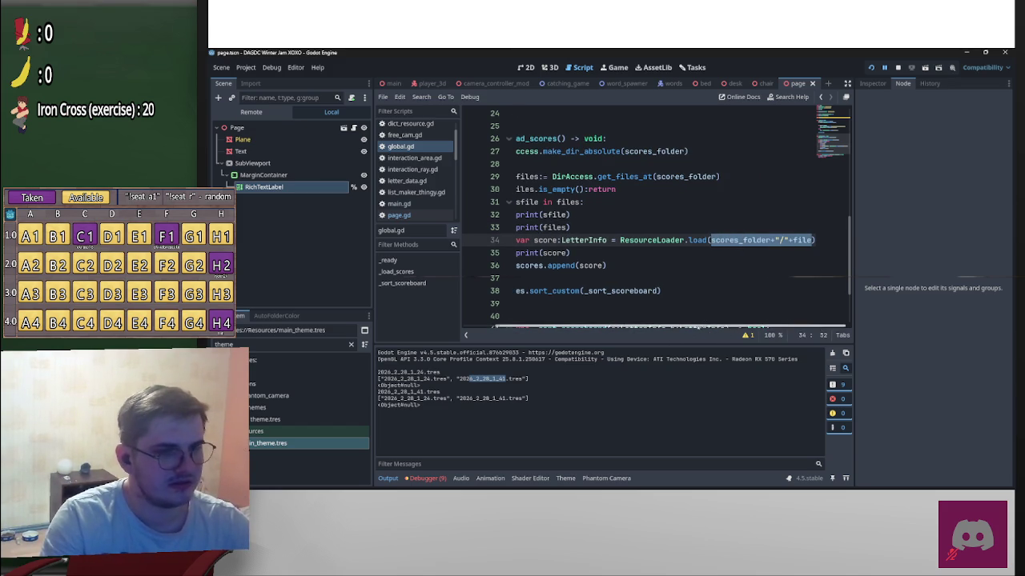
scroll(704, 320, "left", 2)
left_click(633, 229)
key("Return")
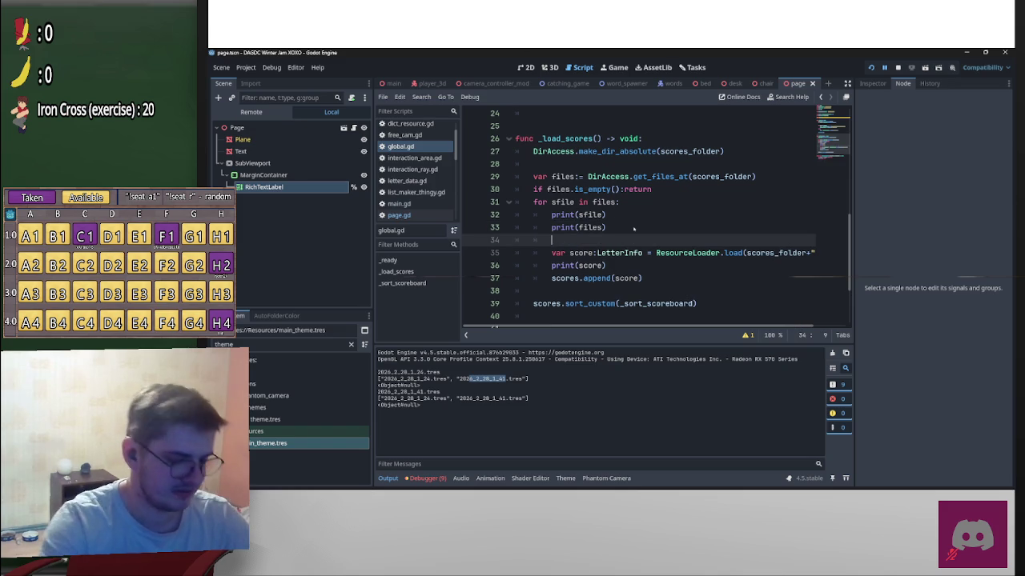
type("print(scores_folder+\"/\"+file")
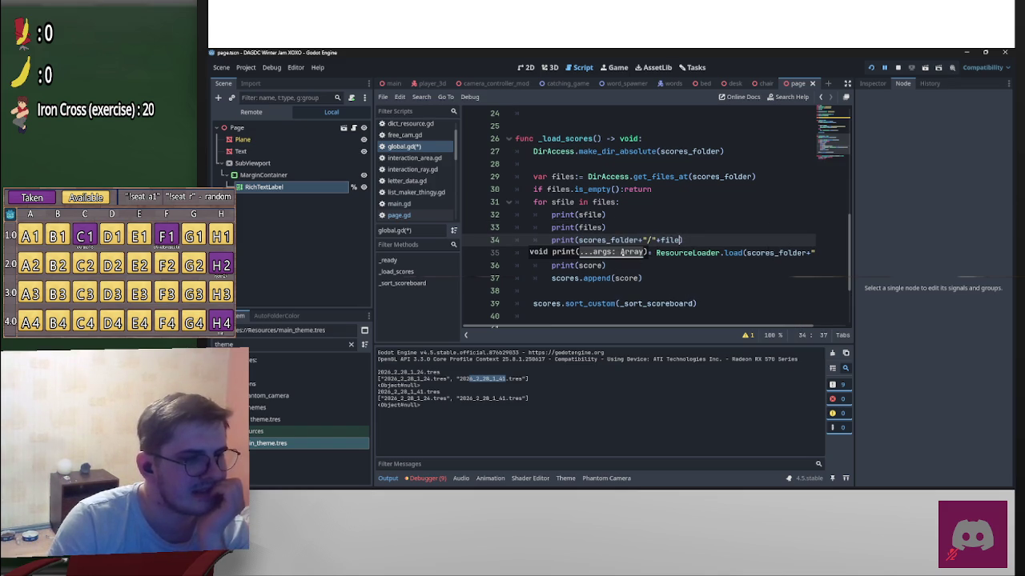
Step: Remove the debug print lines and print(score), save global.gd, and relaunch the game
double_click(570, 203)
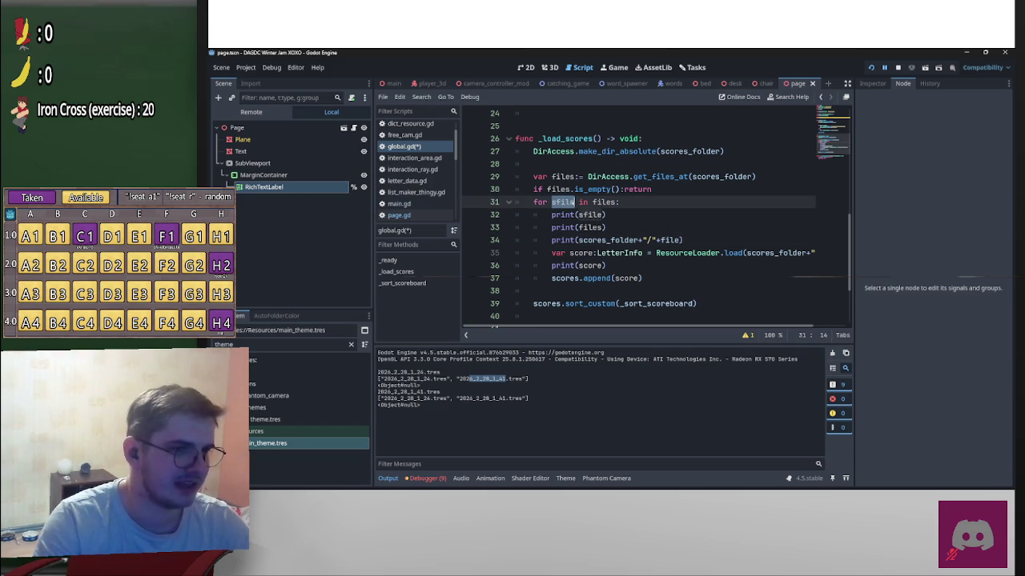
left_click_drag(684, 240, 454, 214)
key("Delete")
key("Delete")
mouse_move(606, 227)
left_mouse_down()
mouse_move(514, 227)
mouse_move(549, 228)
left_mouse_up()
key("BackSpace")
key("BackSpace")
key("BackSpace")
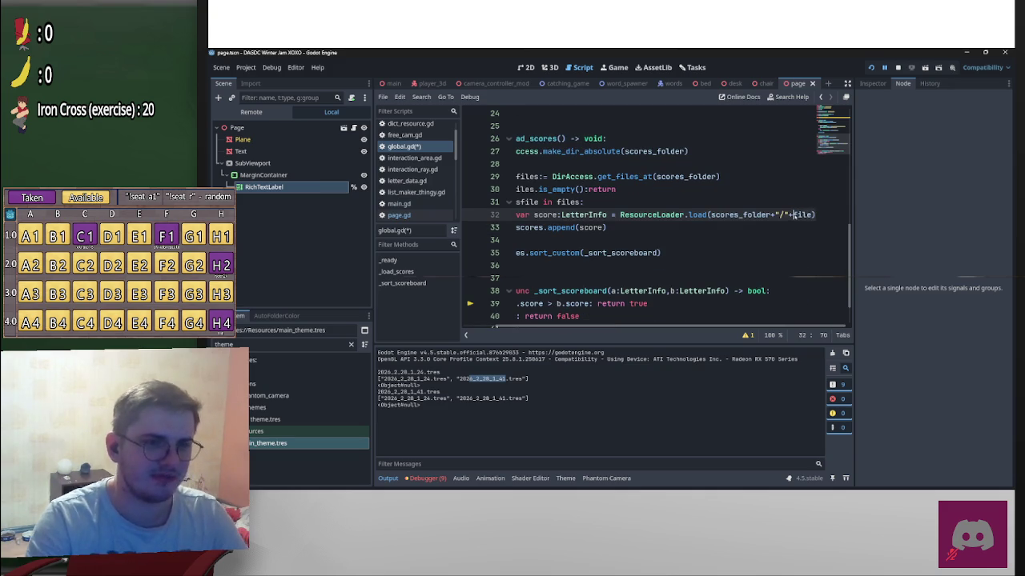
type("s")
left_click(797, 194)
key("ctrl+s")
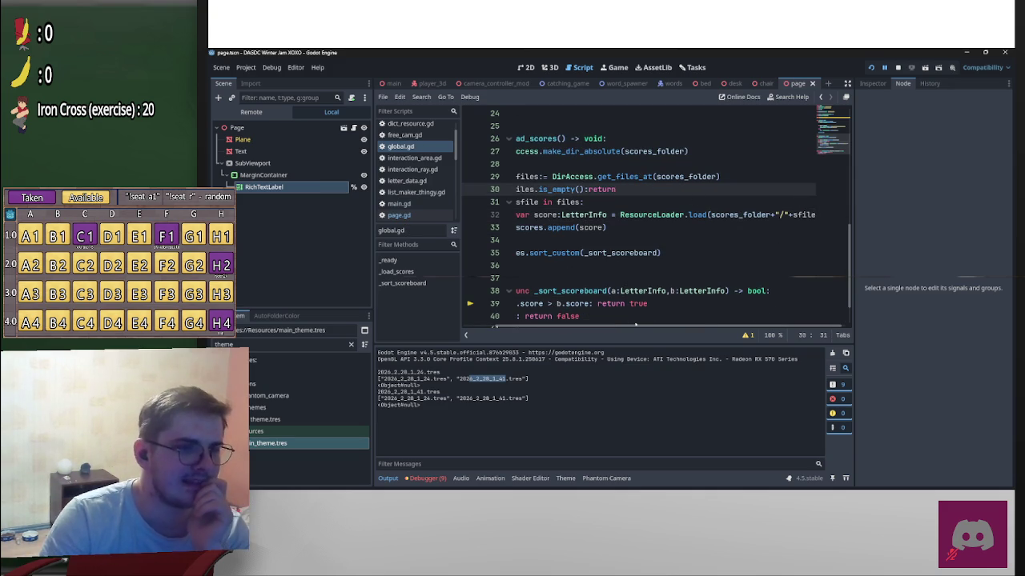
scroll(658, 292, "up", 8)
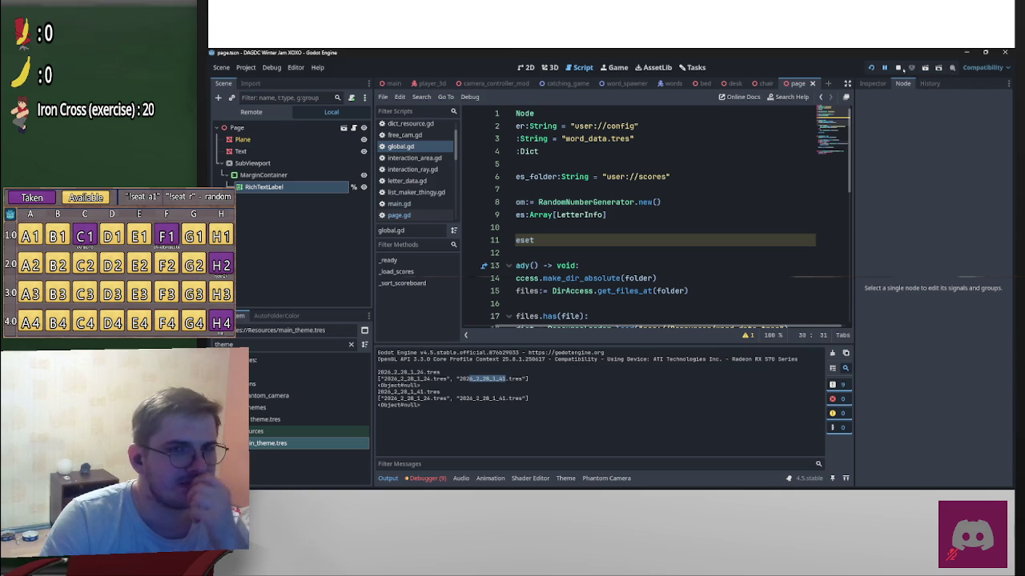
left_click(871, 68)
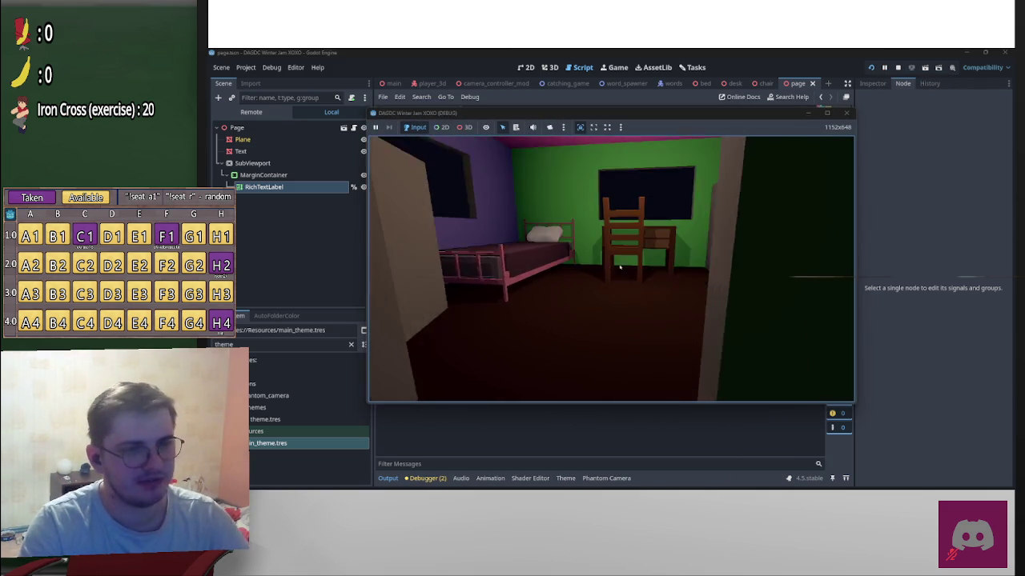
Step: Bring the running game back to front and start the word-catching minigame
key("alt+Tab")
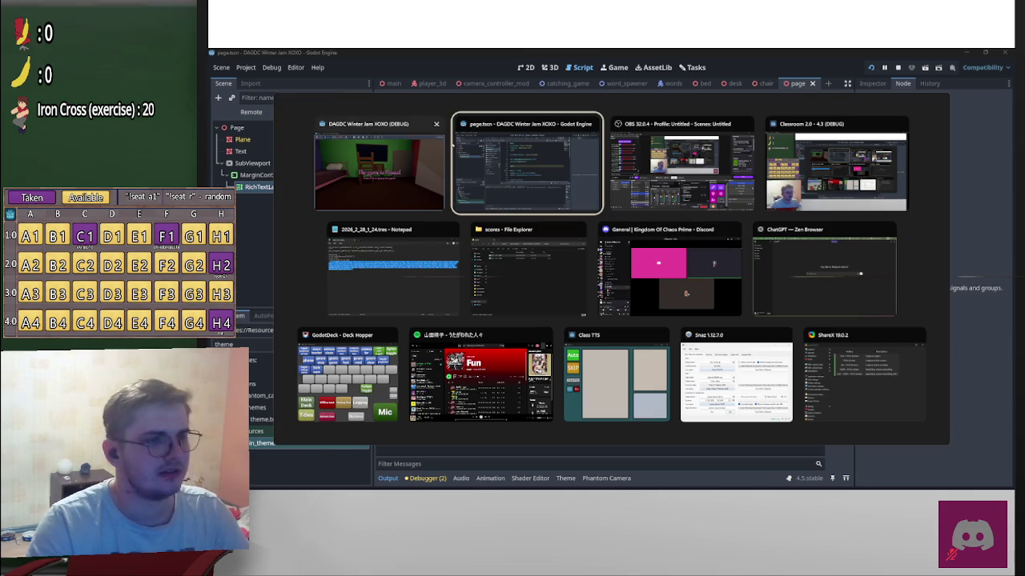
key("F1")
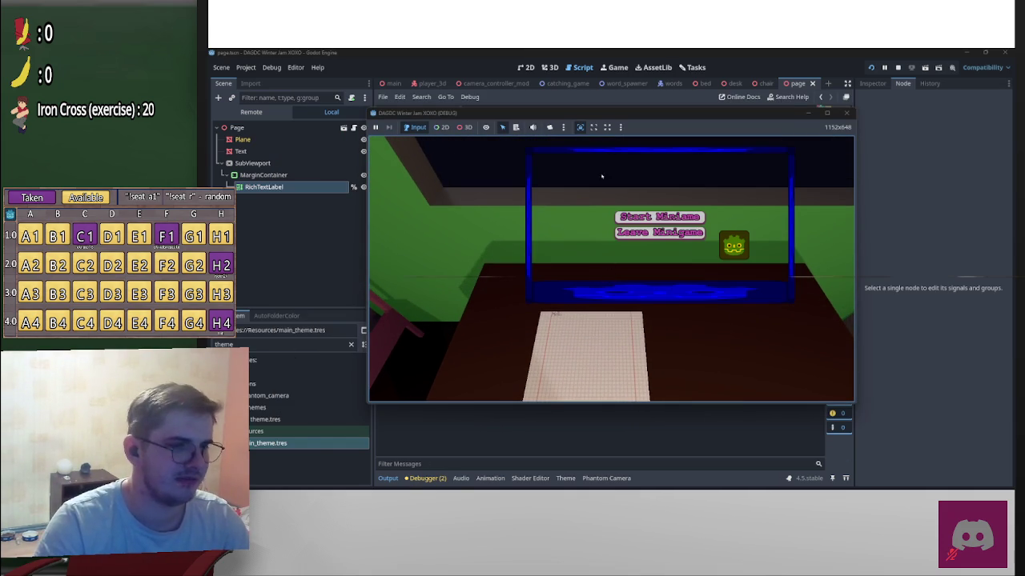
left_click(660, 218)
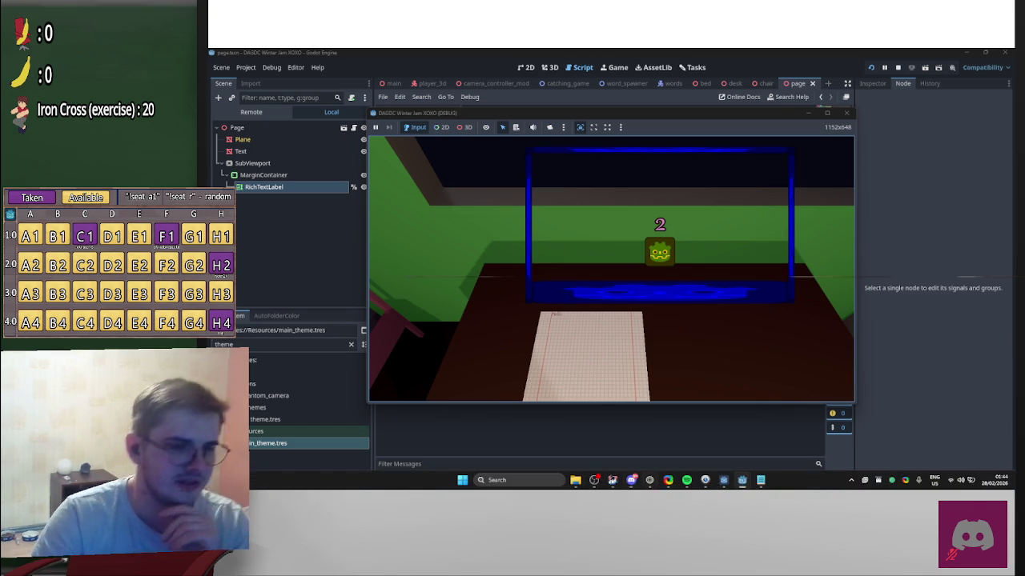
mouse_move(612, 481)
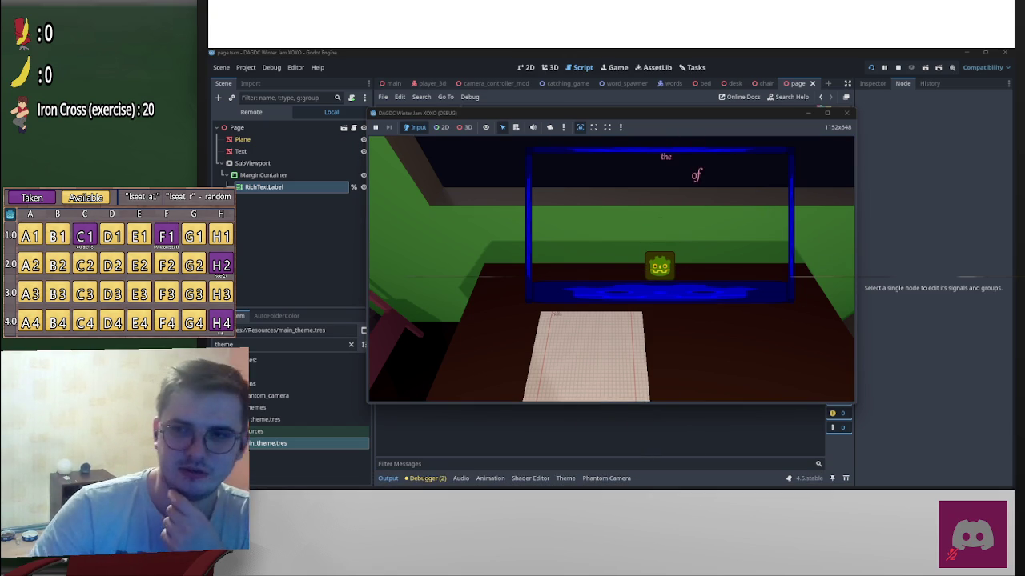
Step: Change the exercise count to 40, then return focus to the game until the score prompt
key("alt+Tab")
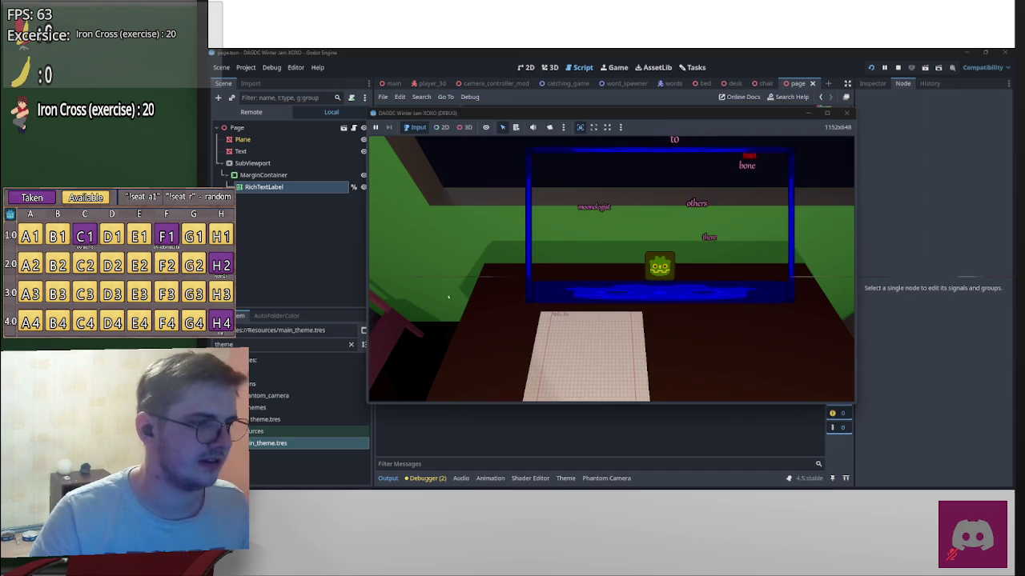
double_click(170, 34)
type("40")
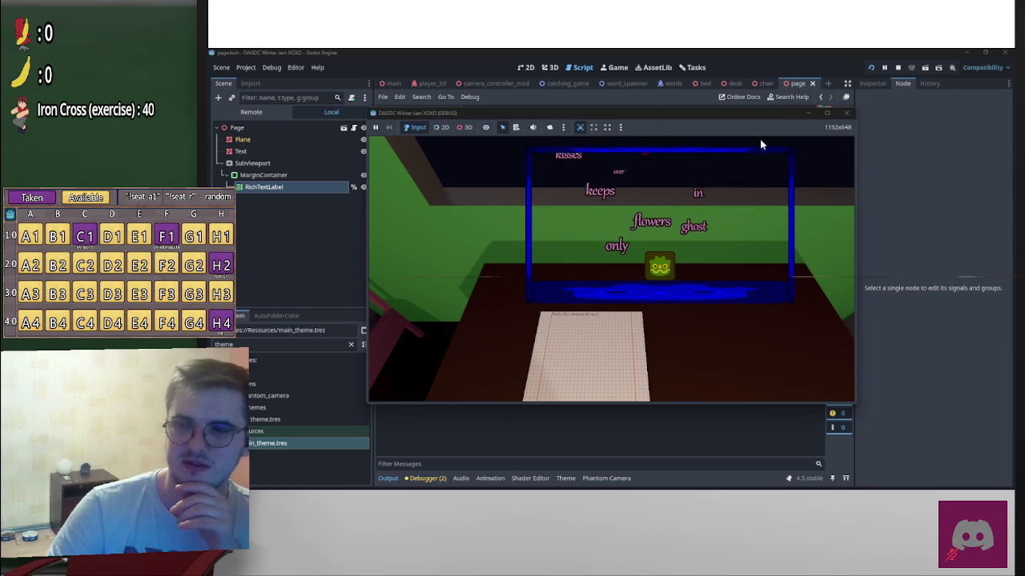
key("alt+Tab")
key("Tab")
key("Tab")
key("Tab")
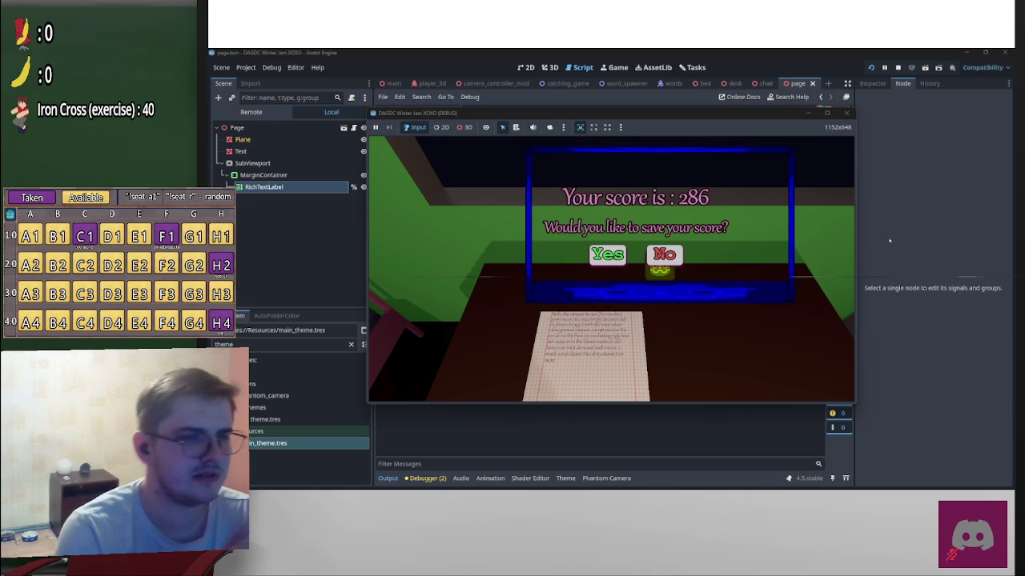
Step: Confirm saving the 286 score, save the letter, and start another minigame round
left_click(614, 256)
left_click(645, 226)
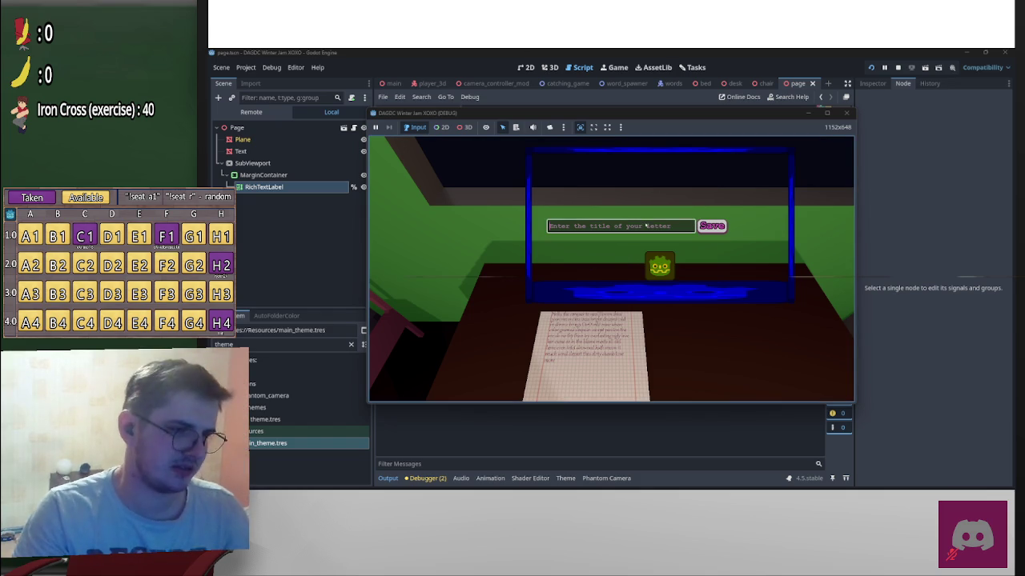
type("asdf")
left_click(715, 226)
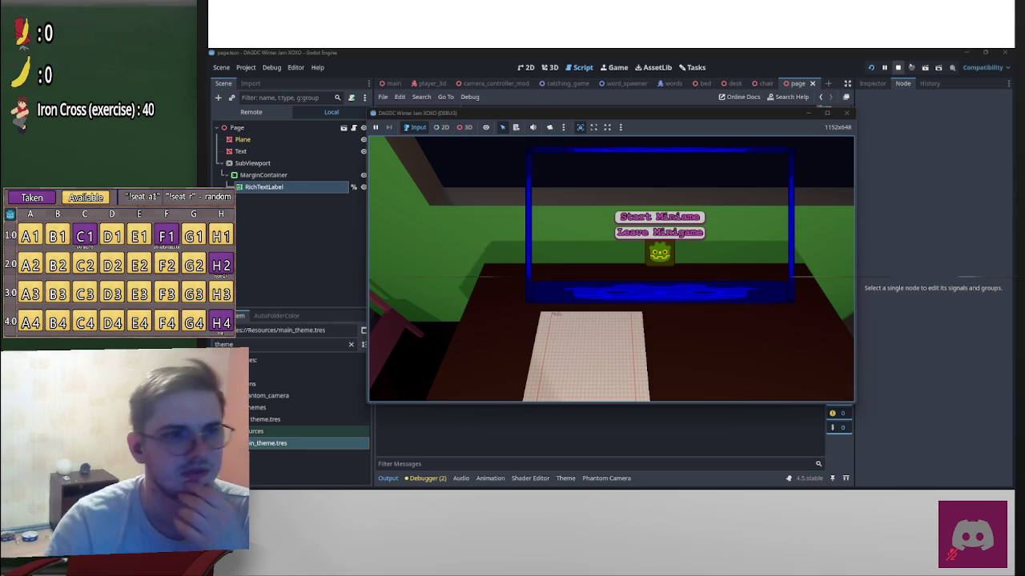
left_click(664, 216)
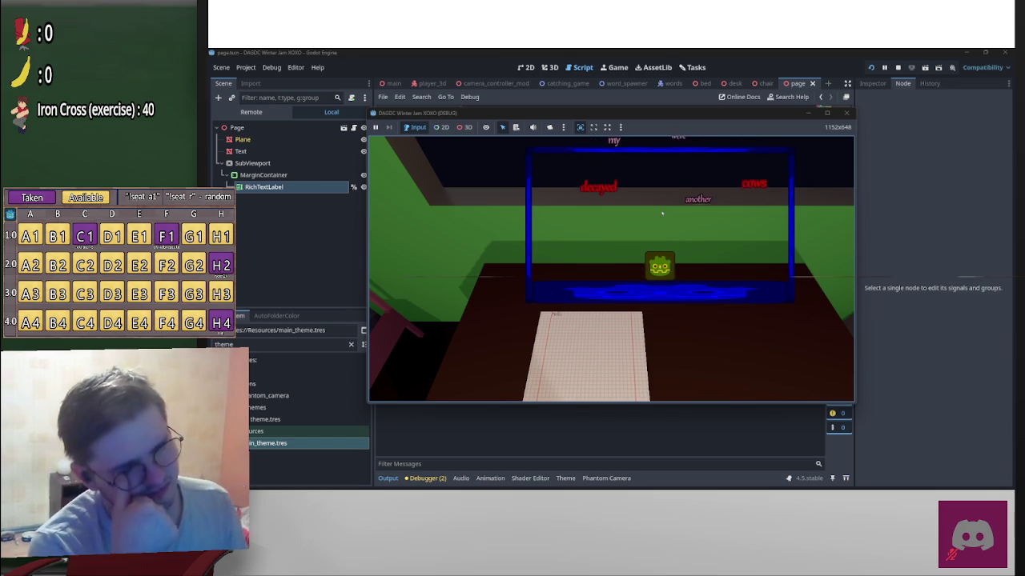
Step: Steer the catcher left and right under falling words until the round ends at 787
key("Right")
key("Right")
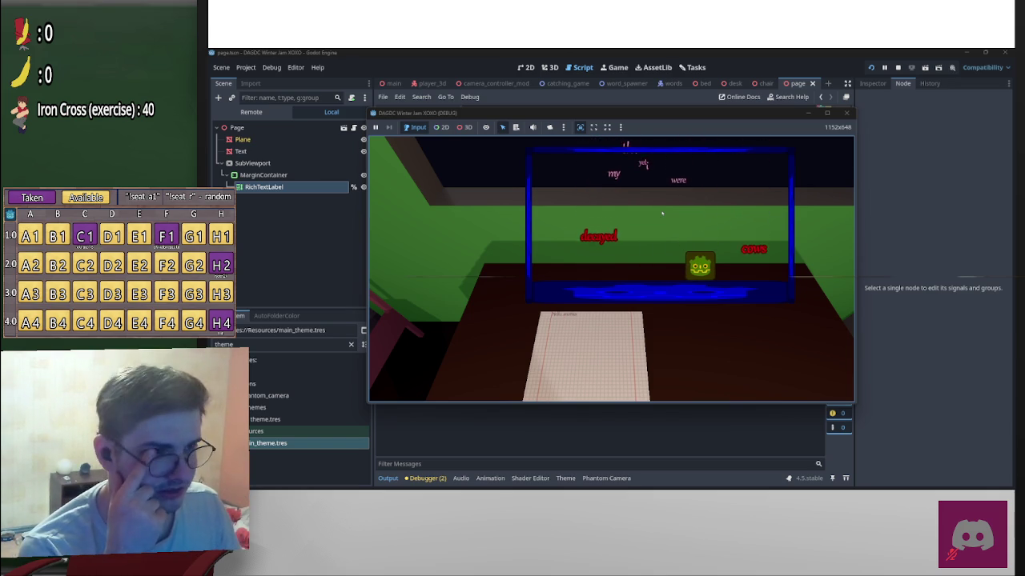
key("Left")
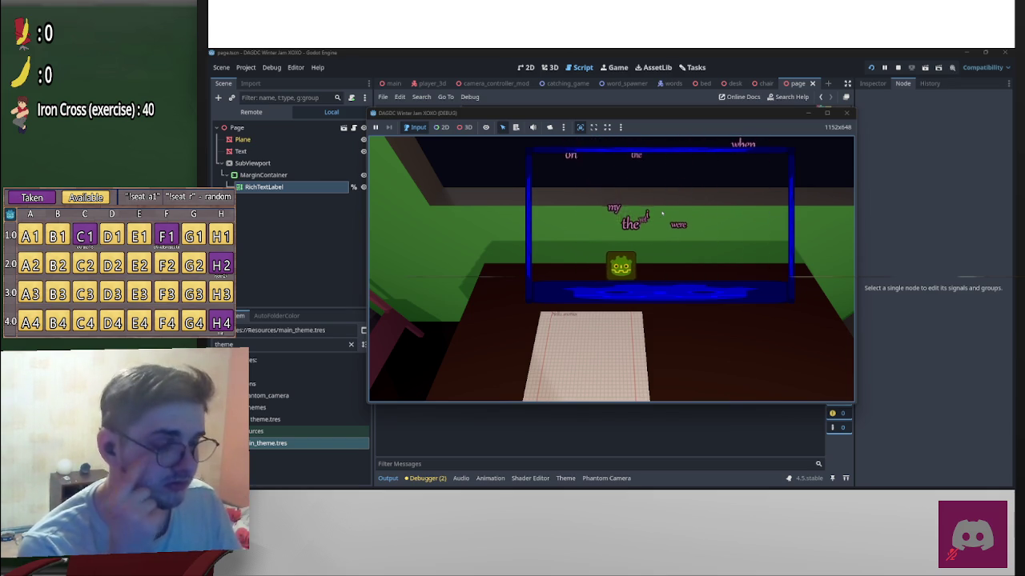
key("Right")
key("Left")
key("Right")
key("Left")
key("Left")
key("Right")
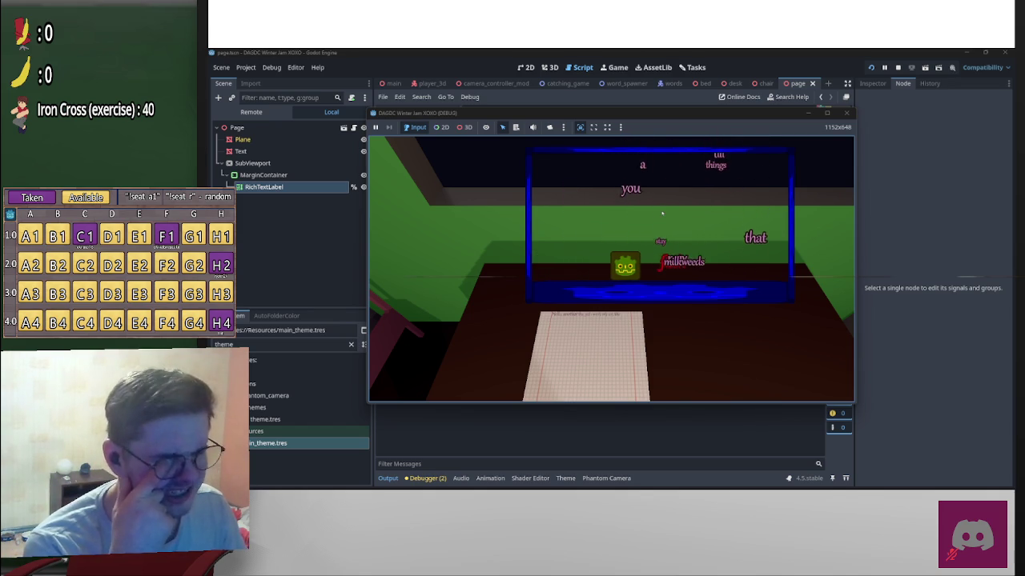
key("Right")
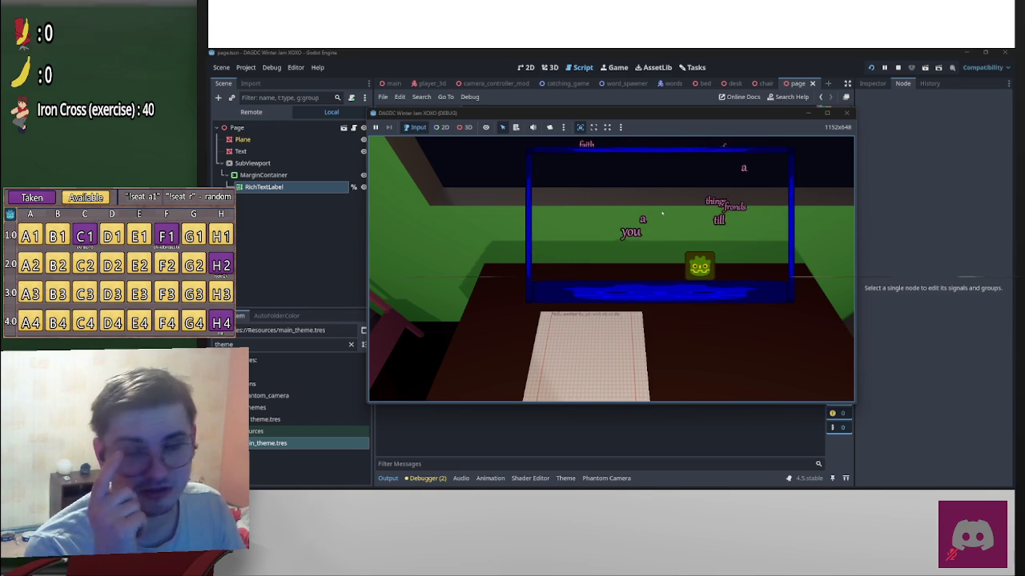
key("Right")
key("Left")
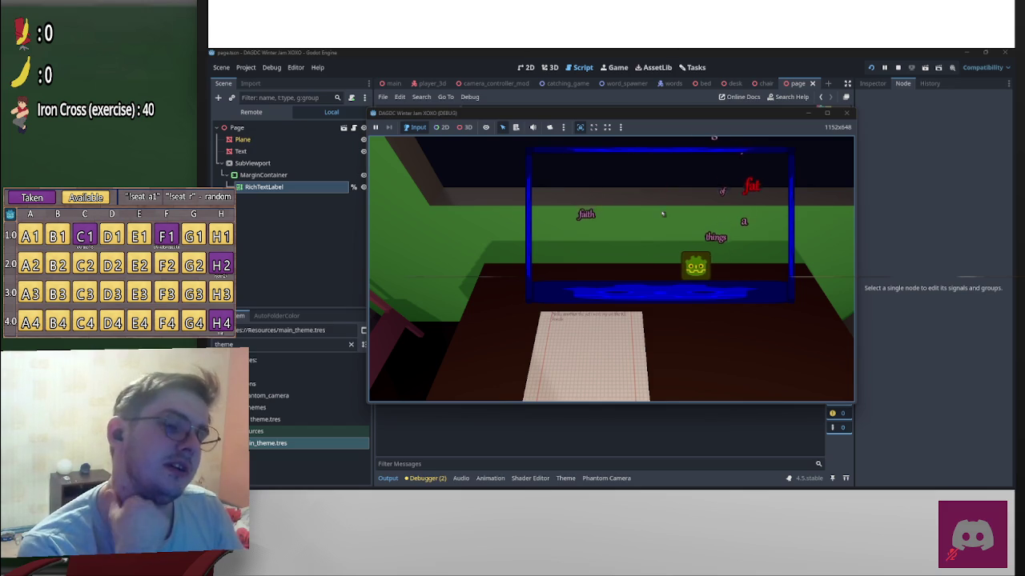
key("Right")
key("Right")
key("Left")
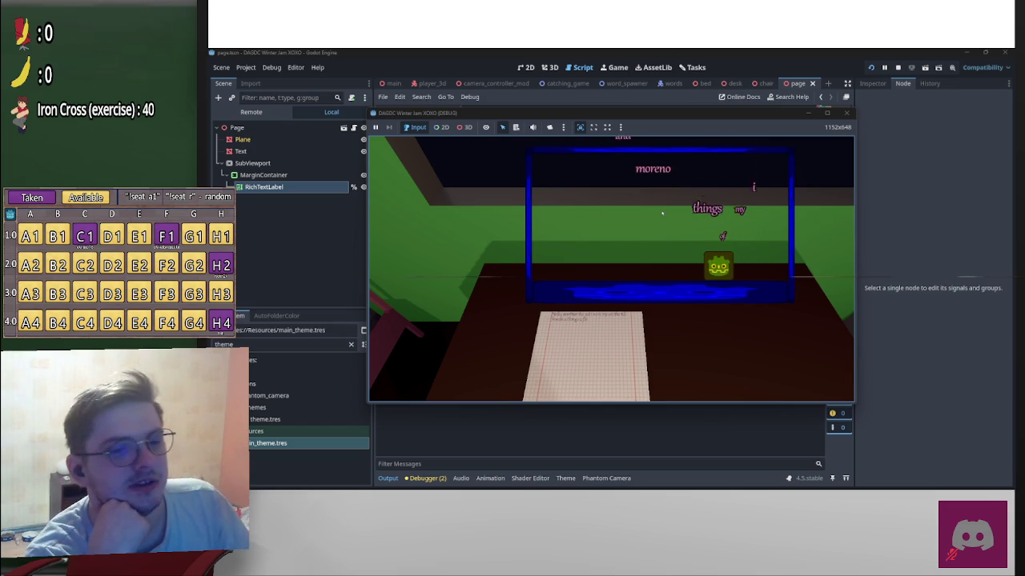
key("Right")
key("Left")
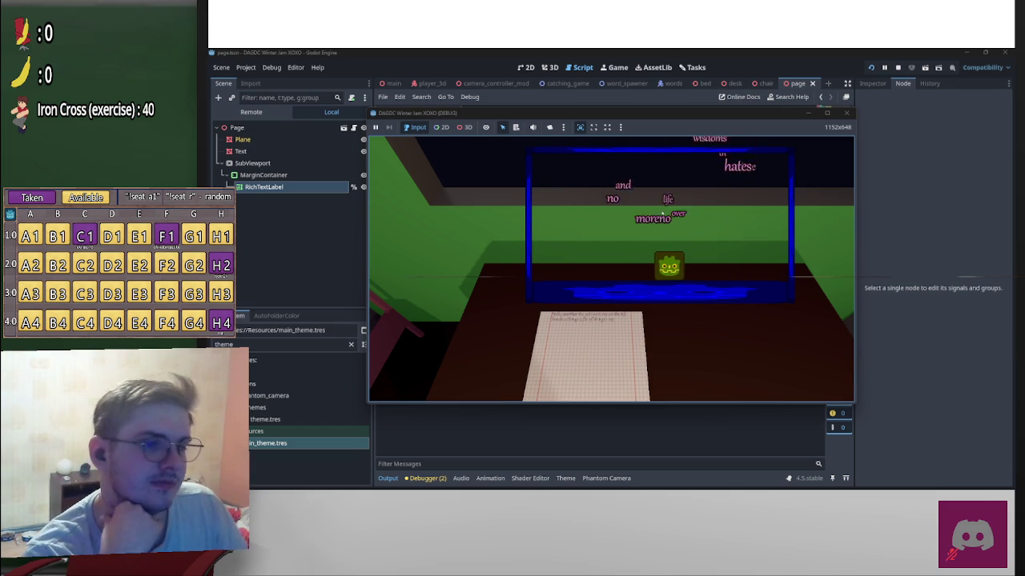
key("Right")
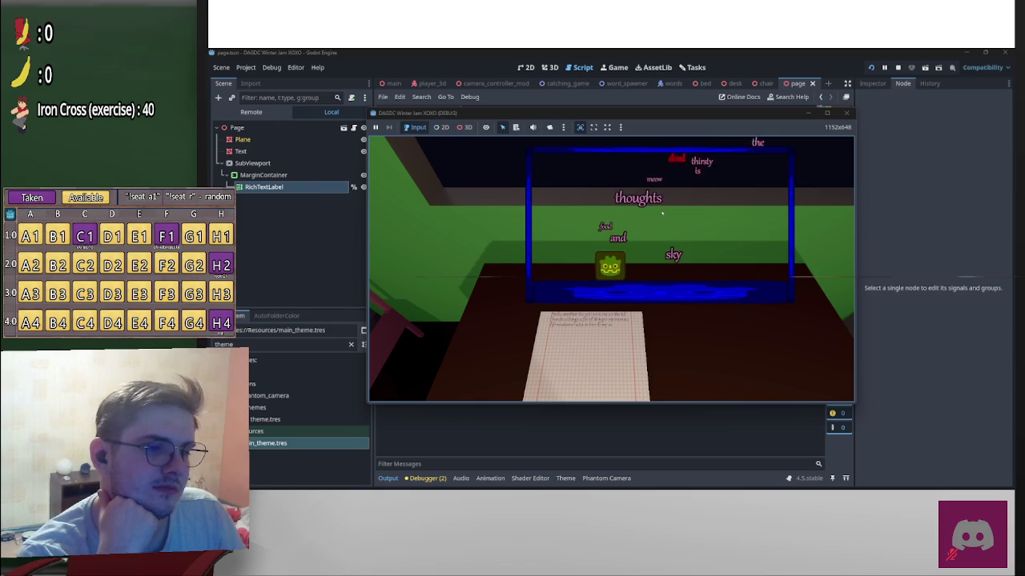
key("Right")
key("Left")
key("Right")
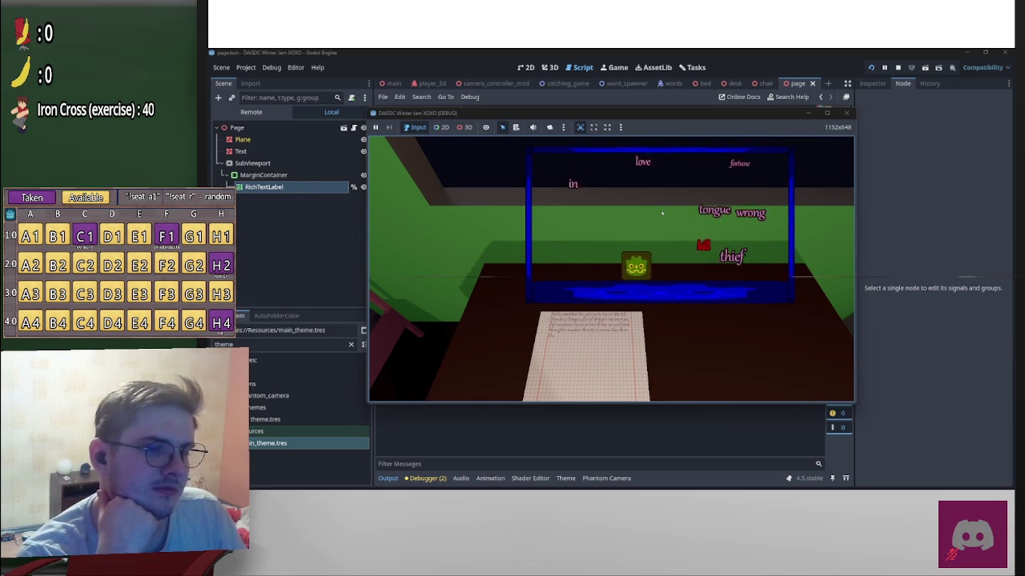
key("Left")
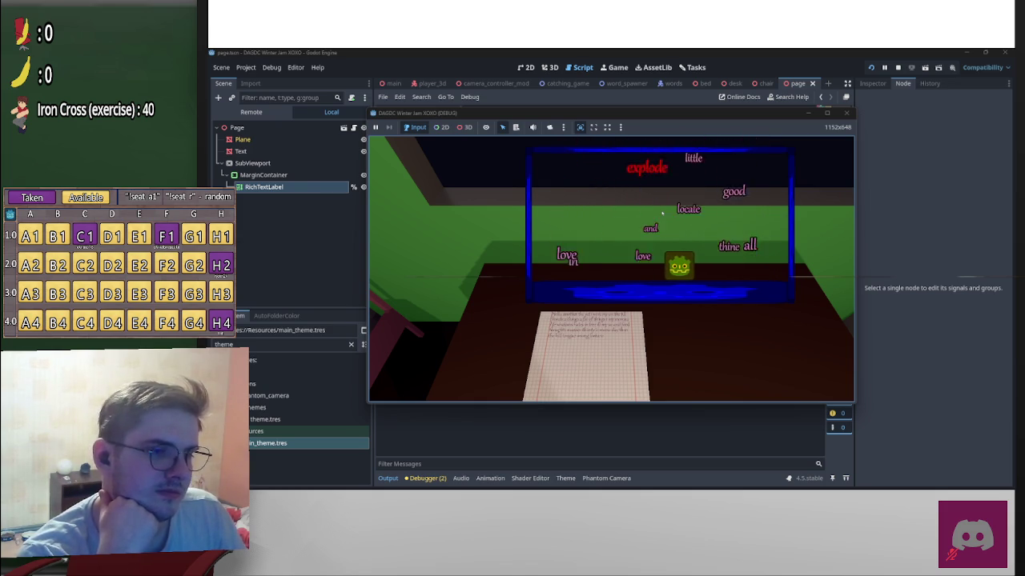
key("Right")
key("Left")
key("Right")
key("Left")
key("Right")
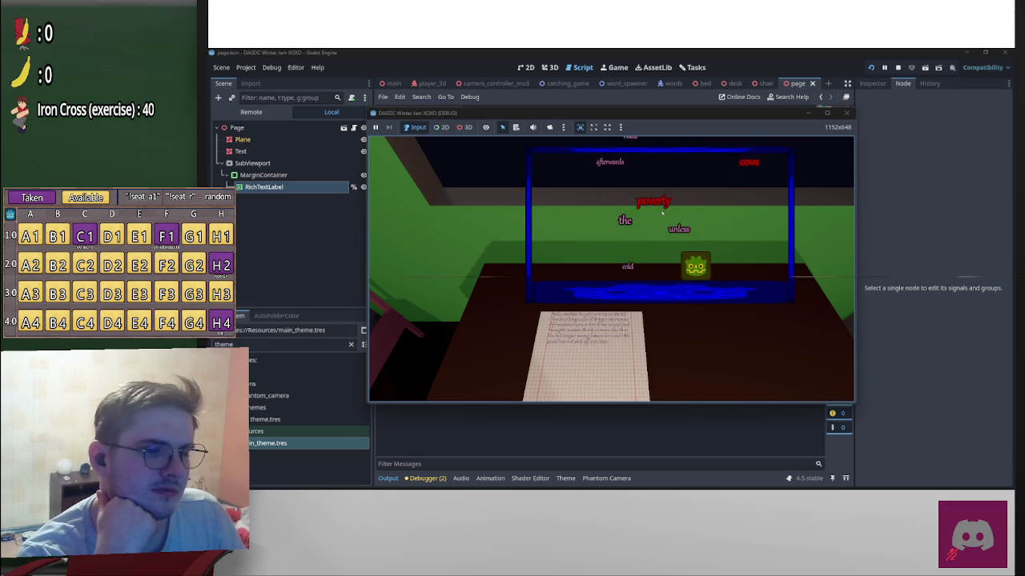
key("Left")
key("Right")
key("Left")
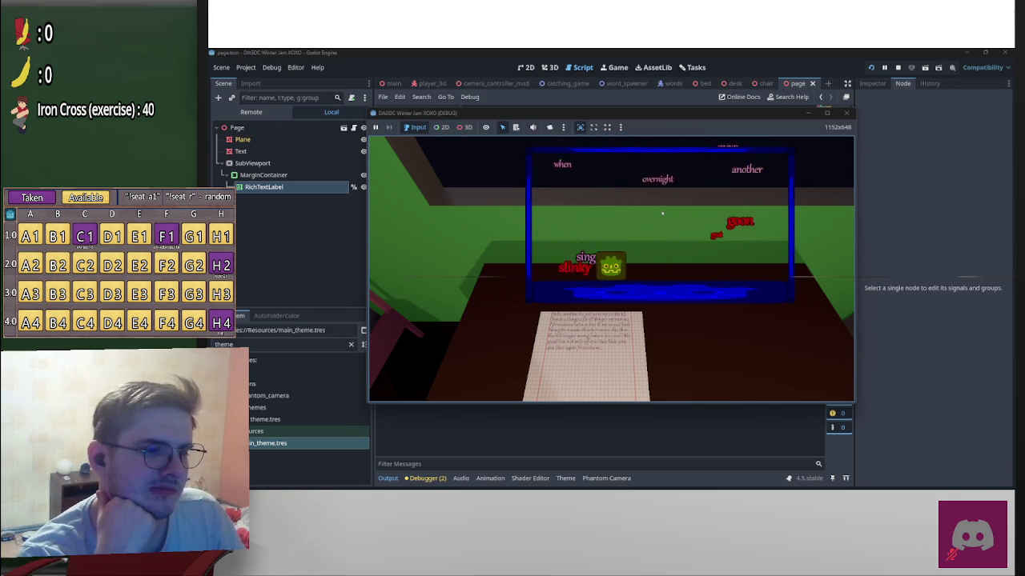
key("Right")
key("Left")
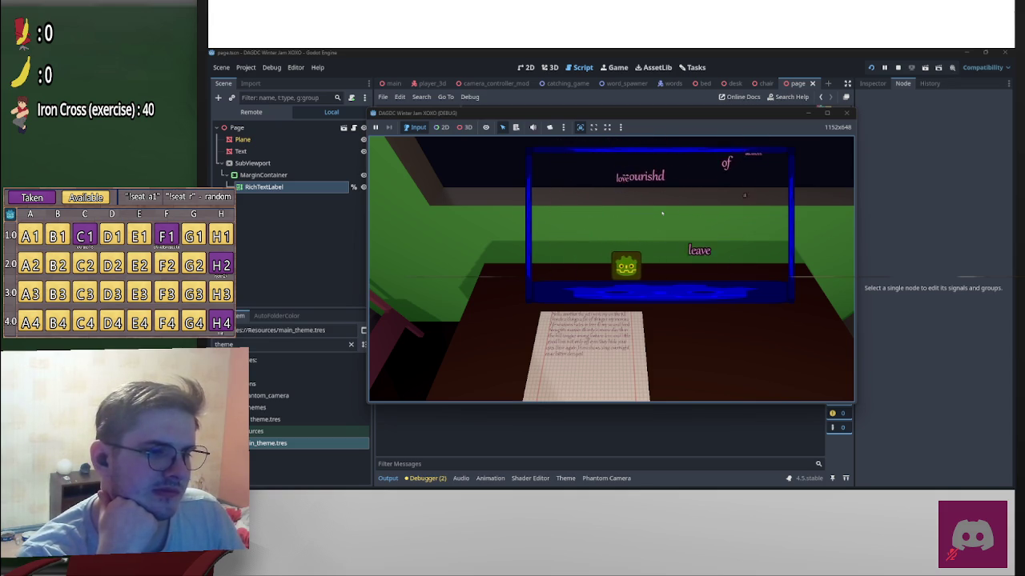
key("Right")
key("Left")
key("Right")
key("Left")
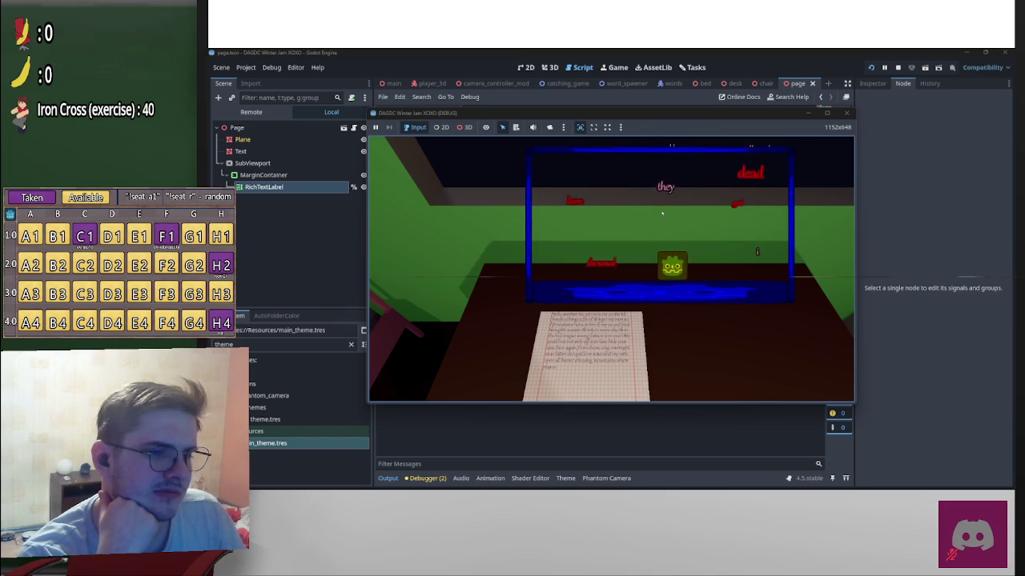
key("Right")
key("Left")
key("Left")
key("Right")
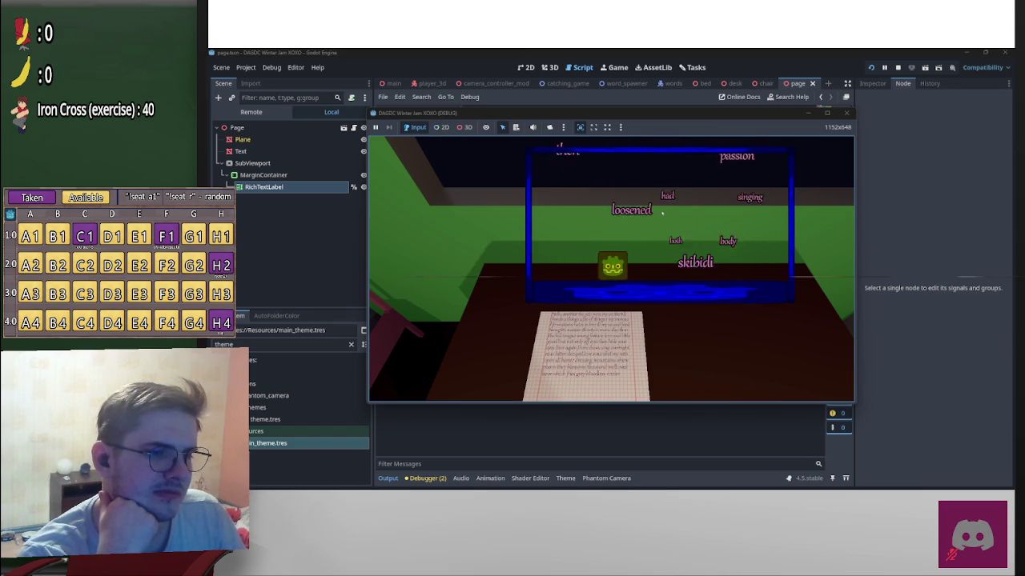
key("Right")
key("Right")
key("Left")
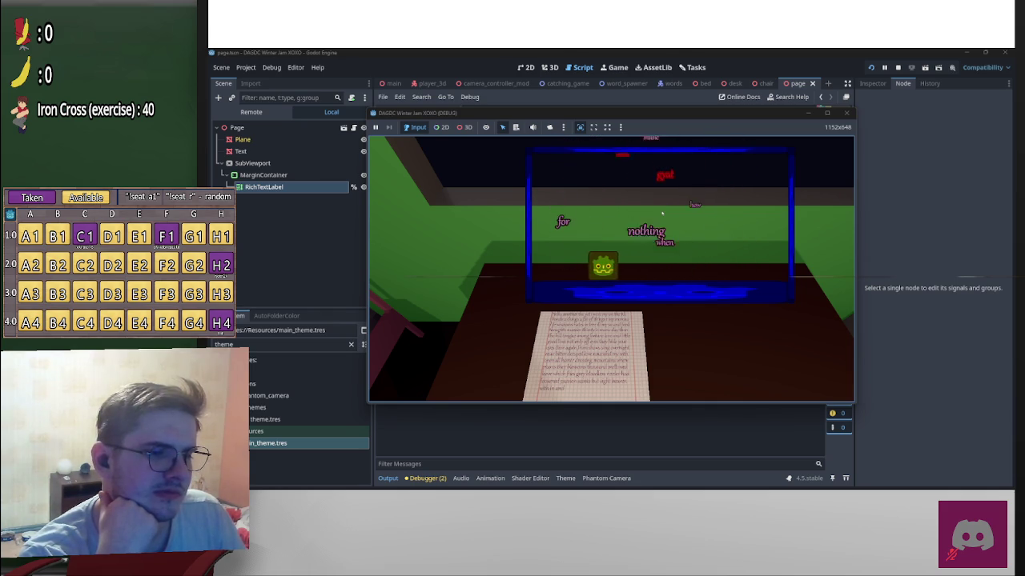
key("Right")
key("Left")
key("Right")
key("Left")
key("Right")
key("Left")
key("Right")
key("Left")
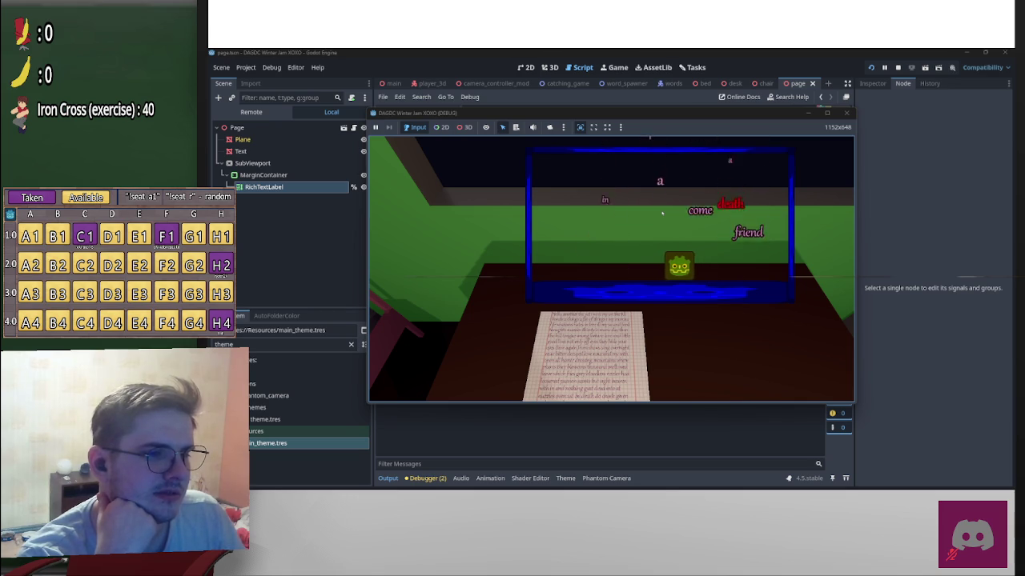
key("Left")
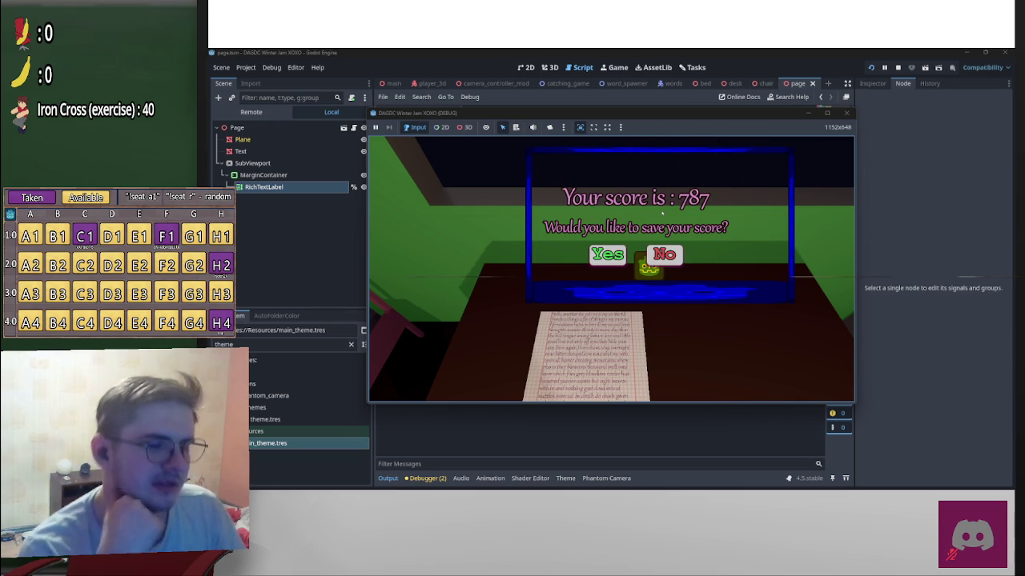
Step: Choose to save the 787 score and confirm a blank letter title is rejected
left_click(607, 254)
type("apdf")
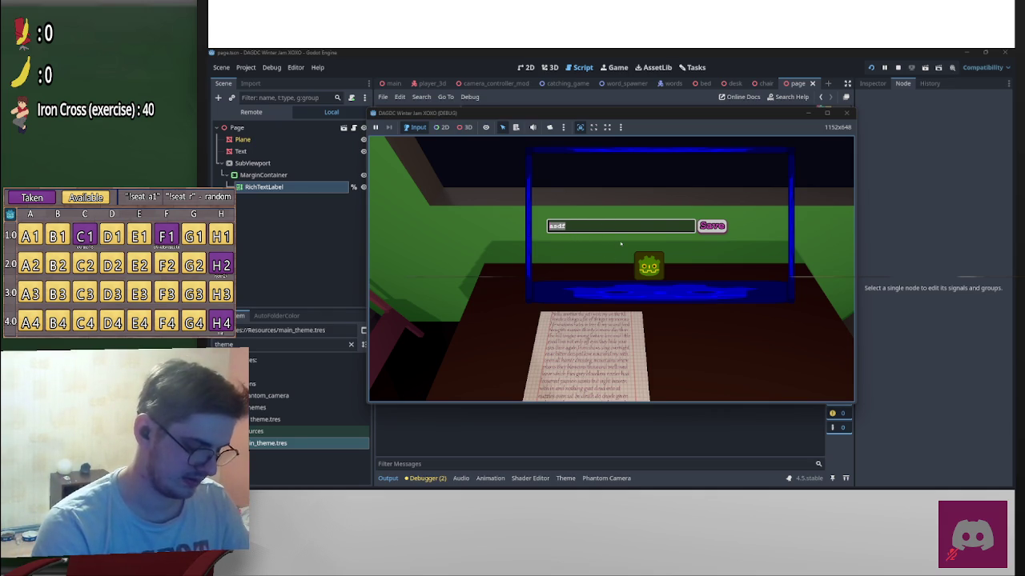
key("BackSpace")
left_click(712, 226)
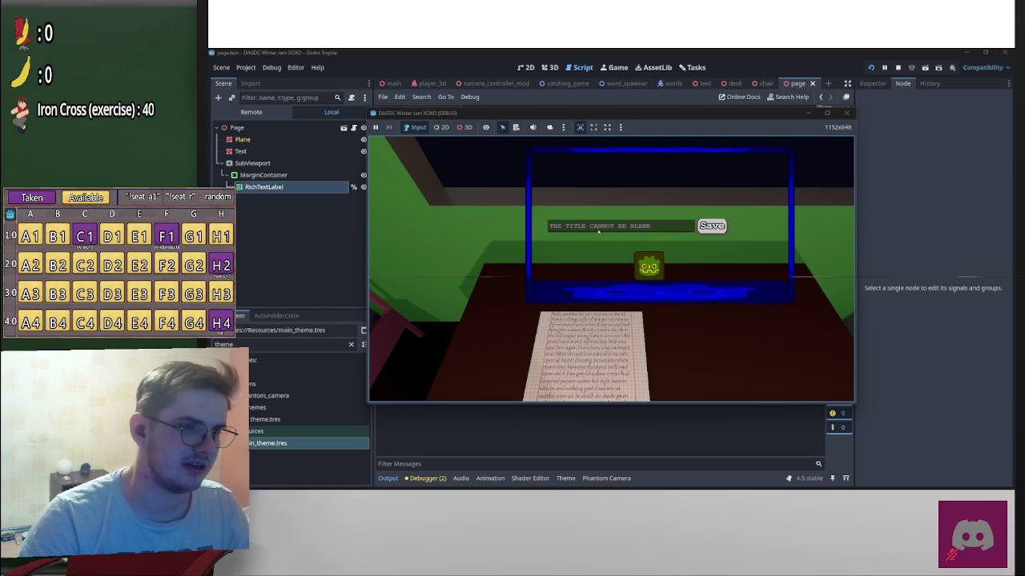
Step: Save the letter titled 'Dear ma' and stop the running game
left_click(660, 229)
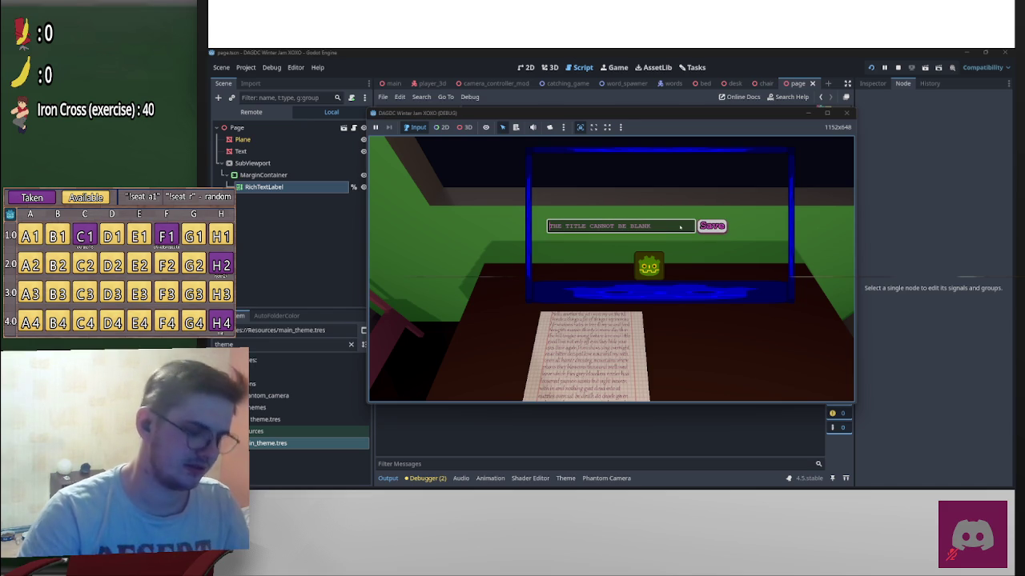
type("Dear ma")
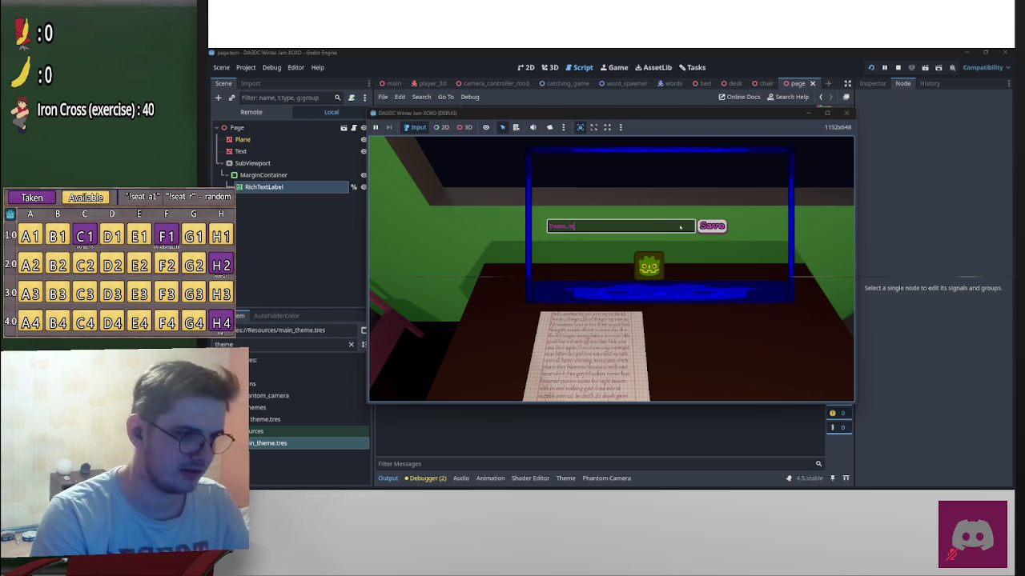
key("Return")
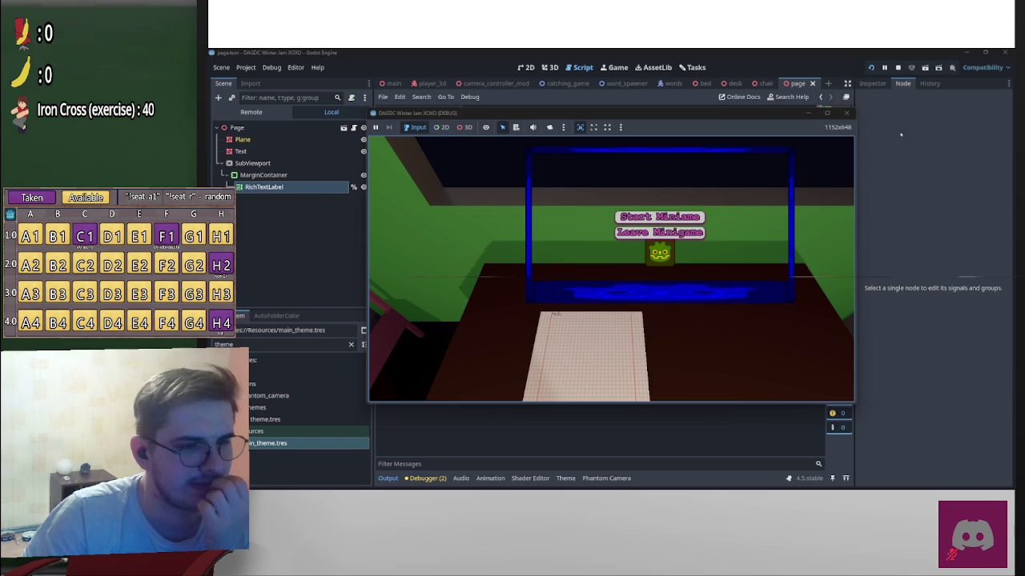
left_click(897, 67)
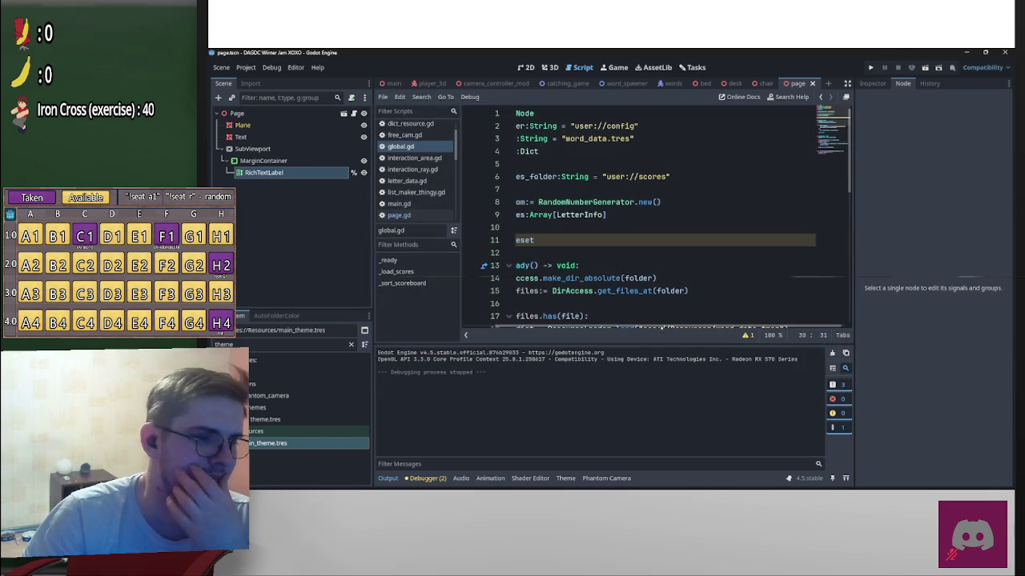
Step: Open catching_game.gd and duplicate the score_label visibility line in reset()
scroll(587, 272, "down", 4)
scroll(587, 272, "up", 4)
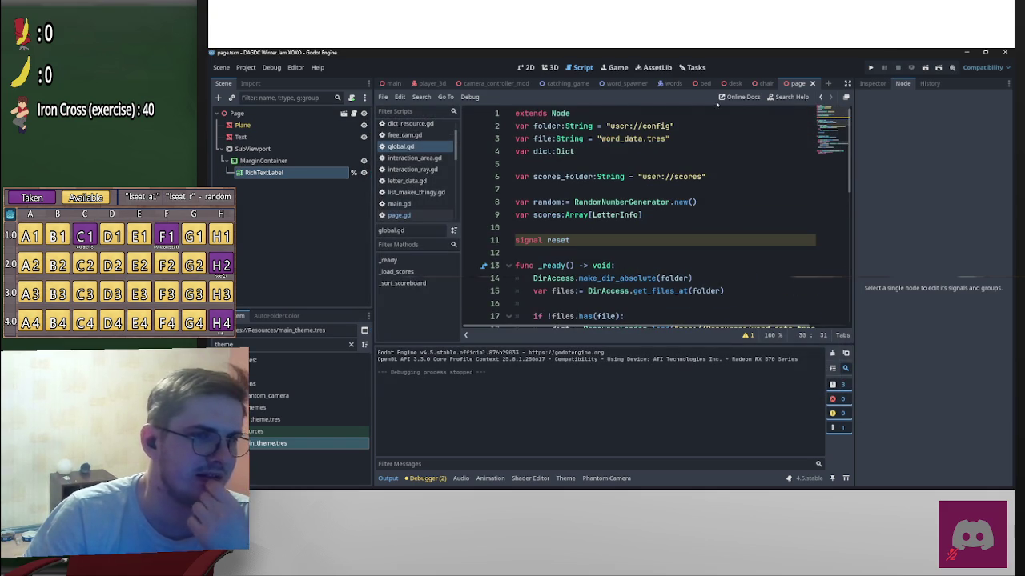
left_click(565, 83)
scroll(667, 236, "down", 9)
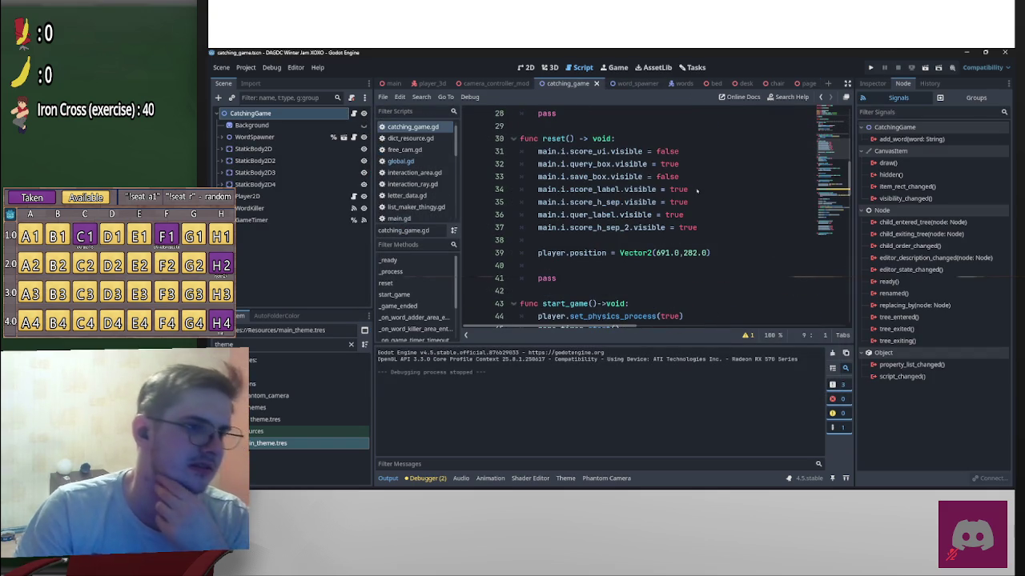
left_click(694, 190)
key("shift+Home")
key("ctrl+c")
key("End")
key("Return")
key("ctrl+v")
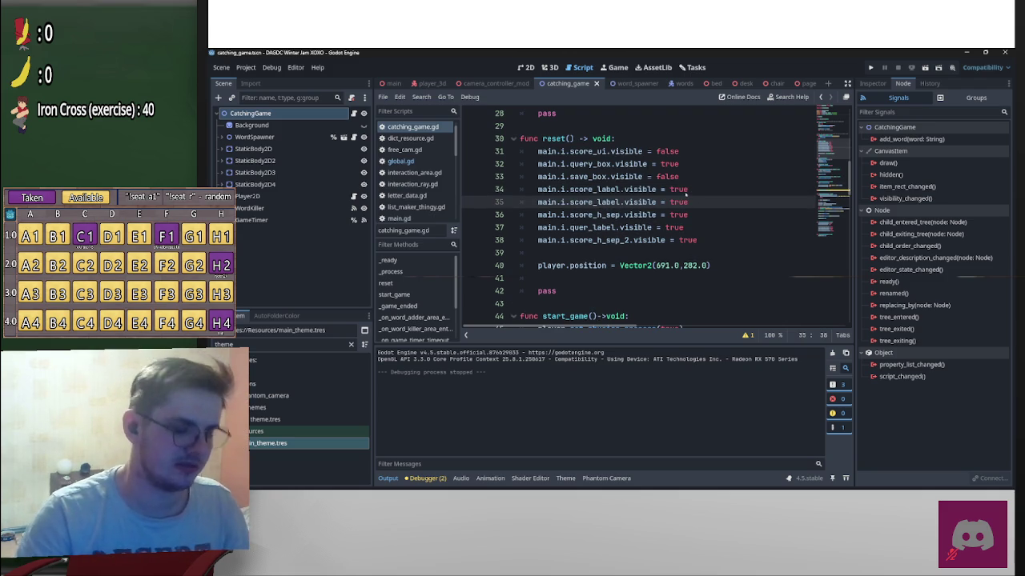
Step: Change the duplicated line to main.i.score_label.text = ""
key("BackSpace")
key("BackSpace")
key("BackSpace")
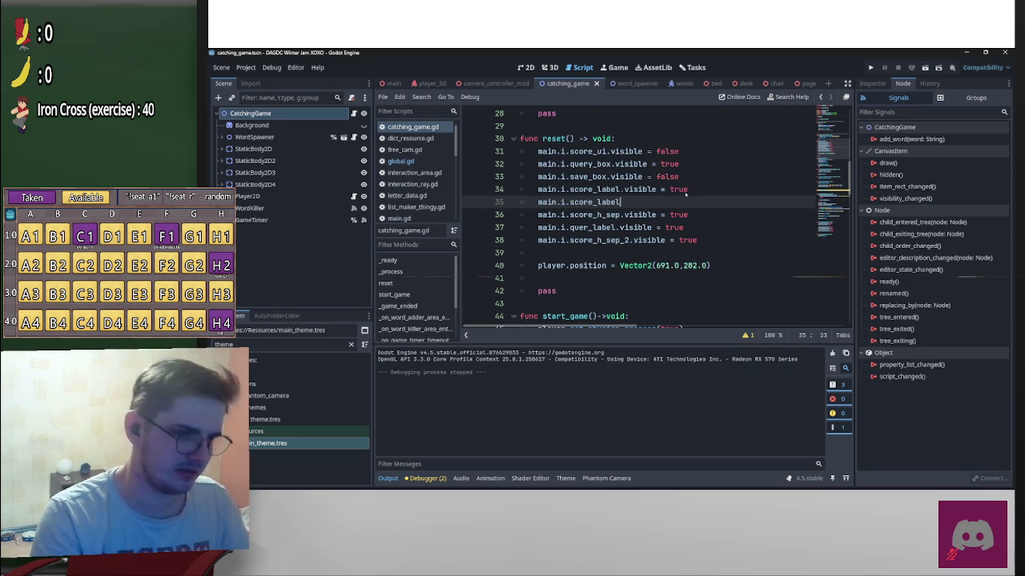
type(".text = ")
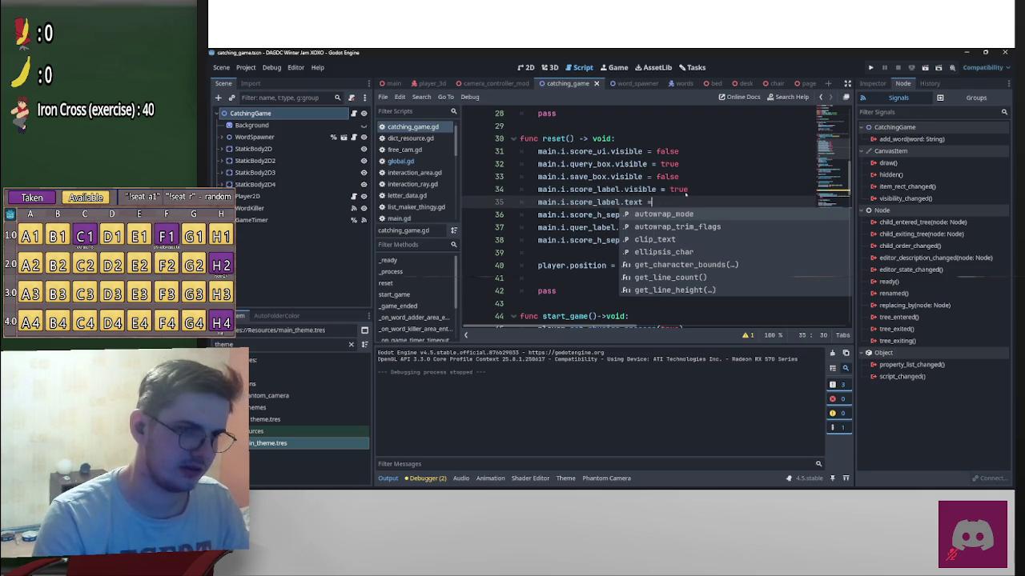
type("\"")
left_click(712, 164)
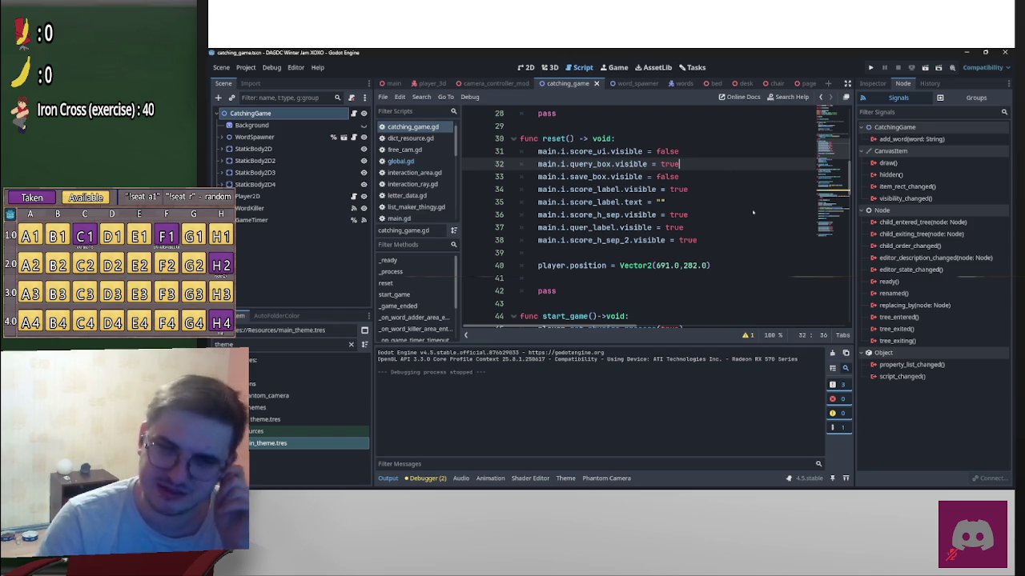
left_click(712, 220)
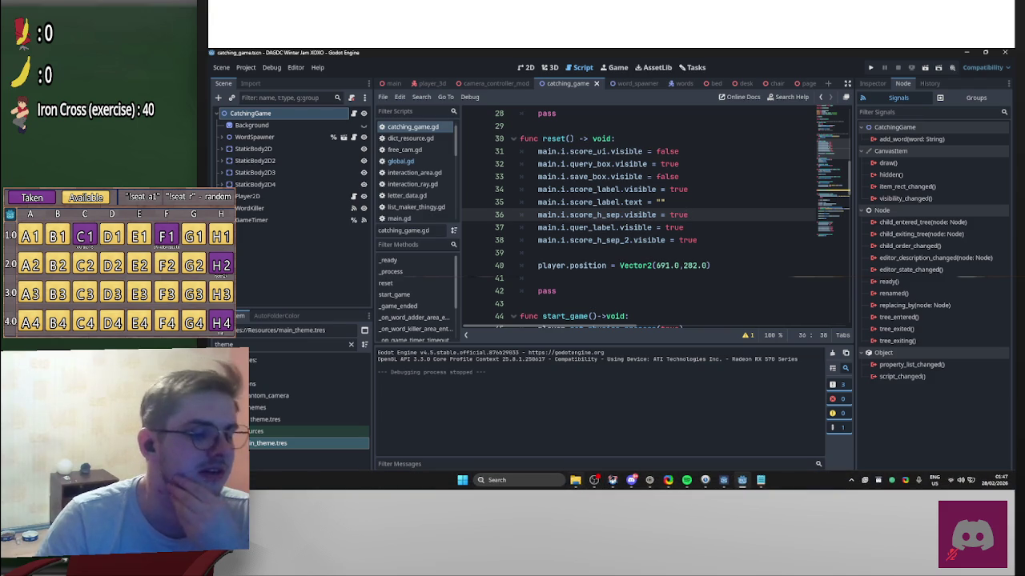
left_click(574, 480)
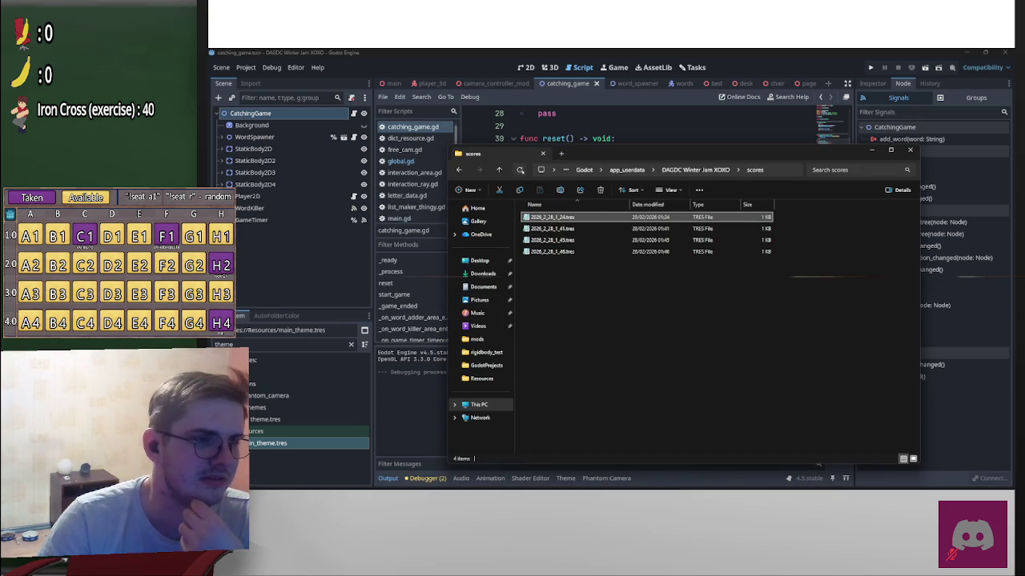
Step: View each of the four saved .tres score files in Notepad, then close the scores folder
double_click(553, 217)
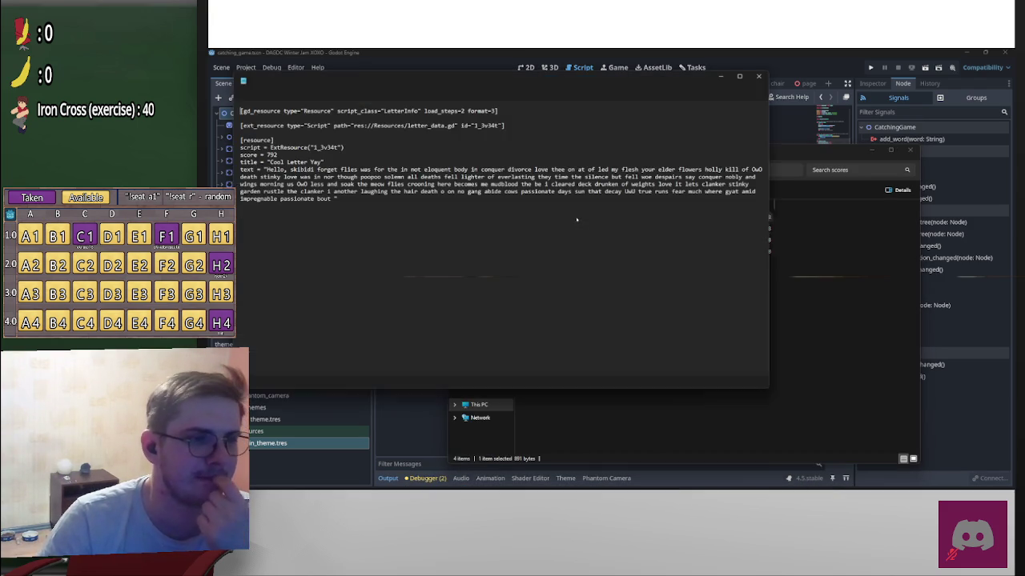
left_click(760, 75)
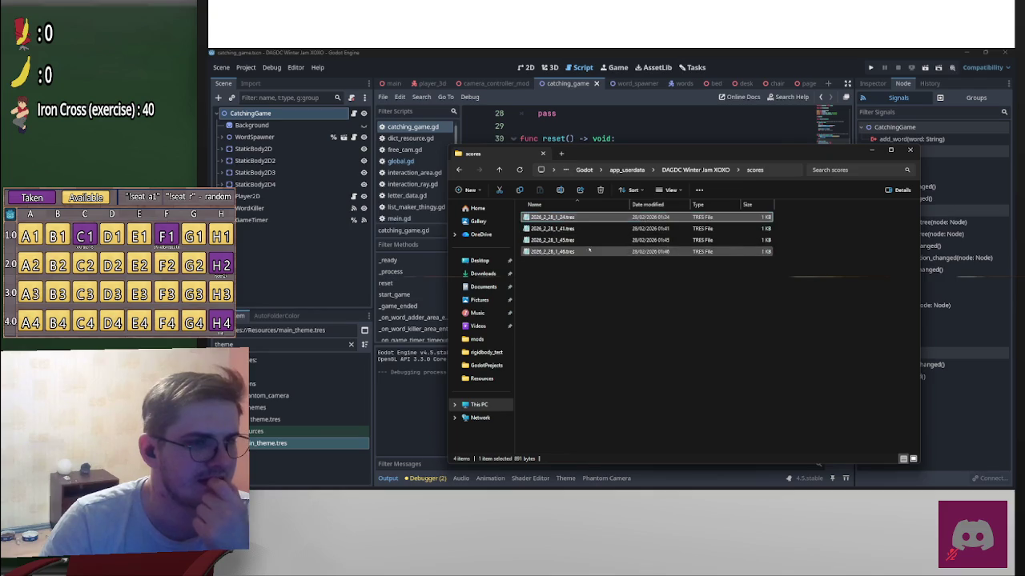
double_click(548, 252)
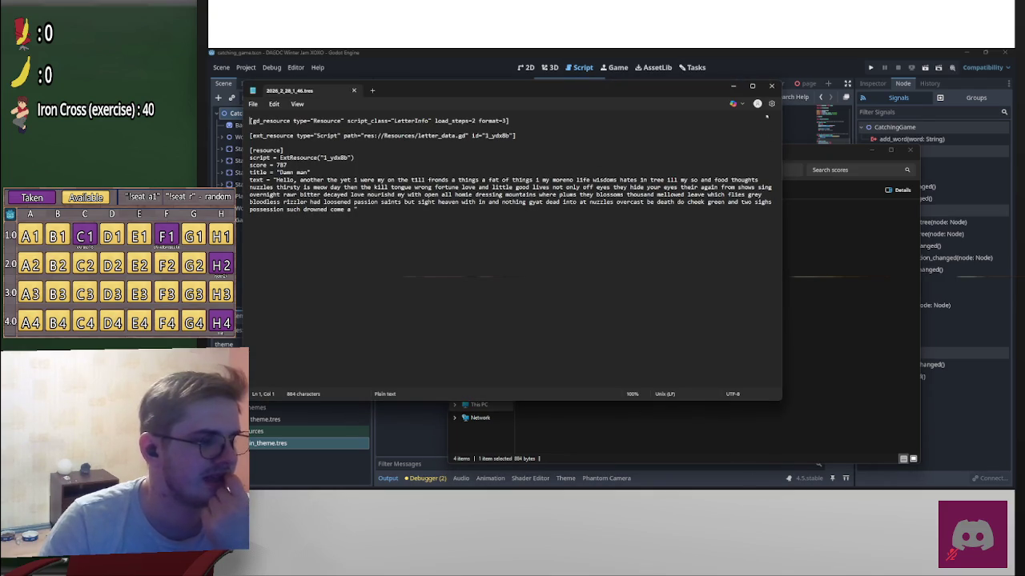
left_click(771, 86)
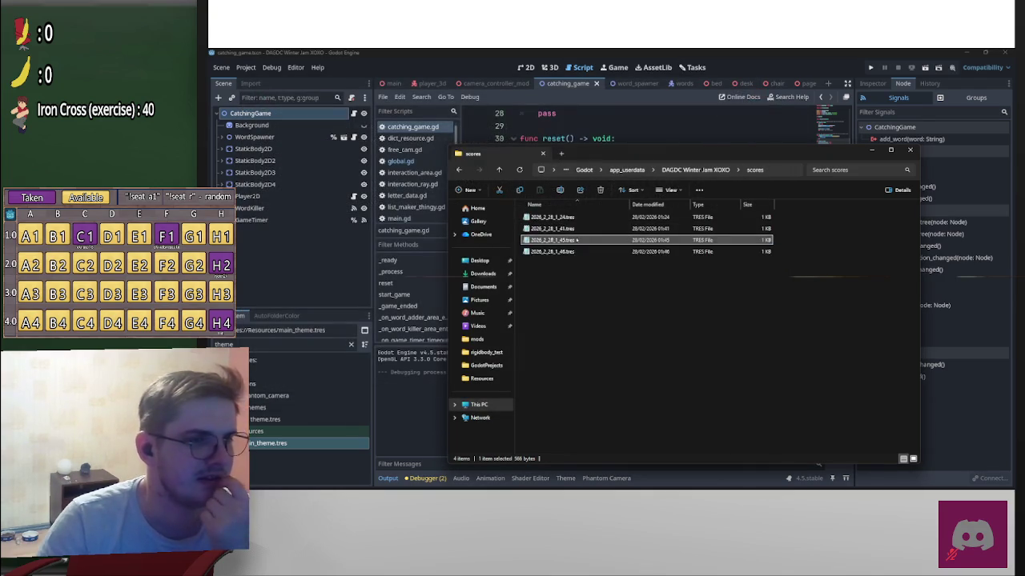
double_click(552, 240)
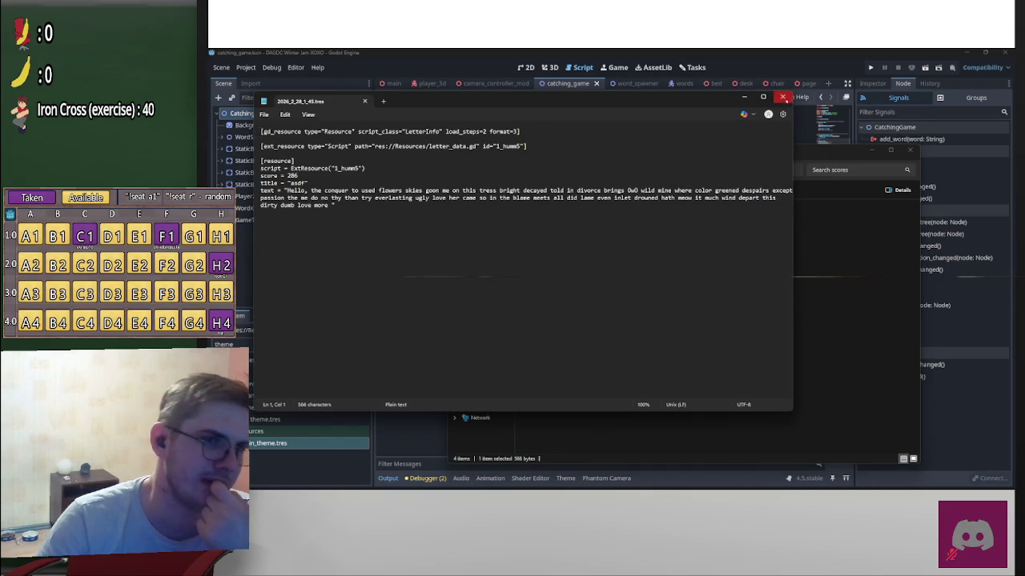
left_click(783, 97)
double_click(545, 230)
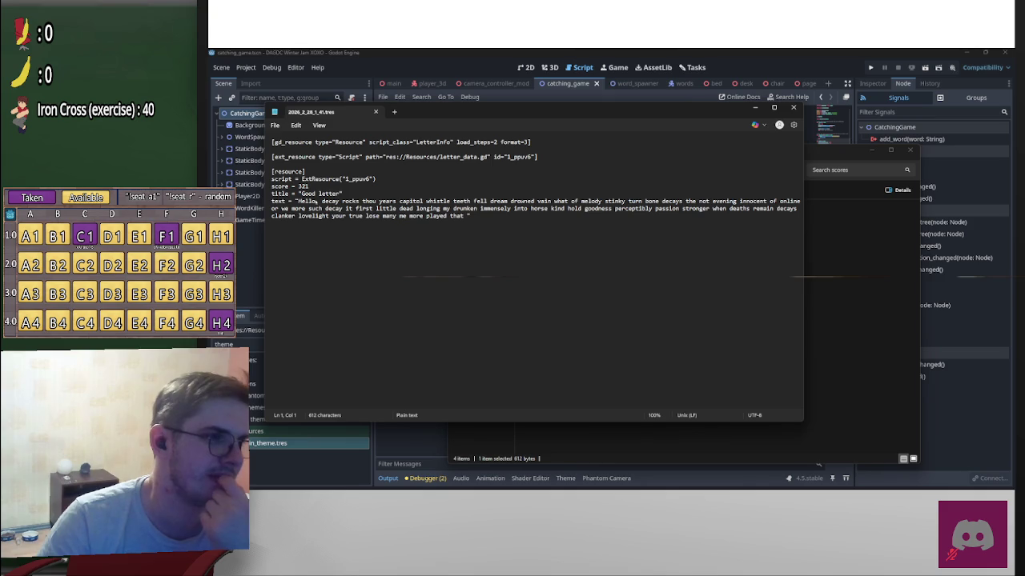
left_click(792, 107)
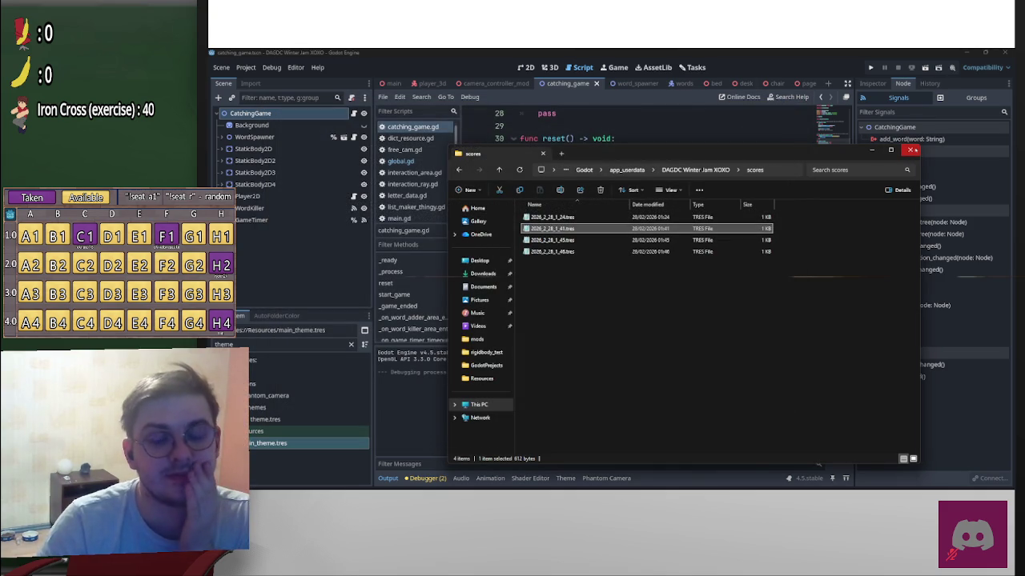
left_click(911, 149)
scroll(700, 320, "up", 5)
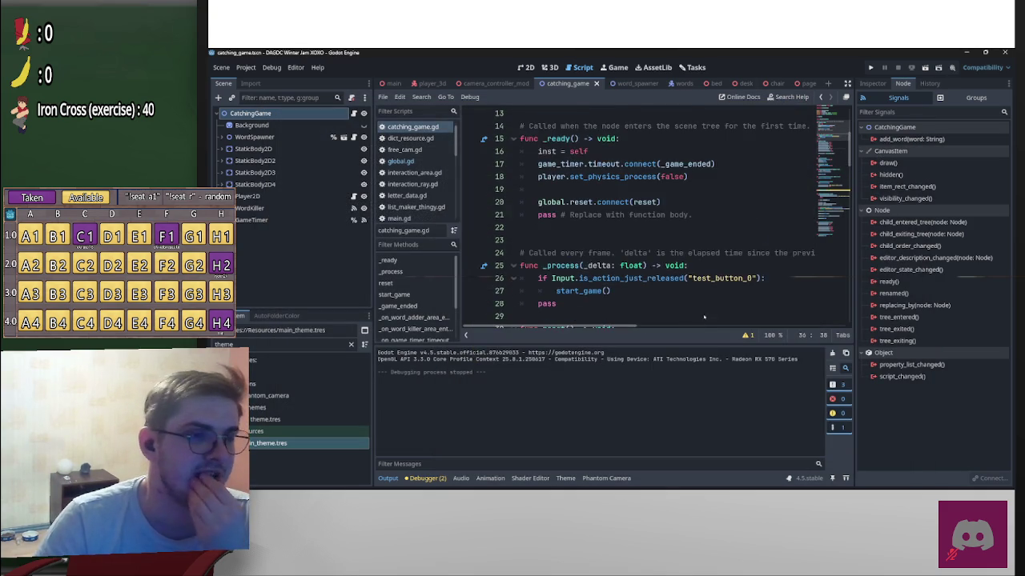
Step: Read catching_game.gd from the top, then open the 'main' scene tab
scroll(702, 308, "up", 4)
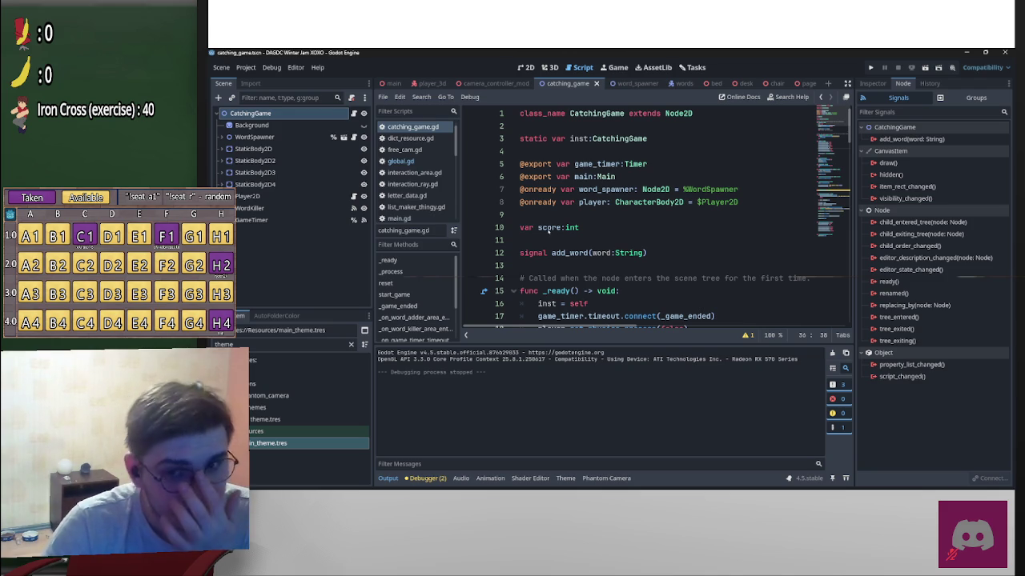
mouse_move(526, 196)
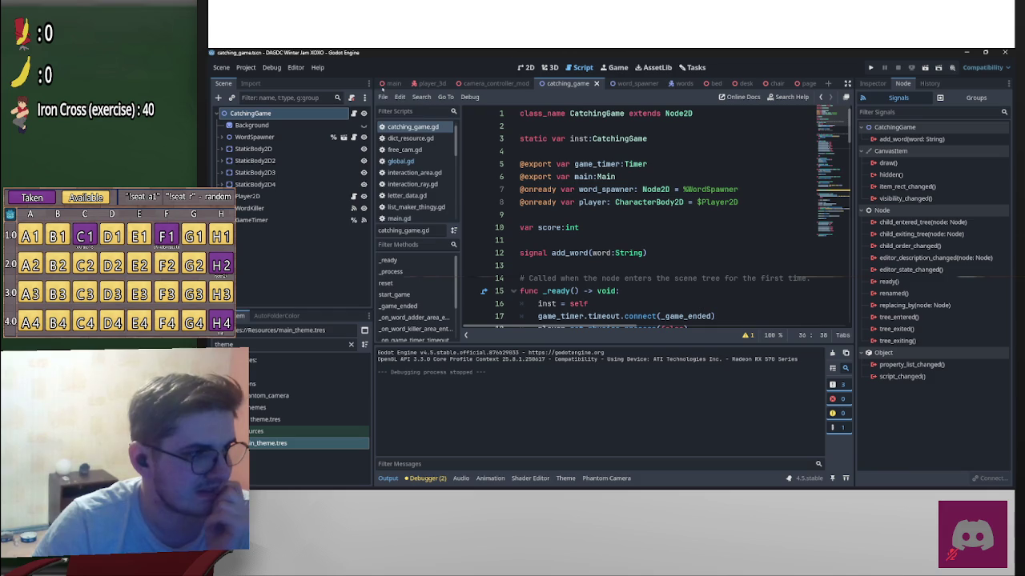
left_click(389, 83)
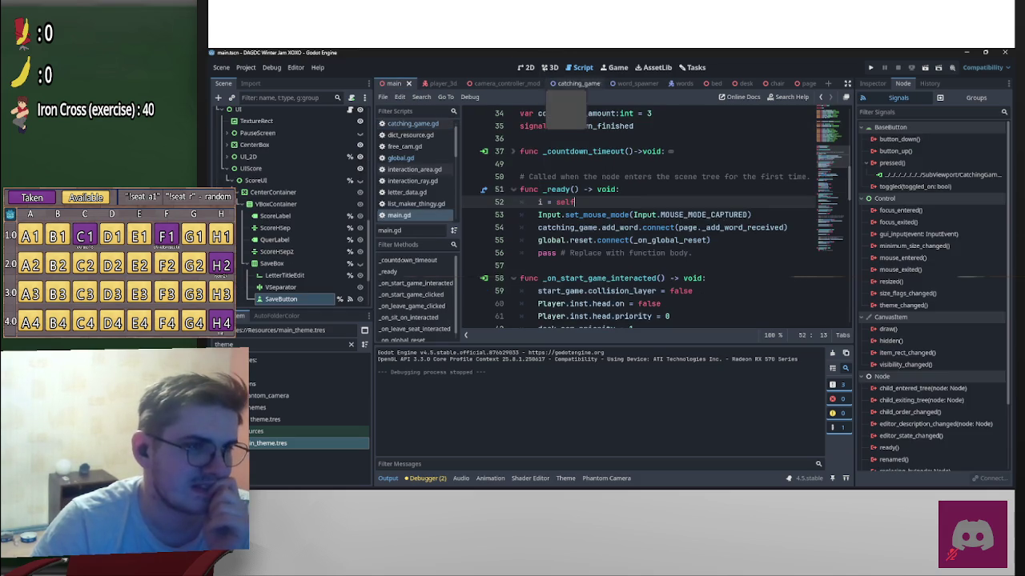
Step: In the 3D view, select the desk, open its scene separately, and begin adding a node
left_click(549, 67)
mouse_move(771, 273)
left_mouse_down()
mouse_move(612, 276)
mouse_move(595, 221)
left_mouse_up()
left_click(595, 220)
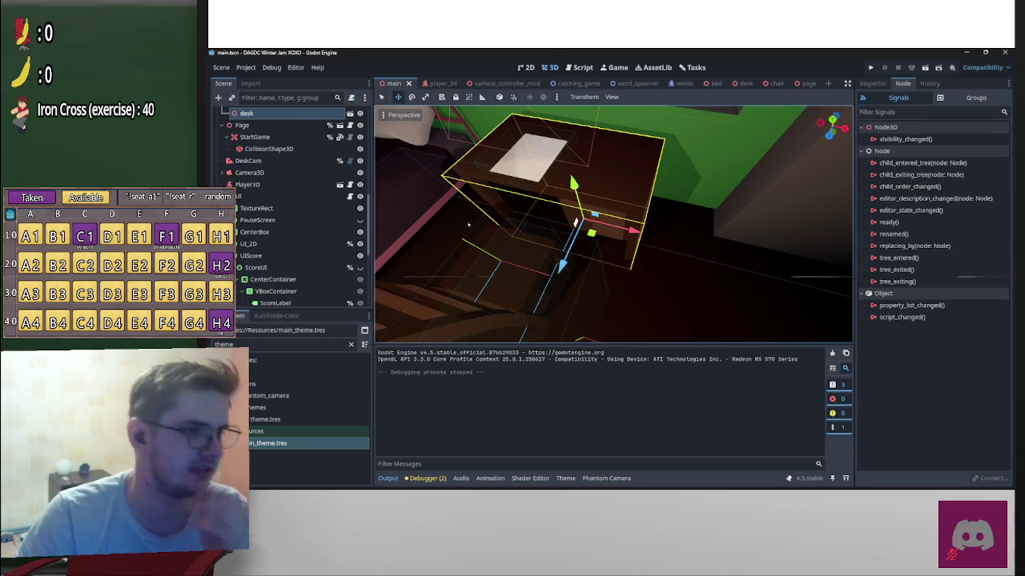
left_click(350, 188)
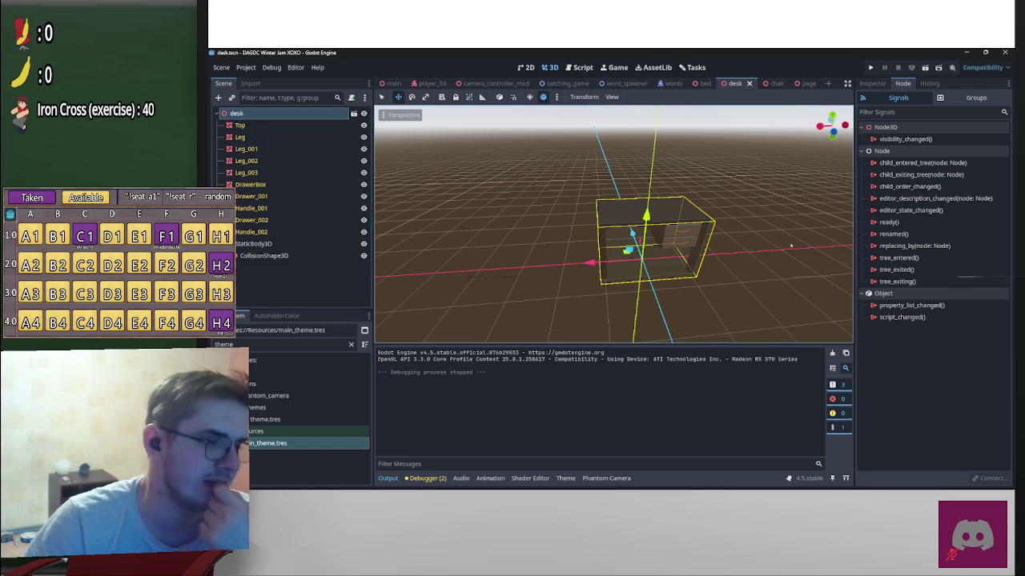
left_click(217, 97)
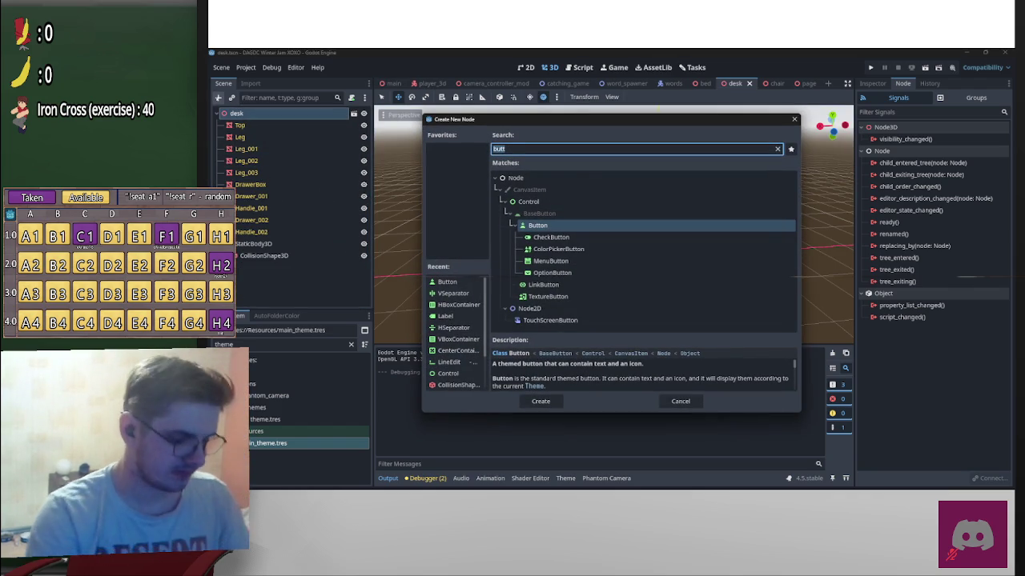
Step: Add an AnimationTree, delete it, and add an AnimationPlayer under desk instead
type("animationtree")
key("Return")
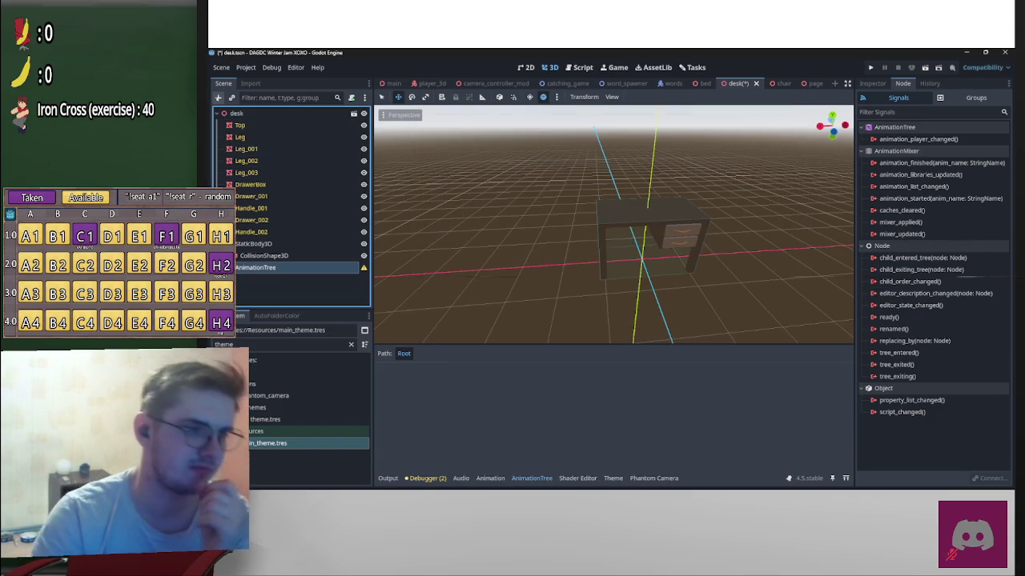
key("Delete")
key("Return")
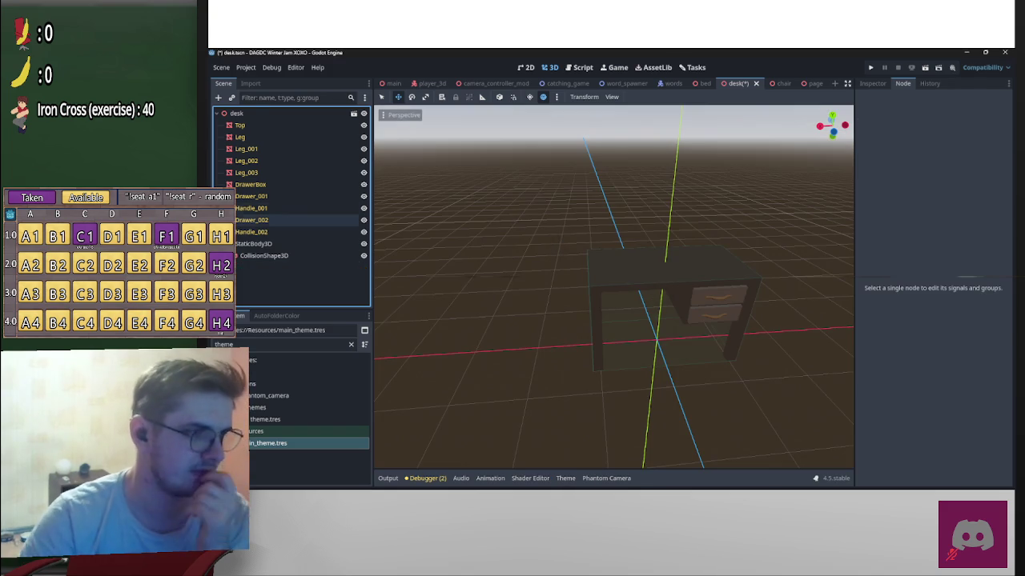
left_click(218, 97)
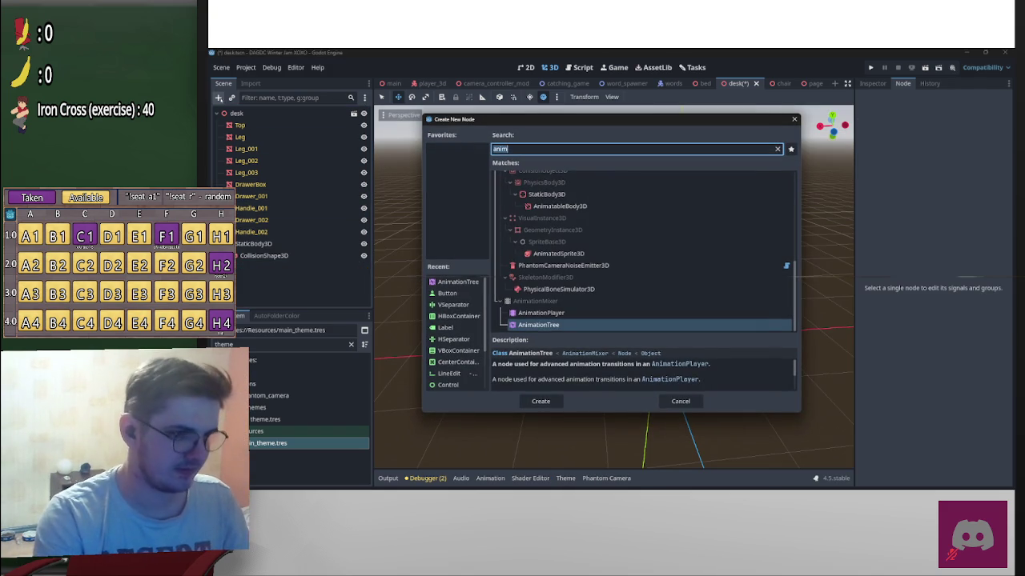
key("Up")
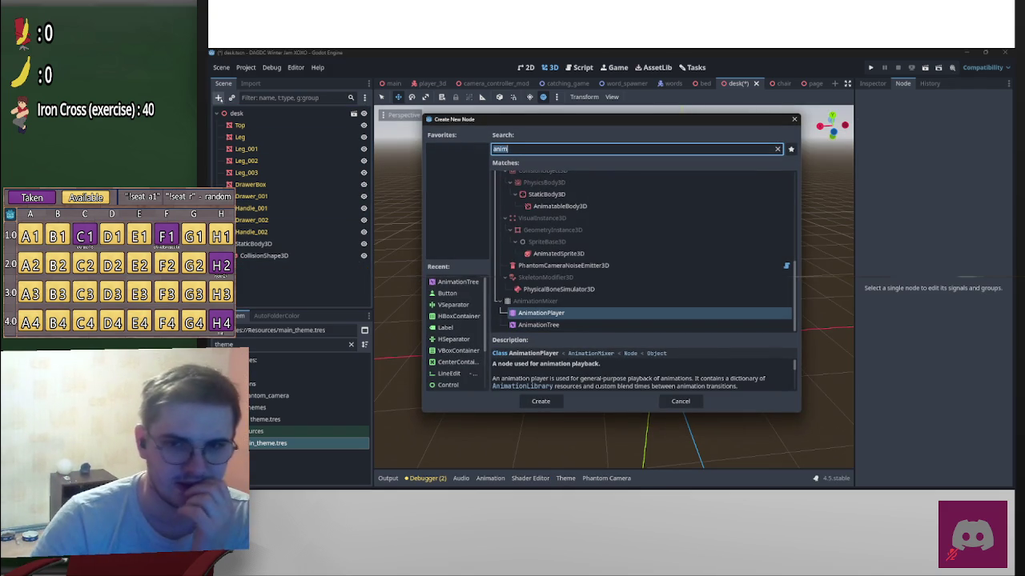
key("Return")
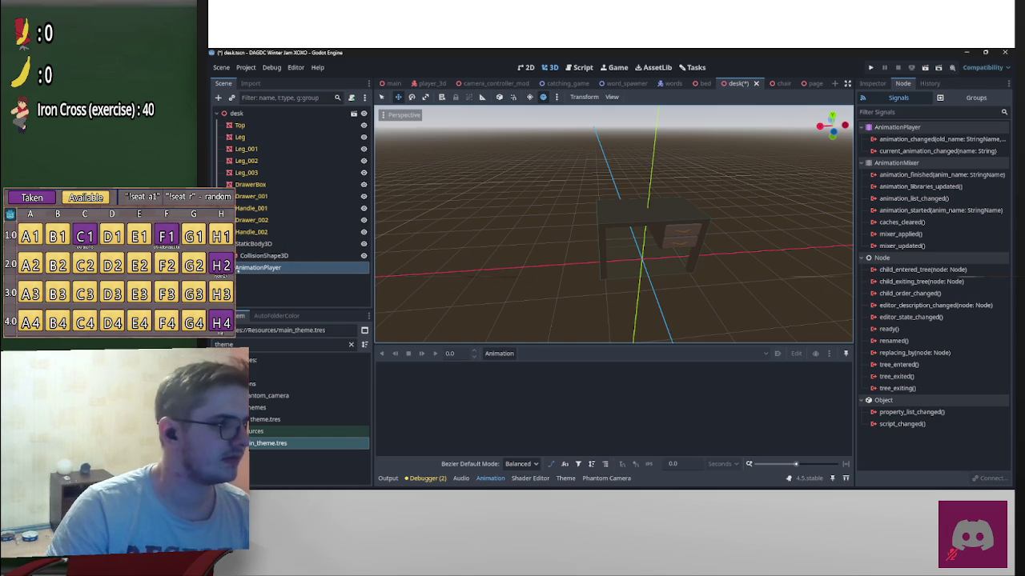
Step: Select the upper drawer Drawer_001, trial a Z-axis move, and frame it in the view
scroll(738, 238, "up", 4)
left_click(751, 248)
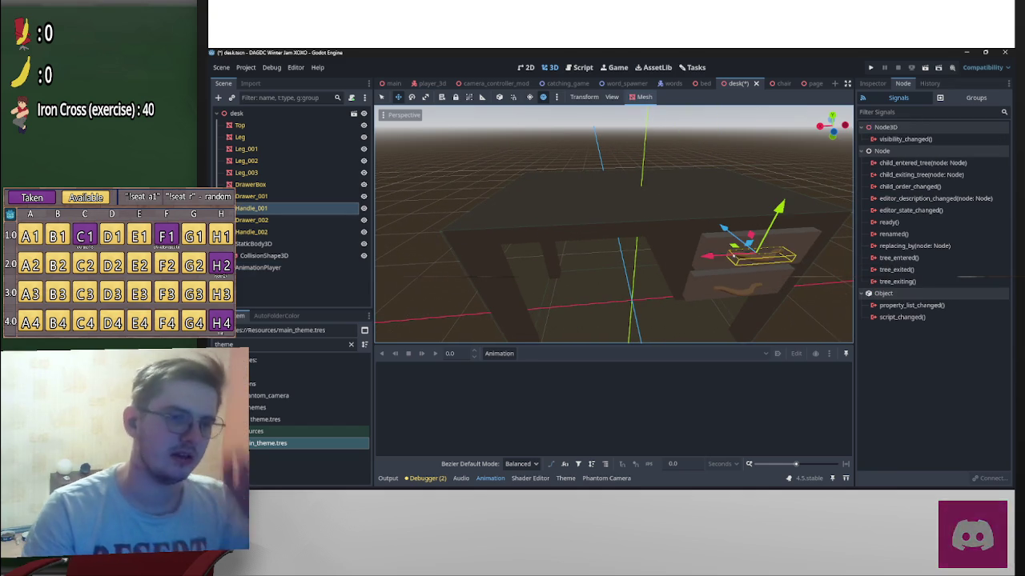
left_click(707, 240)
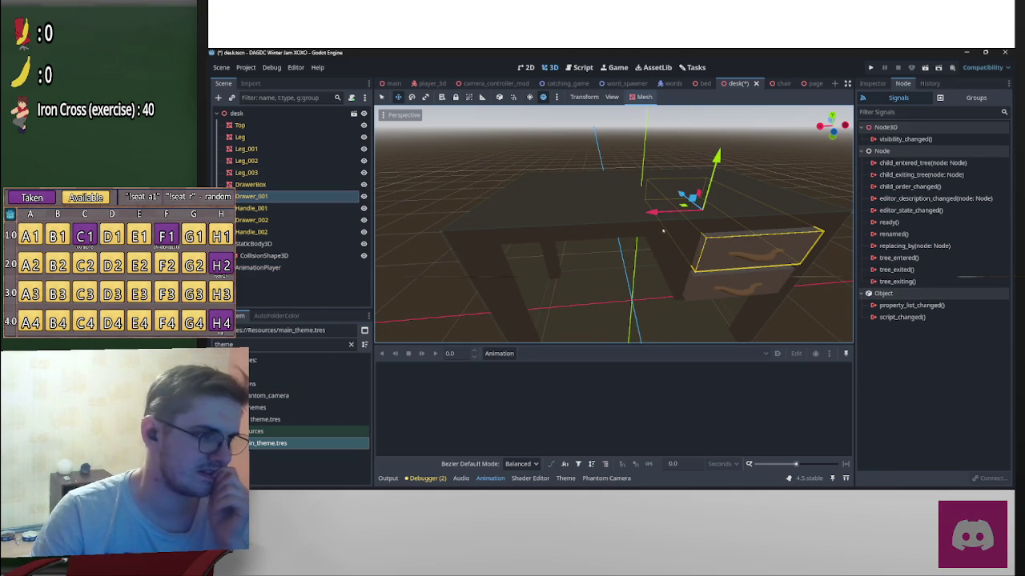
key("g")
key("z")
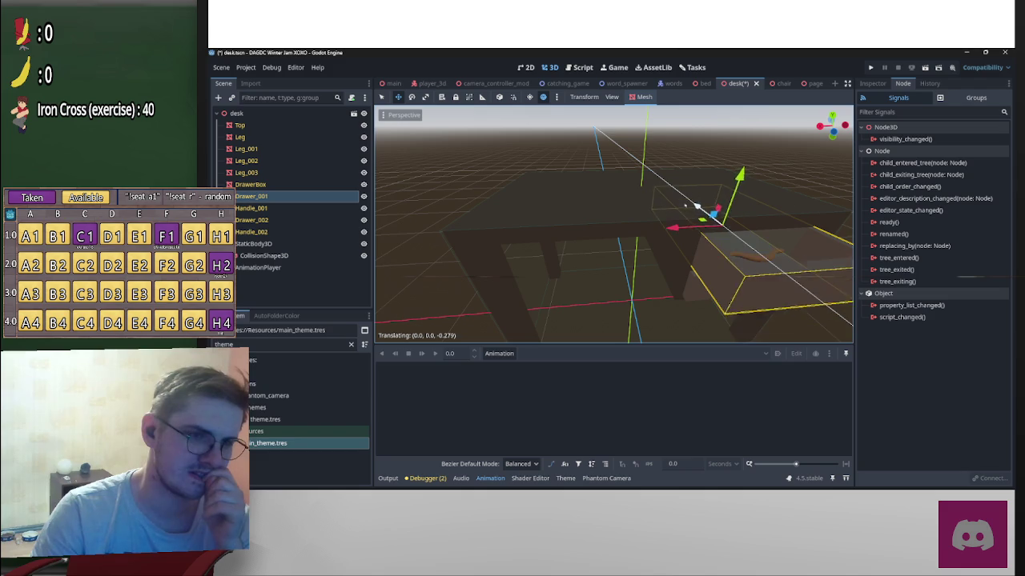
key("Escape")
key("f")
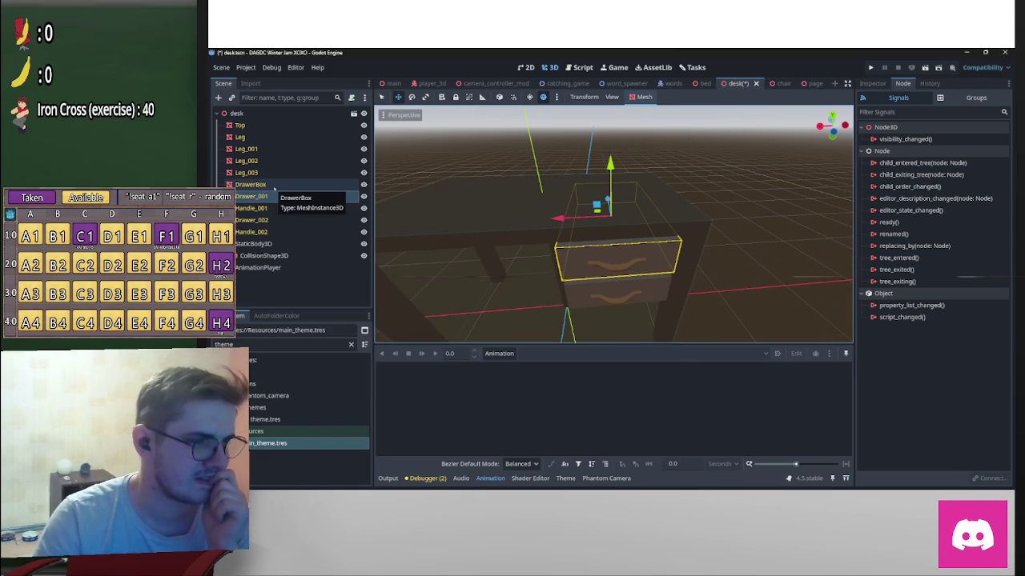
left_click(274, 187)
left_click(609, 278)
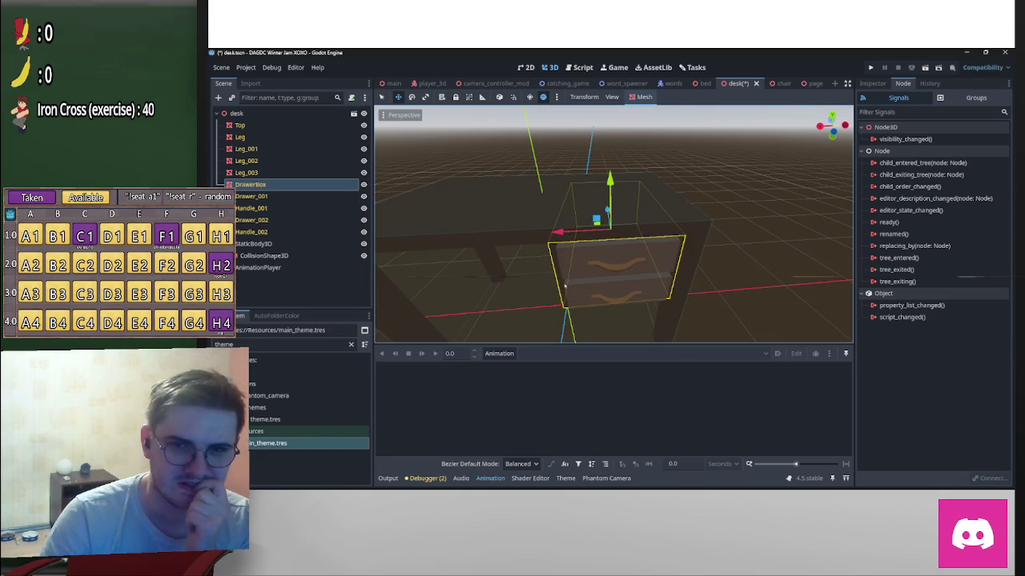
Step: Create a new animation named pull_out on the AnimationPlayer
left_click(366, 267)
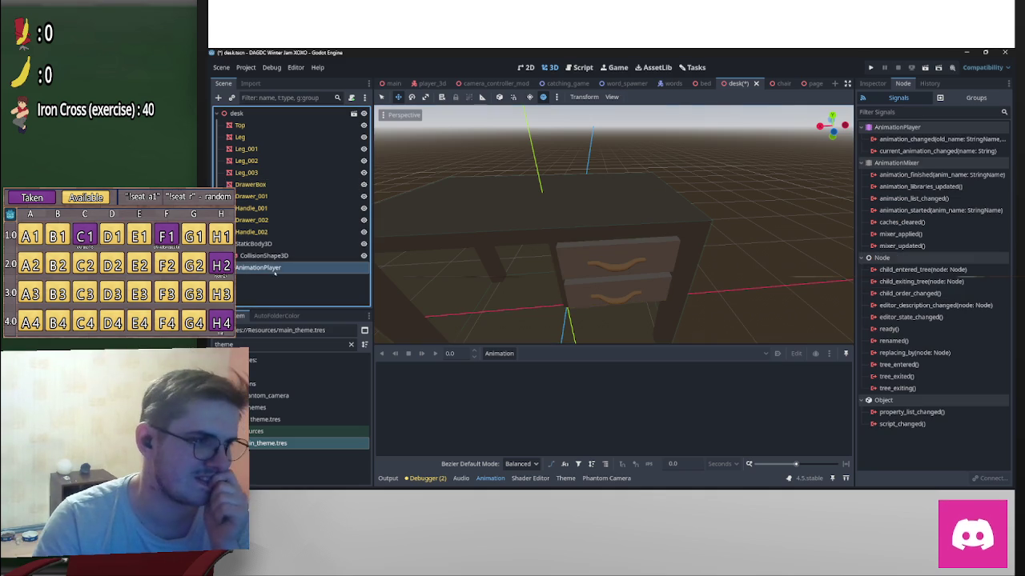
left_click(502, 353)
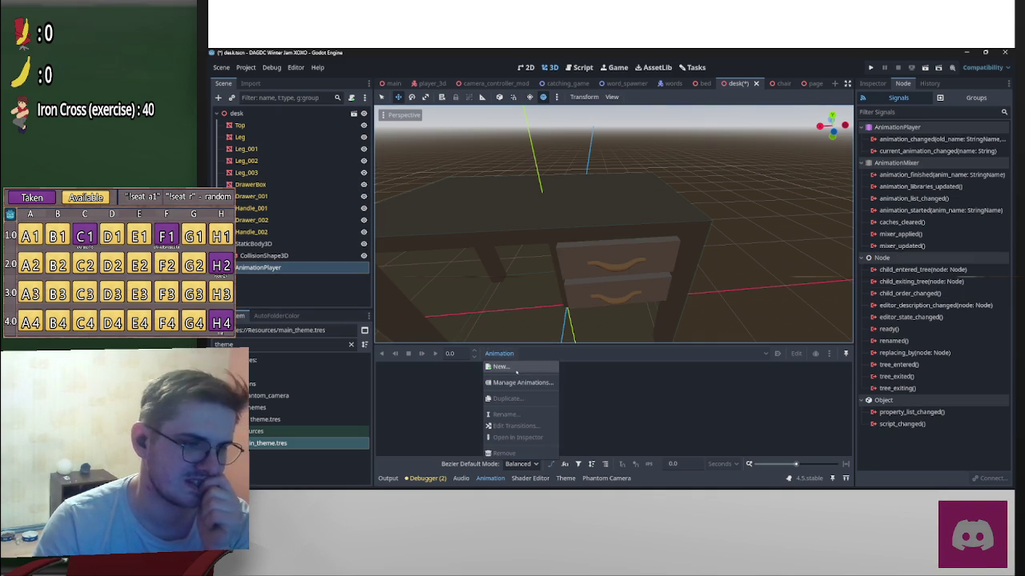
left_click(499, 367)
type("pull_out")
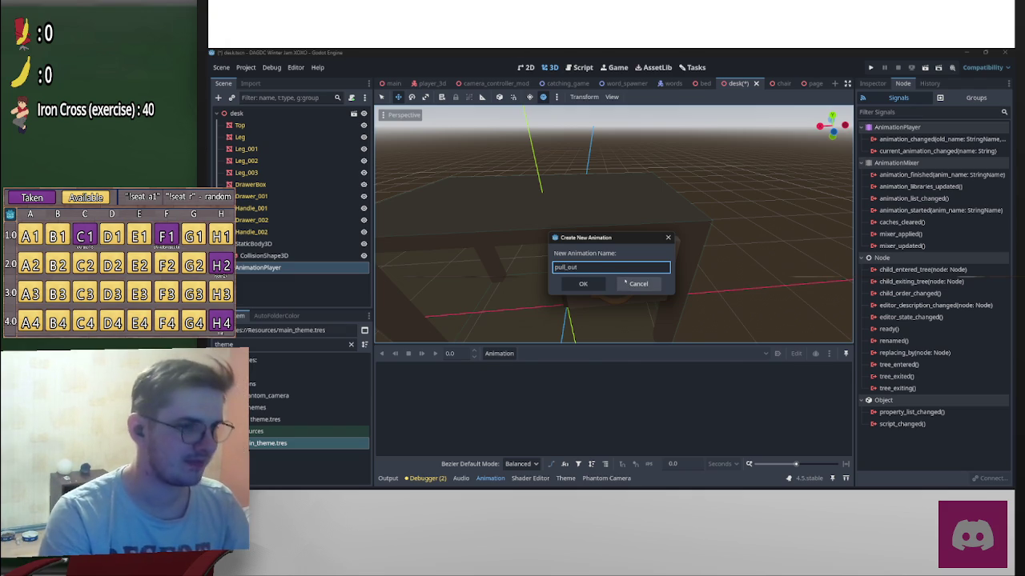
key("Return")
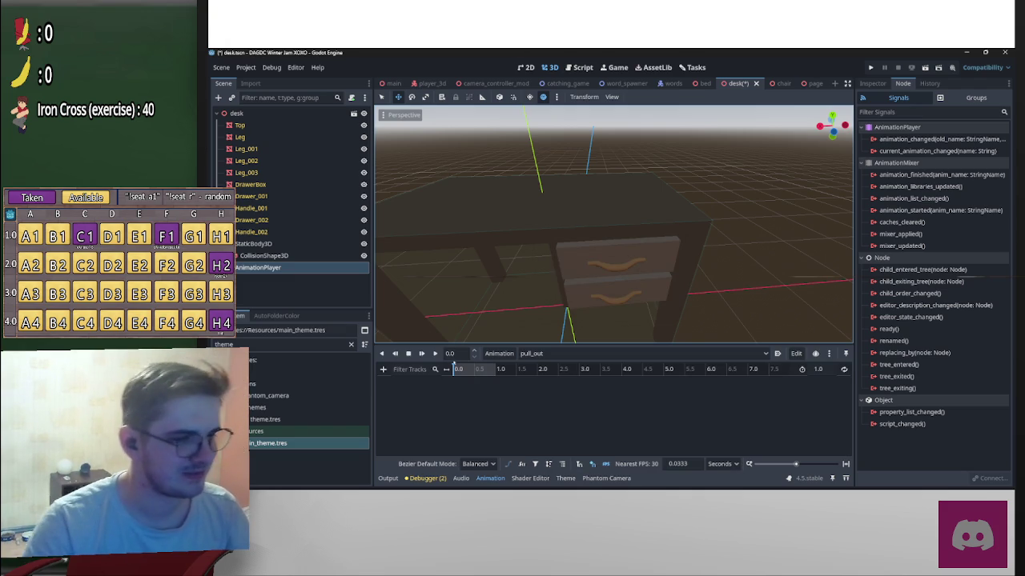
Step: Create a second animation named push_in on the AnimationPlayer
left_click(606, 258)
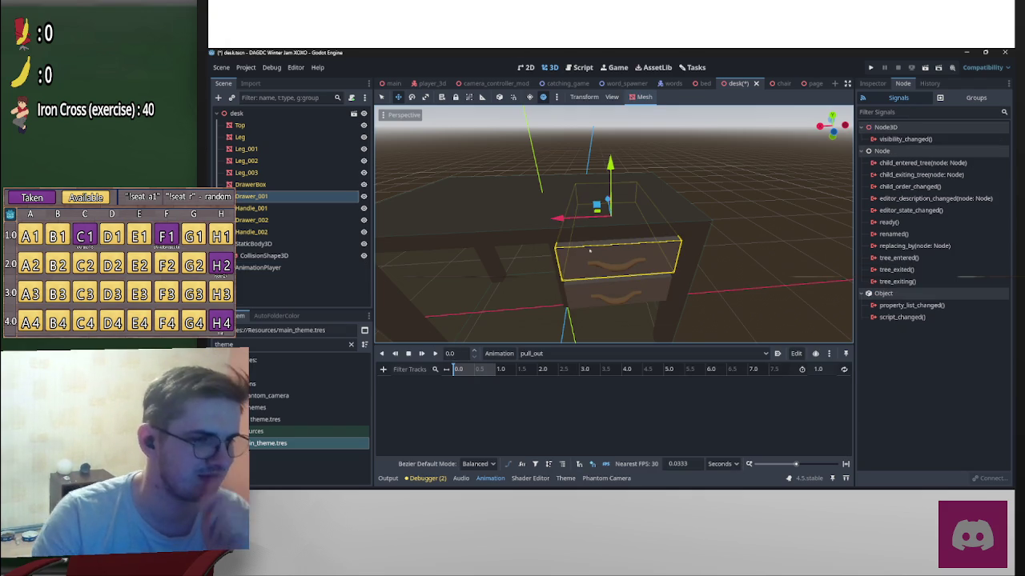
left_click(342, 281)
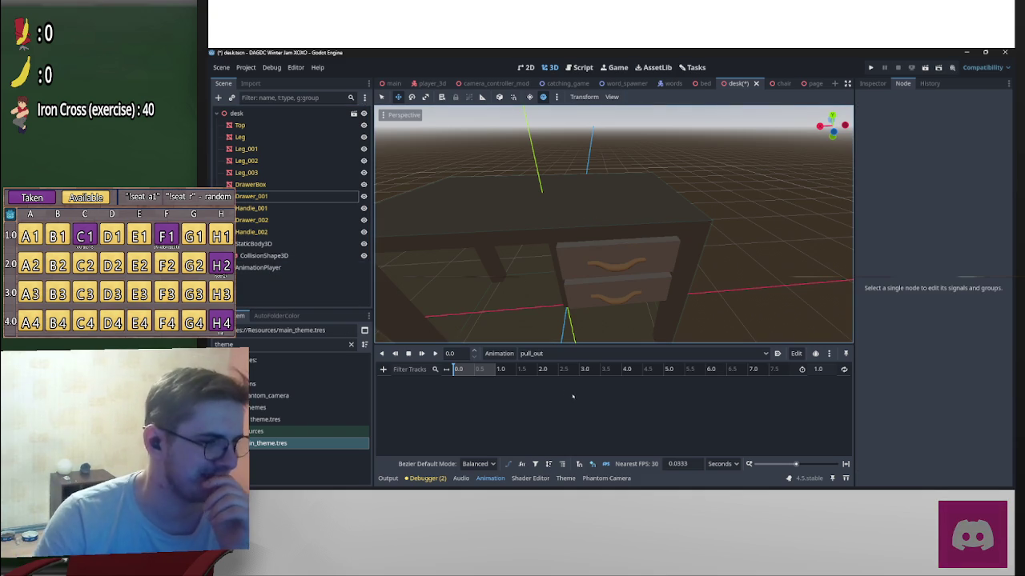
left_click(499, 353)
left_click(513, 368)
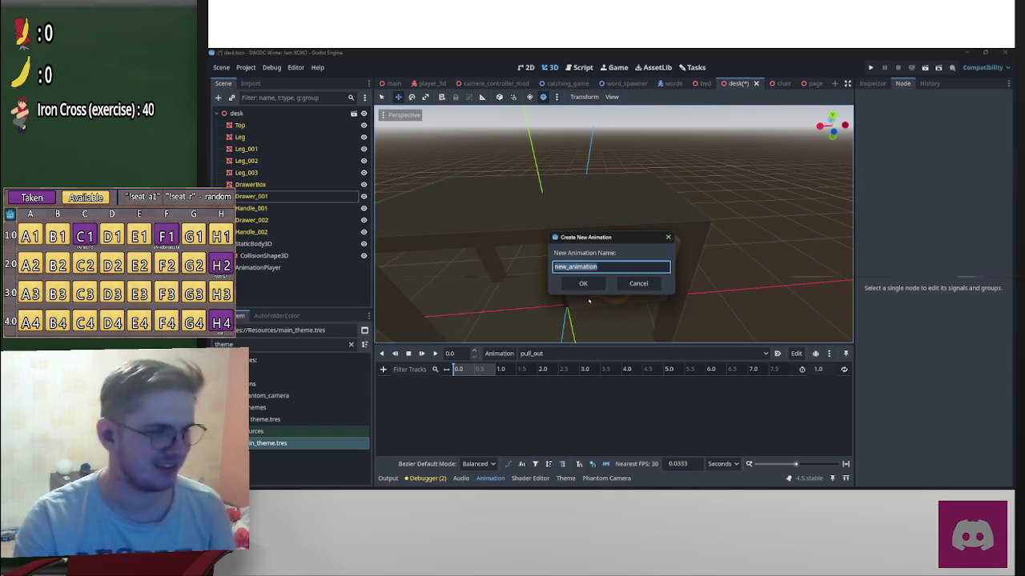
type("push_in")
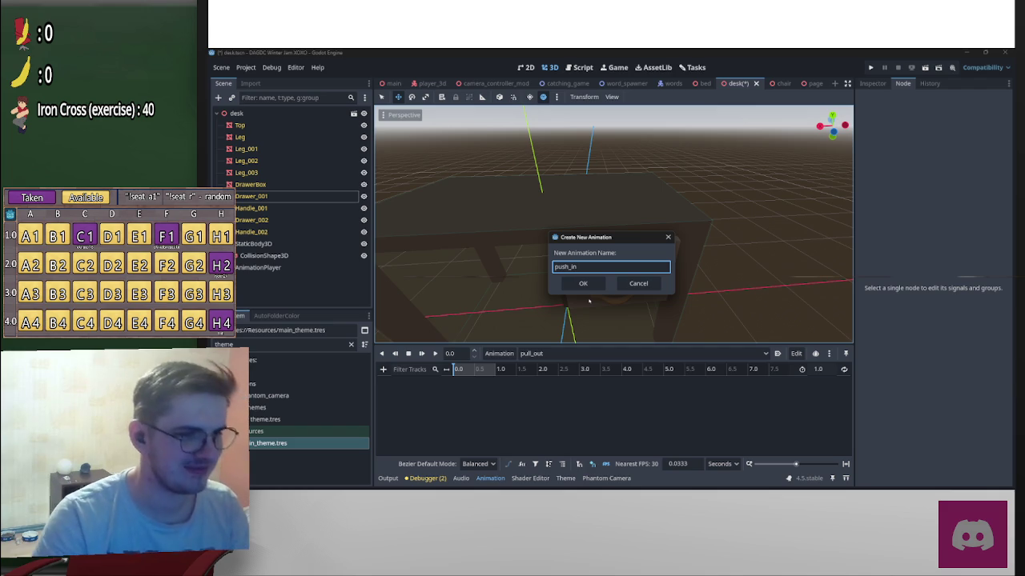
key("Return")
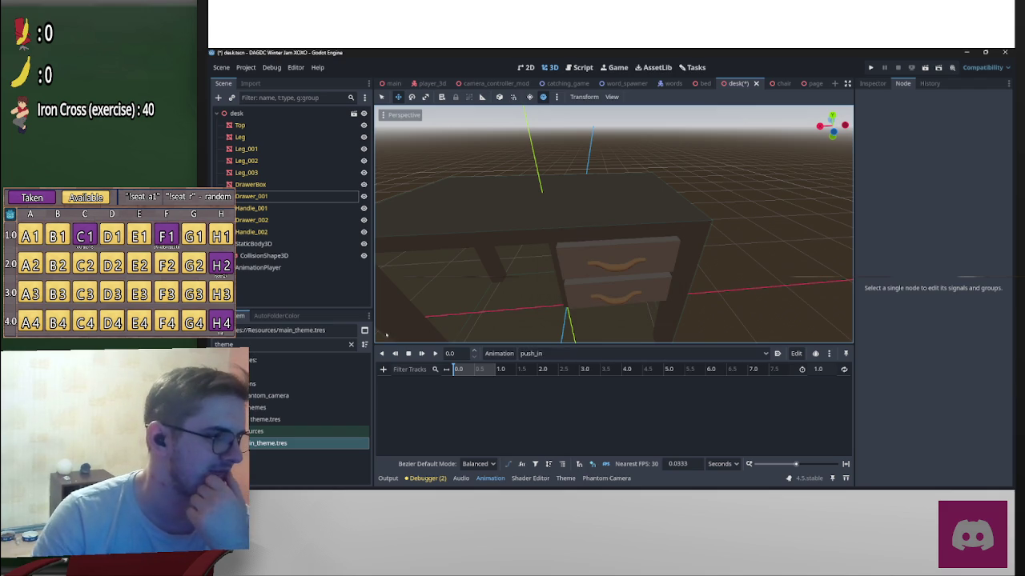
Step: Load the pull_out animation for editing and reframe the desk in the viewport
left_click(596, 354)
left_click(539, 367)
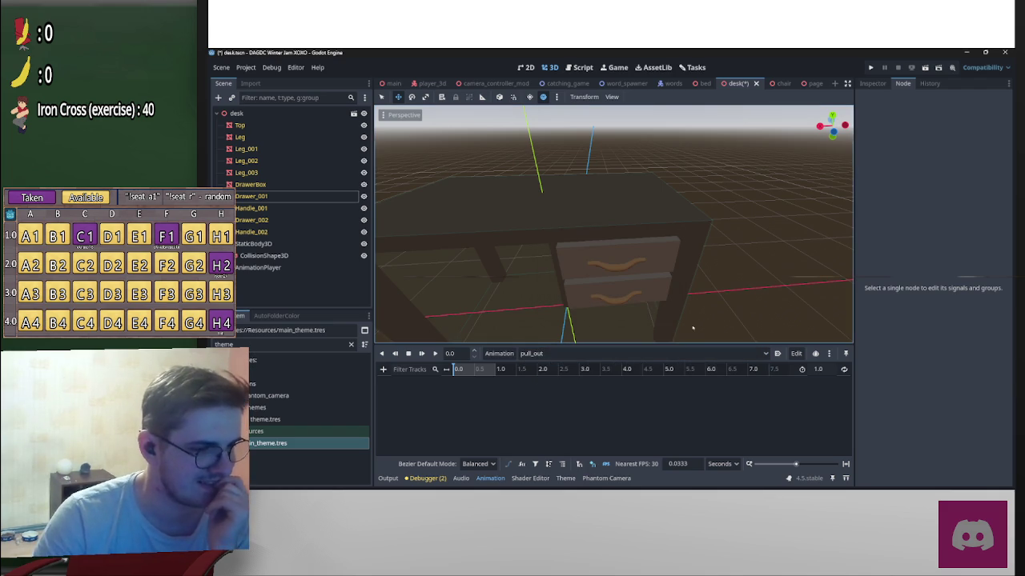
scroll(719, 244, "down", 3)
scroll(720, 244, "up", 3)
scroll(699, 250, "down", 3)
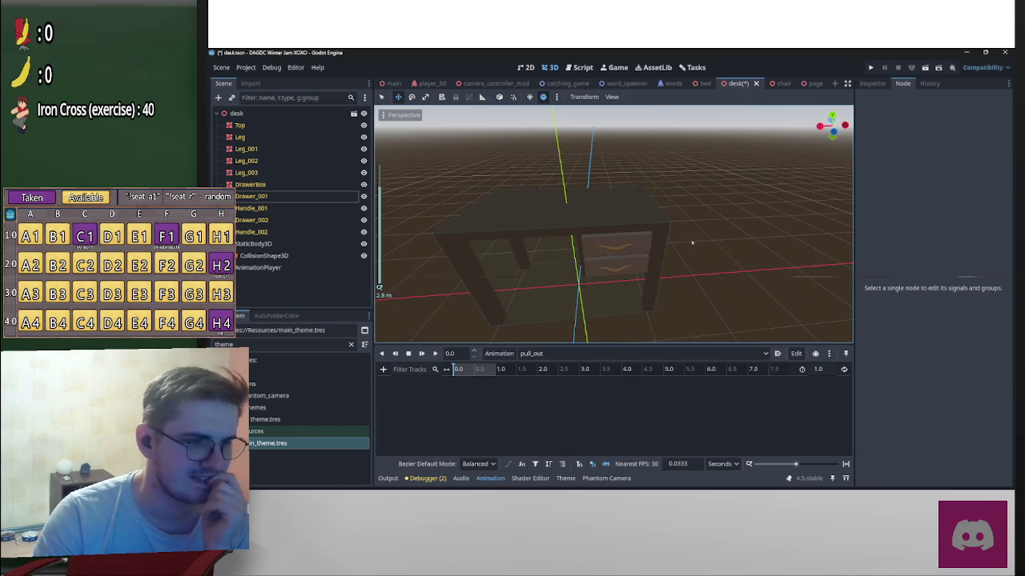
scroll(736, 225, "up", 3)
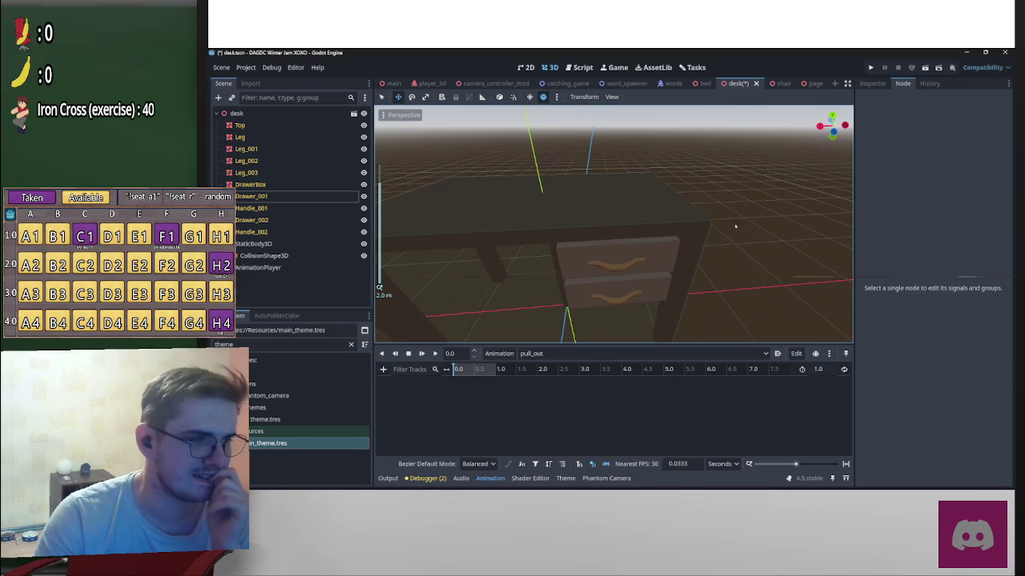
Step: Add an InteractionArea node to the desk scene via the 'inet' search
left_click(216, 97)
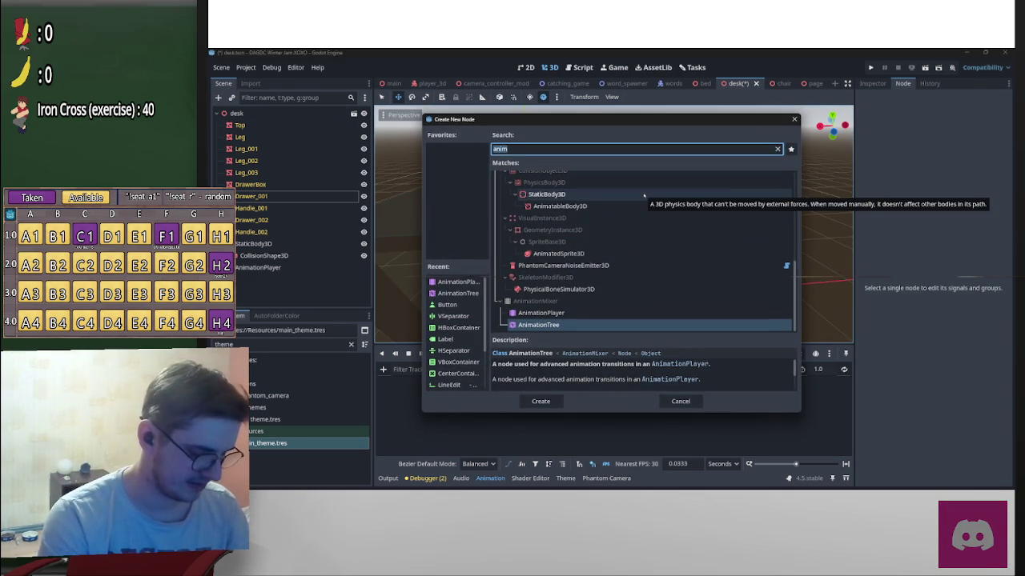
type("inet")
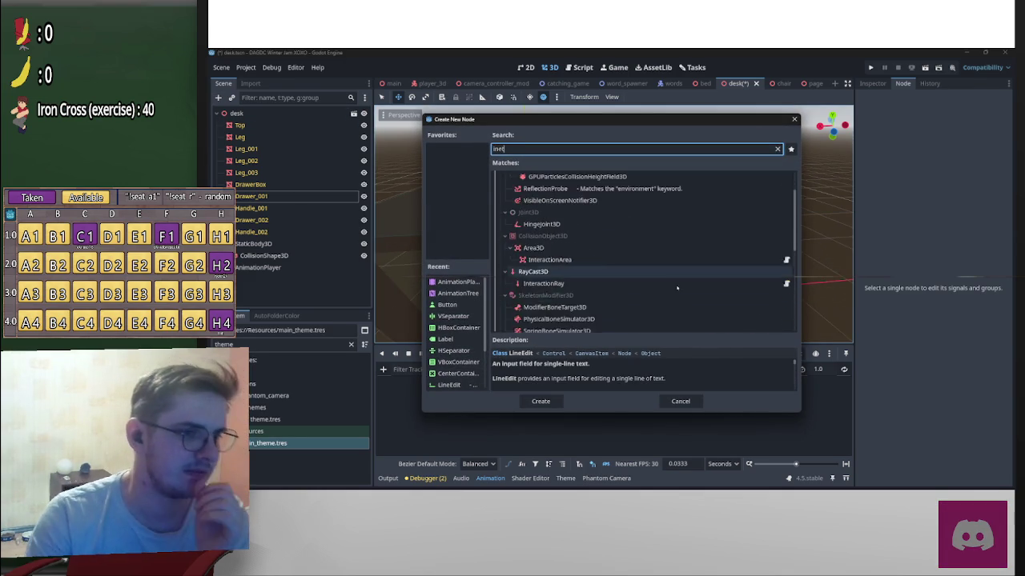
scroll(674, 282, "up", 3)
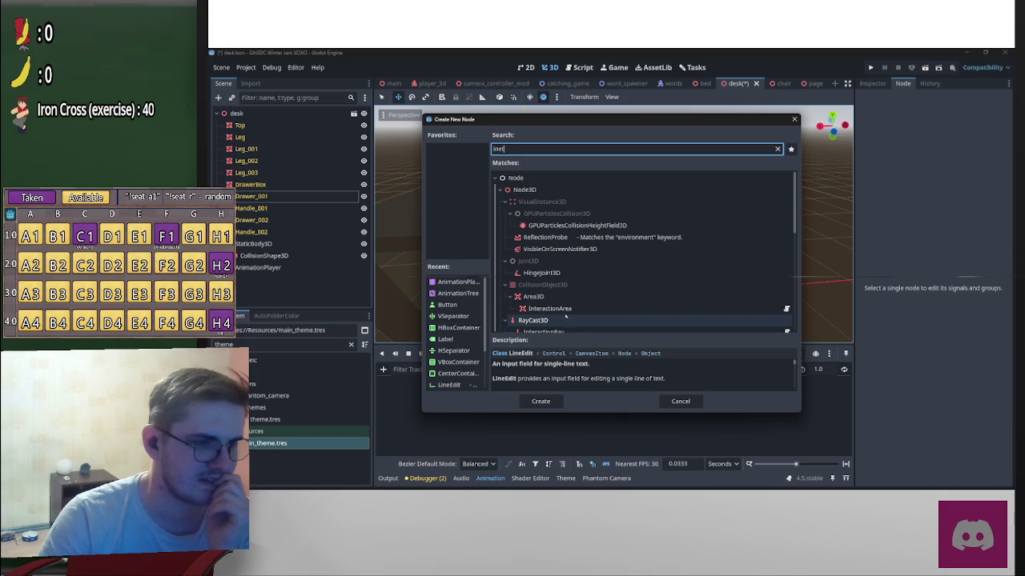
left_click(584, 308)
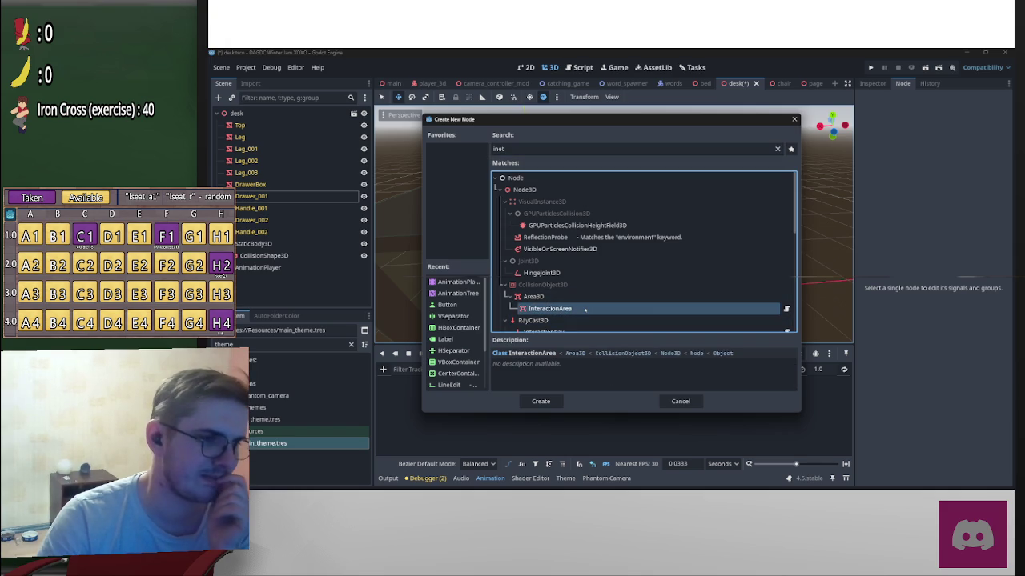
double_click(573, 309)
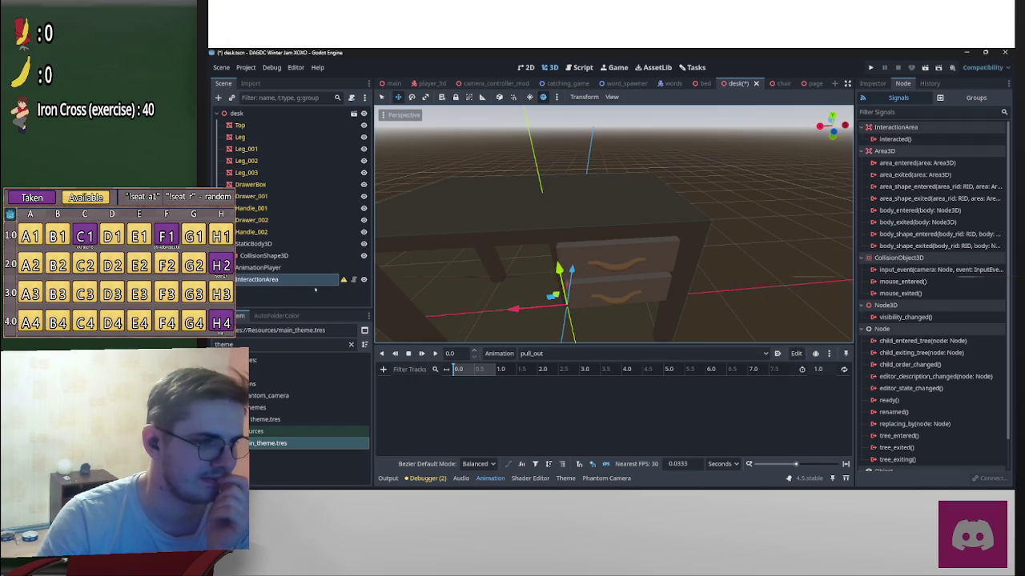
scroll(667, 298, "down", 4)
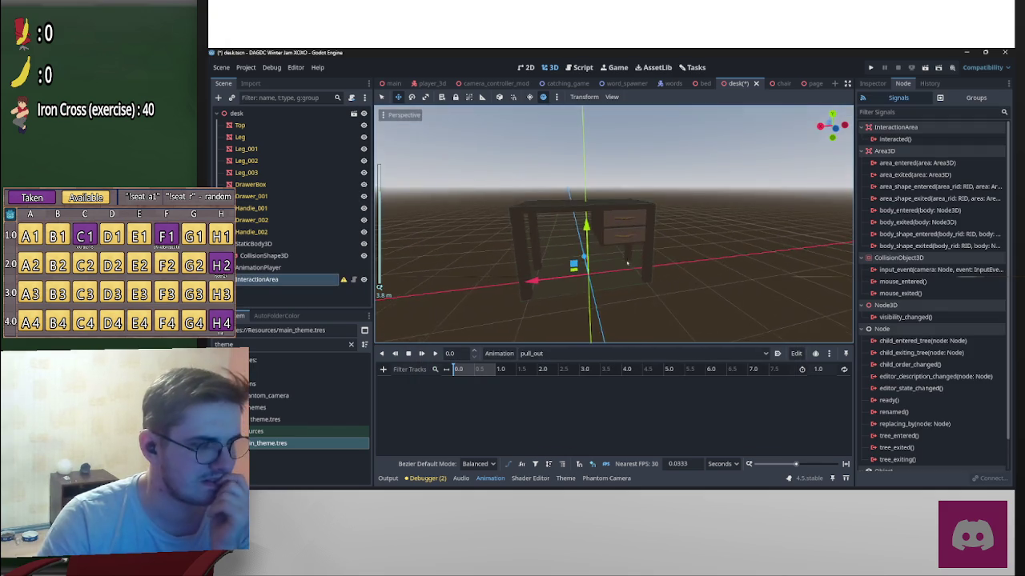
scroll(628, 273, "up", 5)
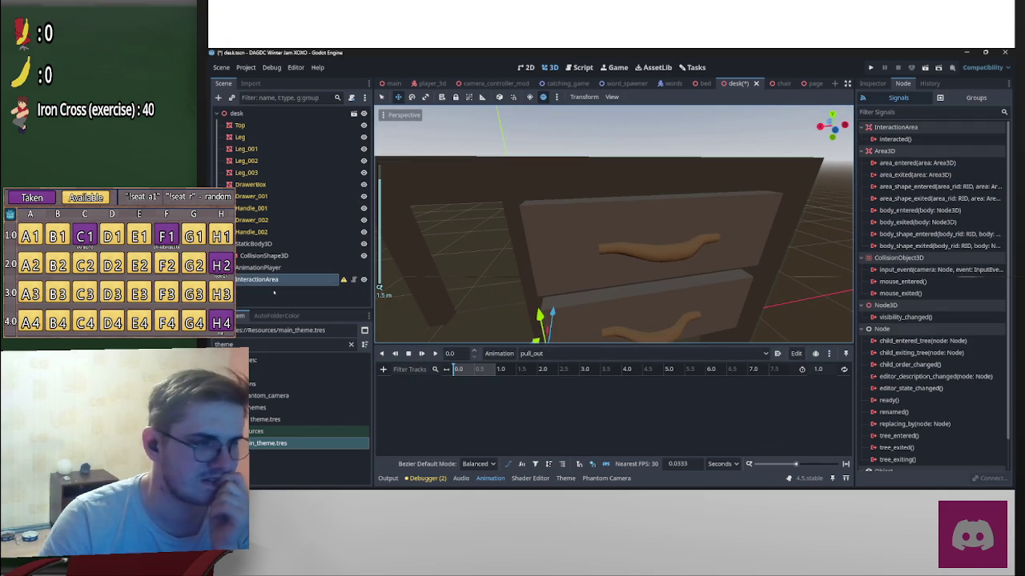
Step: Add a CollisionShape3D child found by searching 'coll'
left_click(218, 97)
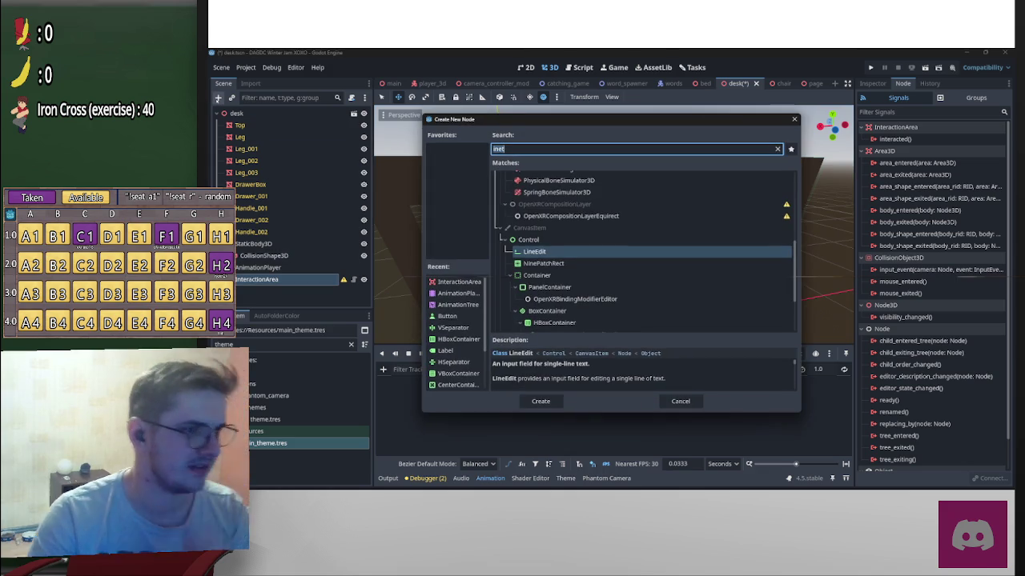
type("coll")
key("Return")
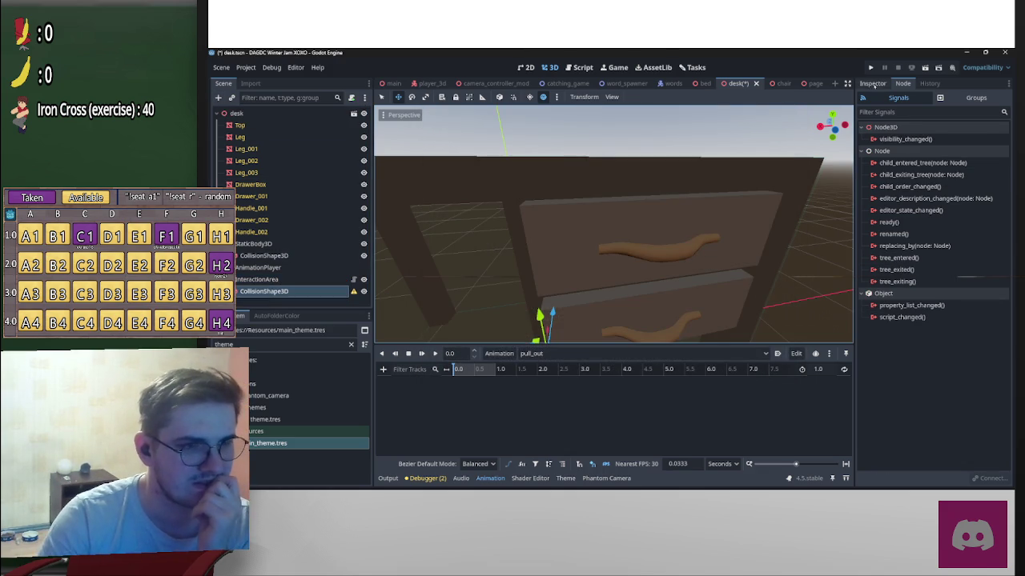
Step: Set the CollisionShape3D's Shape to a new BoxShape3D
left_click(873, 83)
left_click(953, 151)
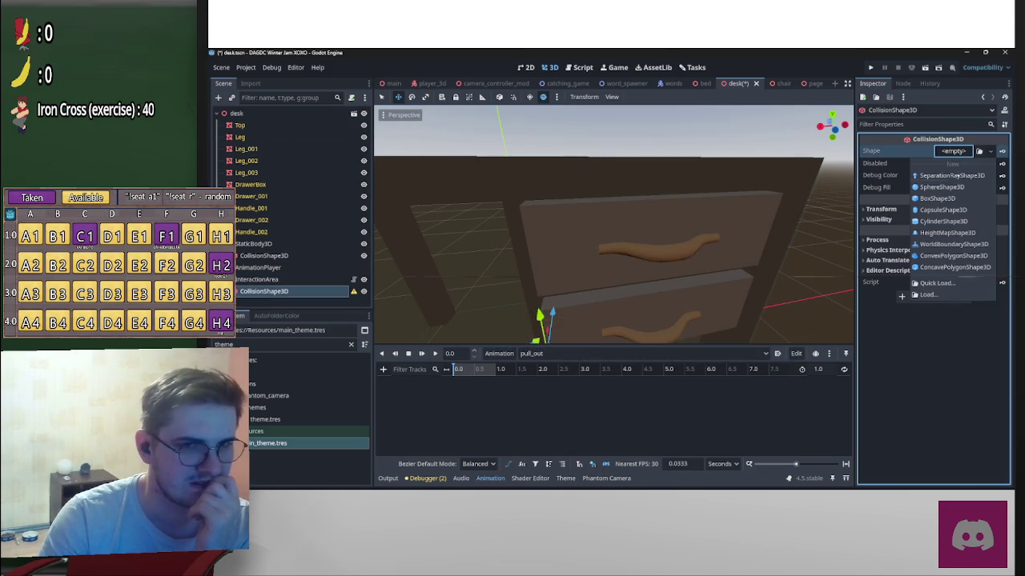
left_click(937, 199)
scroll(614, 224, "down", 5)
Step: From the rear view, move the box onto the drawers and fit its width and height
left_click(836, 128)
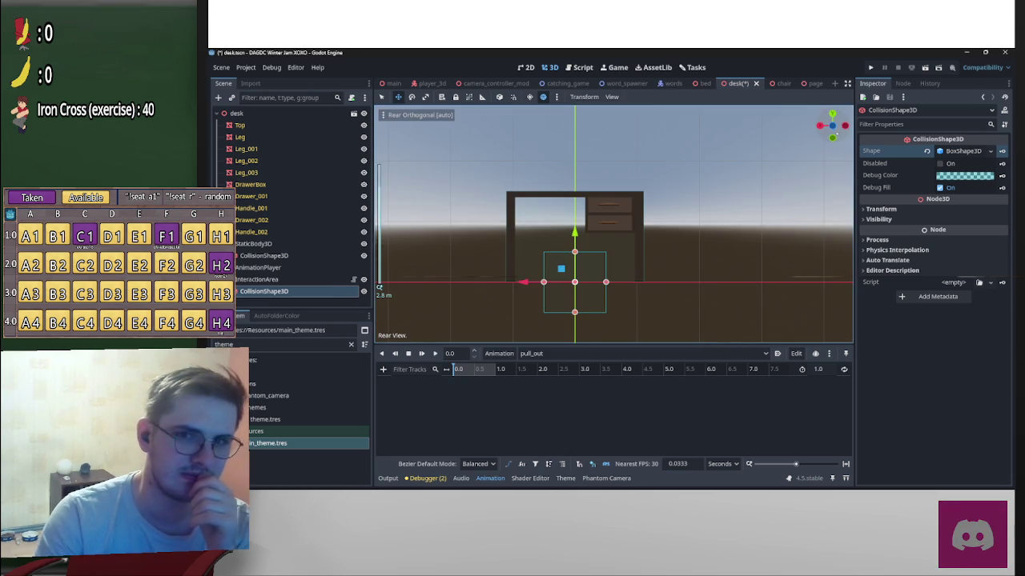
mouse_move(610, 290)
left_mouse_down()
mouse_move(644, 271)
mouse_move(643, 214)
left_mouse_up()
scroll(641, 212, "up", 2)
scroll(645, 211, "up", 2)
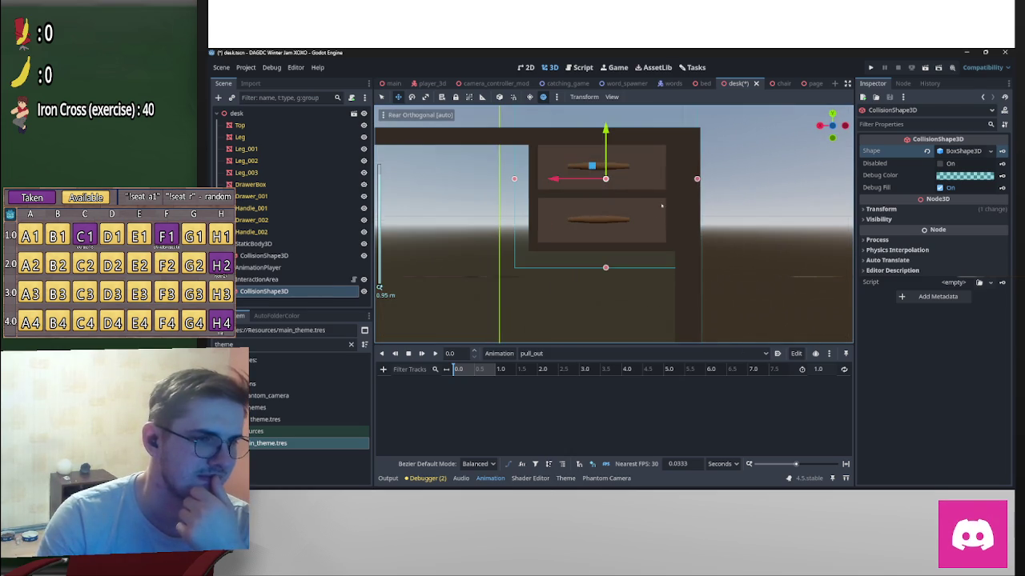
left_click_drag(696, 179, 669, 182)
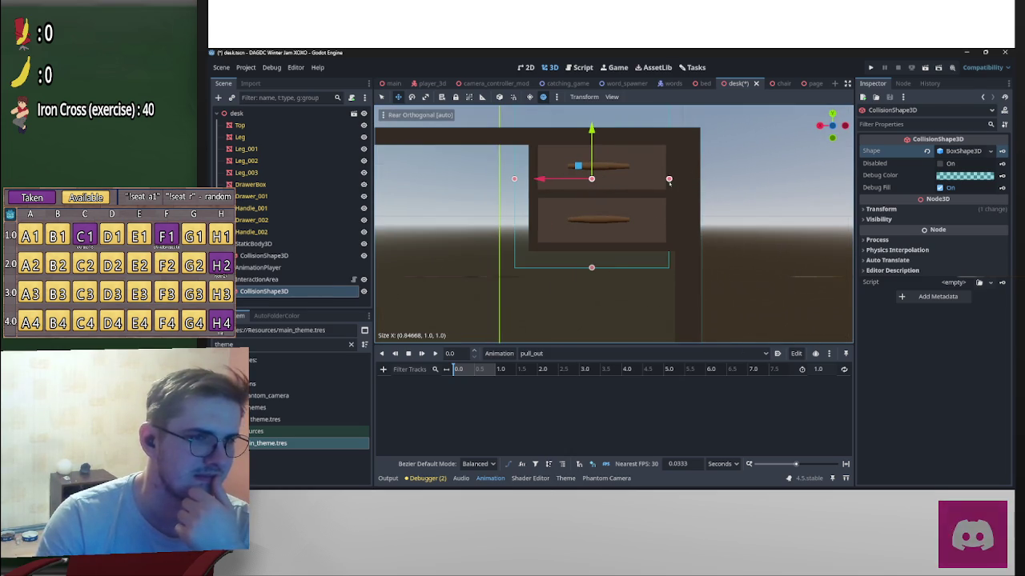
left_click_drag(515, 179, 536, 184)
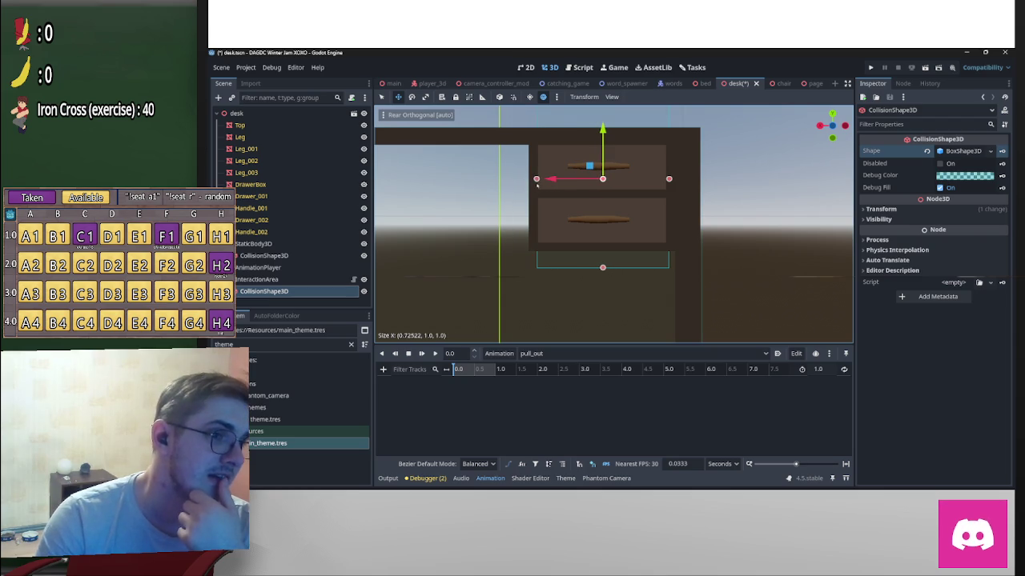
left_click_drag(603, 267, 603, 208)
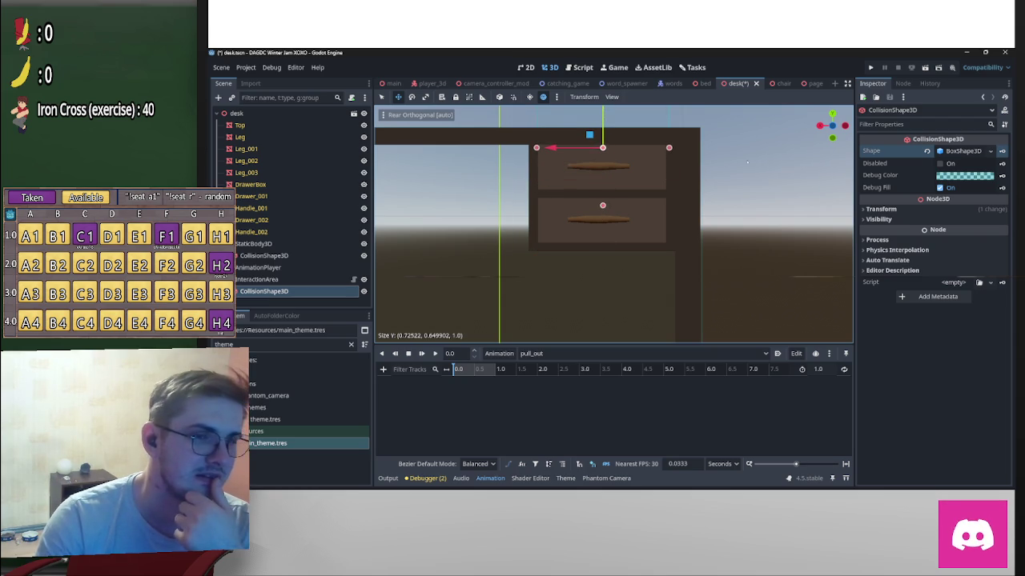
scroll(764, 156, "down", 2)
Step: From the side view, lower the box to drawer height and make it shallower
left_click(845, 126)
scroll(495, 174, "down", 6)
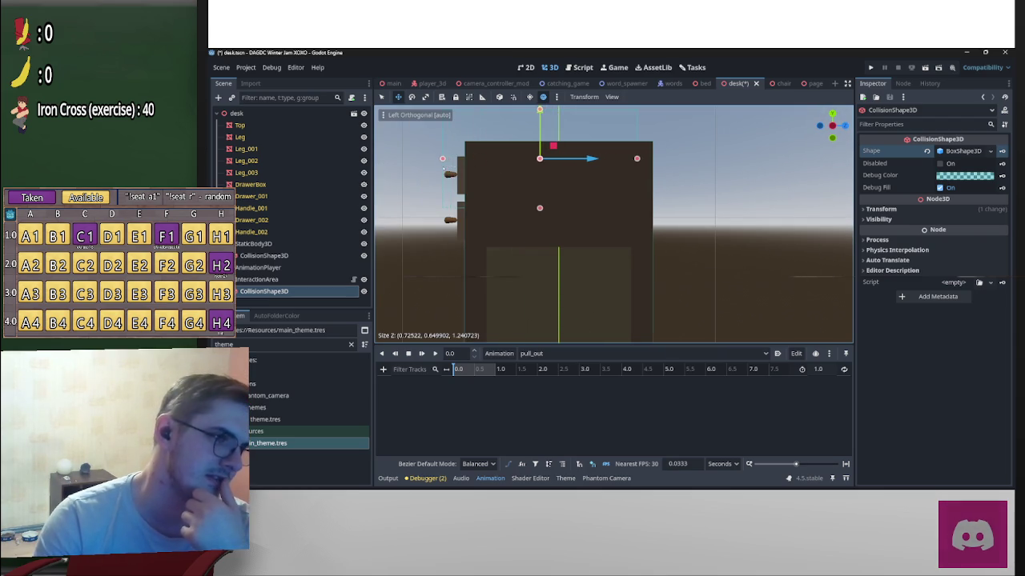
scroll(567, 156, "down", 3)
left_click_drag(568, 152, 567, 172)
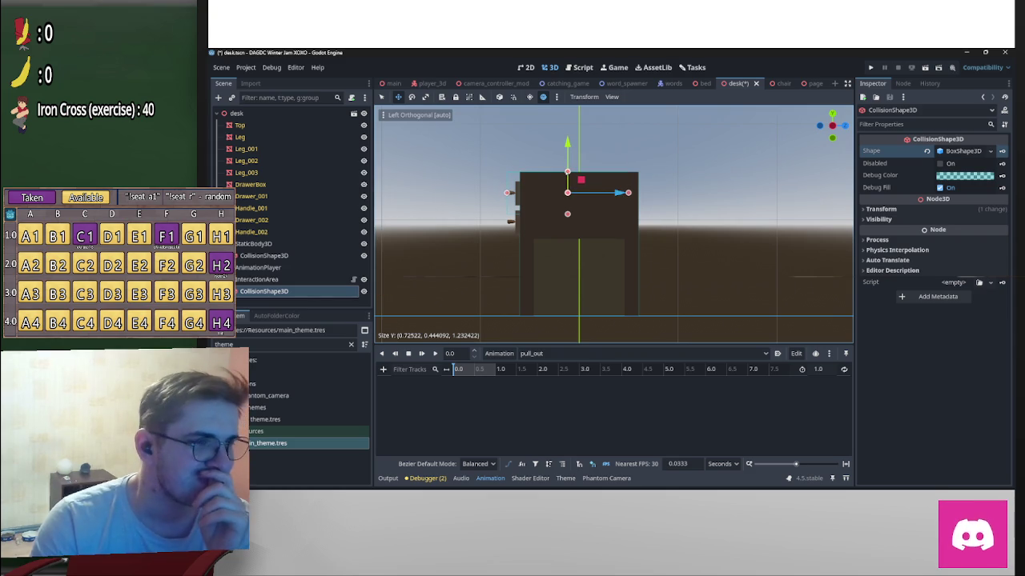
scroll(614, 224, "up", 7)
mouse_move(640, 165)
left_mouse_down()
mouse_move(454, 168)
mouse_move(471, 181)
left_mouse_up()
scroll(453, 202, "down", 2)
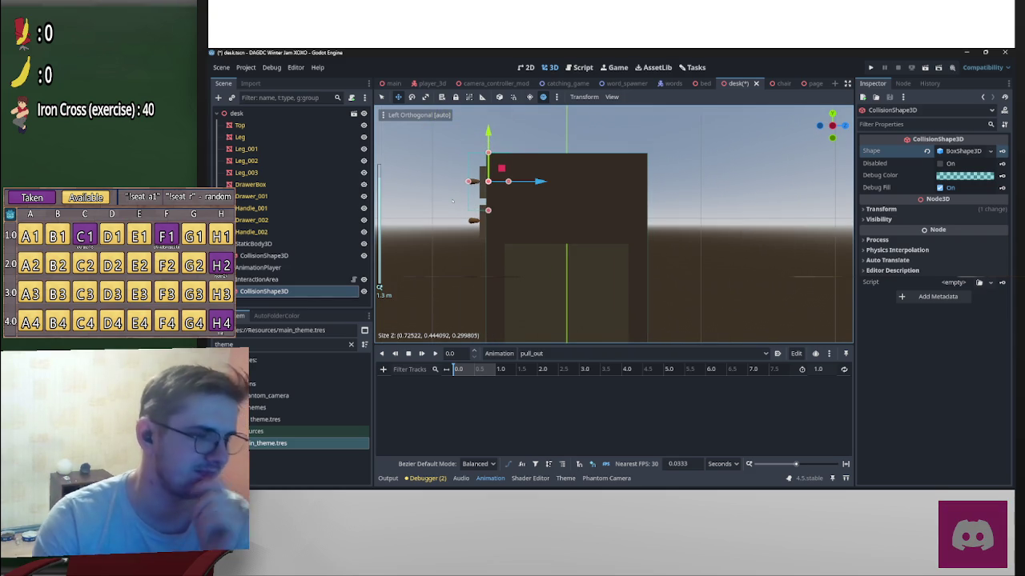
Step: Fine-tune the box's top, width and depth around the top drawer, then select InteractionArea
mouse_move(532, 206)
left_mouse_down()
mouse_move(644, 234)
mouse_move(702, 263)
mouse_move(752, 257)
mouse_move(688, 249)
mouse_move(669, 227)
mouse_move(653, 256)
left_mouse_up()
mouse_move(590, 185)
left_mouse_down()
mouse_move(547, 240)
mouse_move(548, 201)
mouse_move(530, 191)
mouse_move(587, 218)
left_mouse_up()
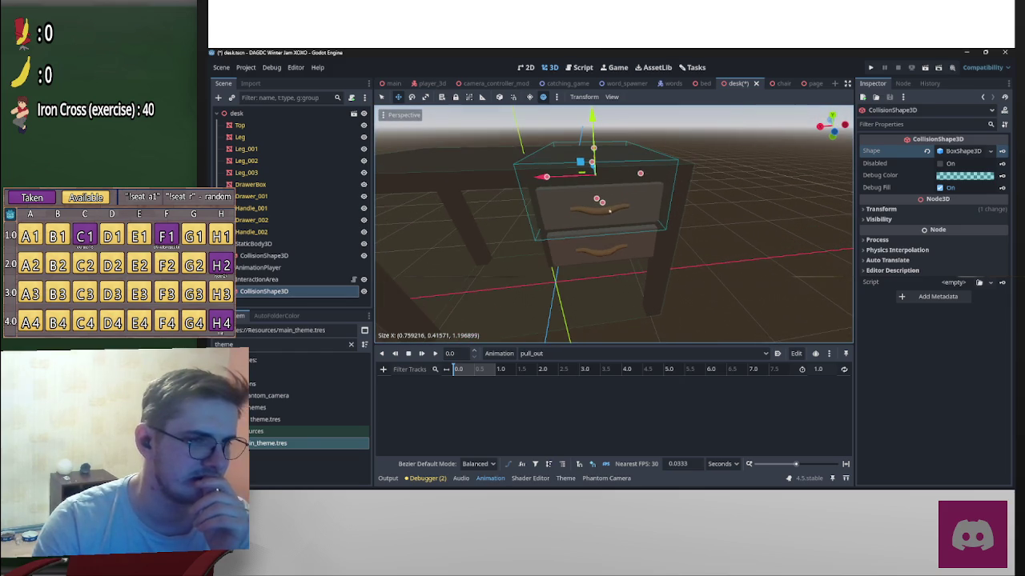
left_click_drag(640, 173, 614, 183)
mouse_move(550, 190)
left_mouse_down()
mouse_move(590, 170)
mouse_move(709, 201)
mouse_move(655, 245)
left_mouse_up()
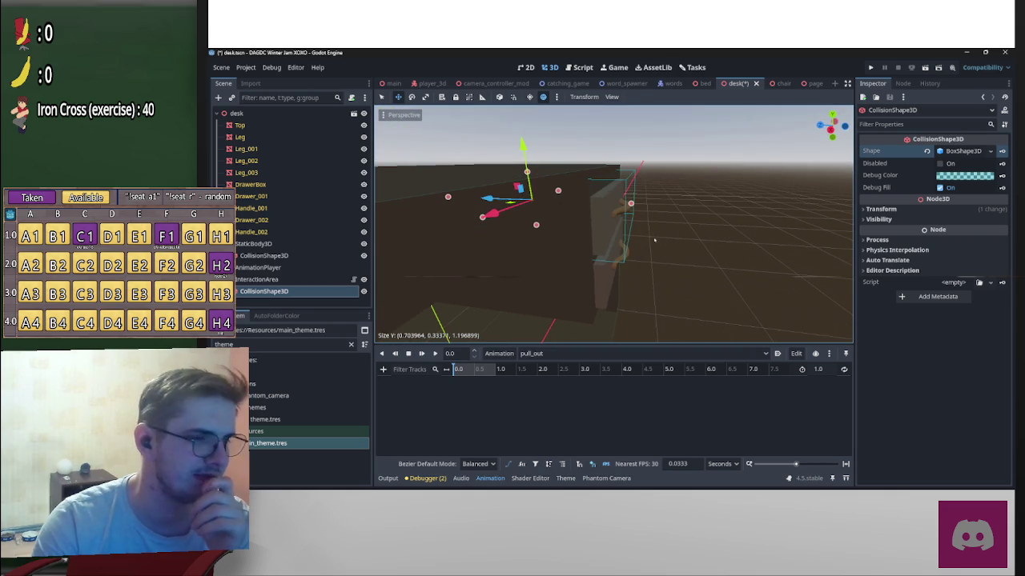
left_click_drag(631, 204, 633, 203)
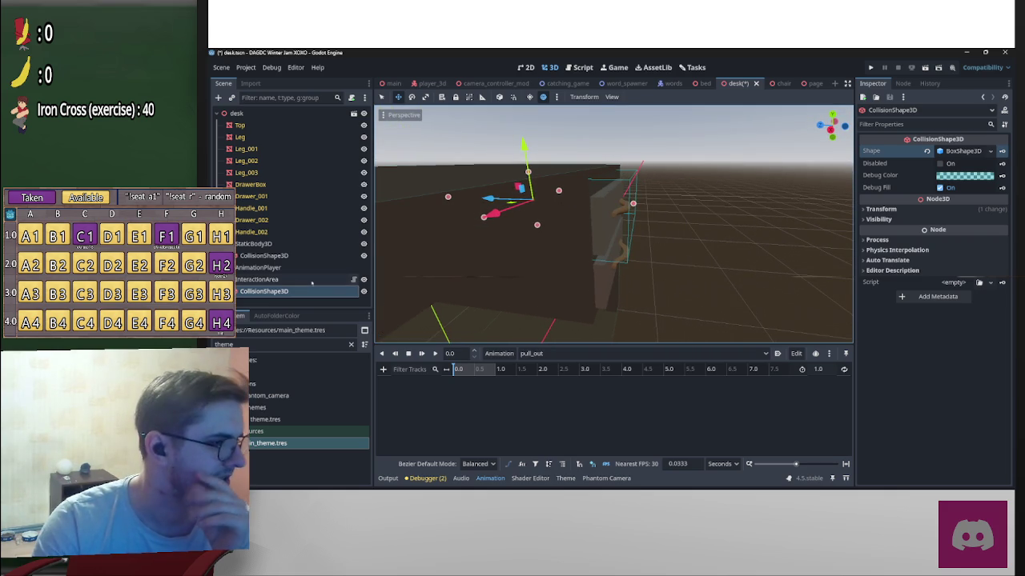
left_click(342, 279)
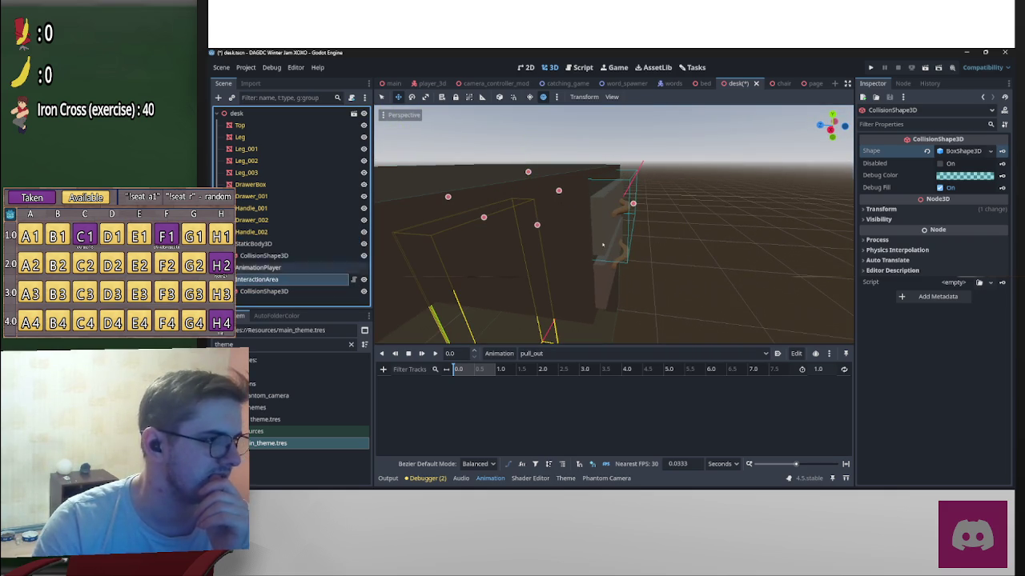
left_click(552, 245)
Step: Move InteractionArea under Drawer_001 and set its prompt text to 'Open drawer', keeping Toggle
left_click_drag(277, 280, 256, 197)
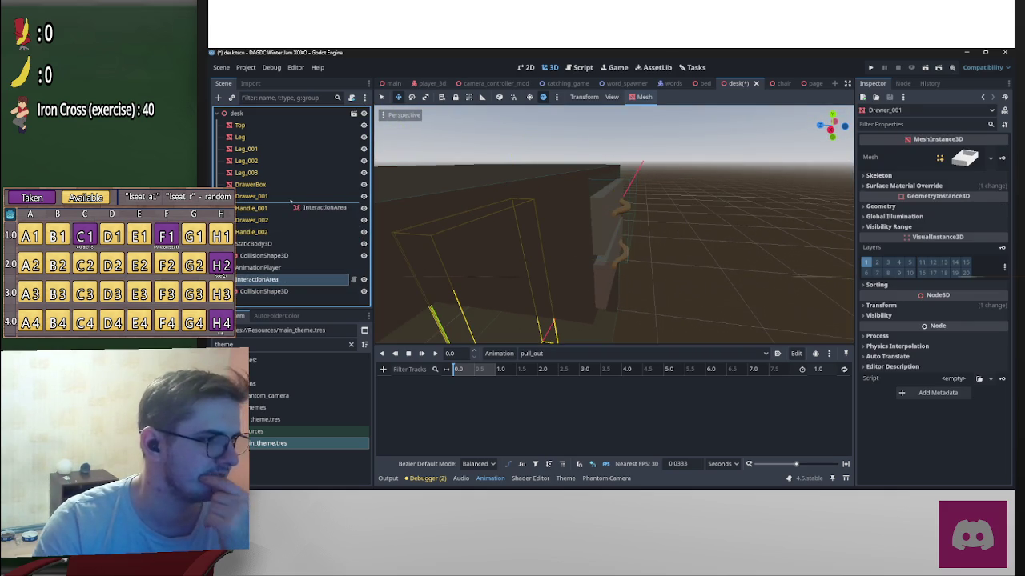
left_click(717, 224)
left_click(264, 208)
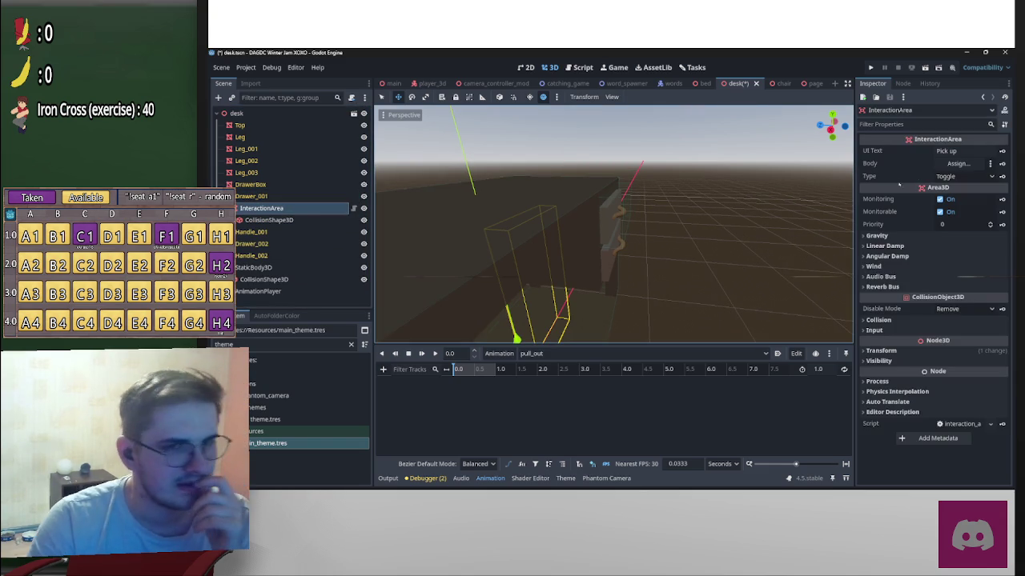
left_click(958, 153)
type("Open drawer")
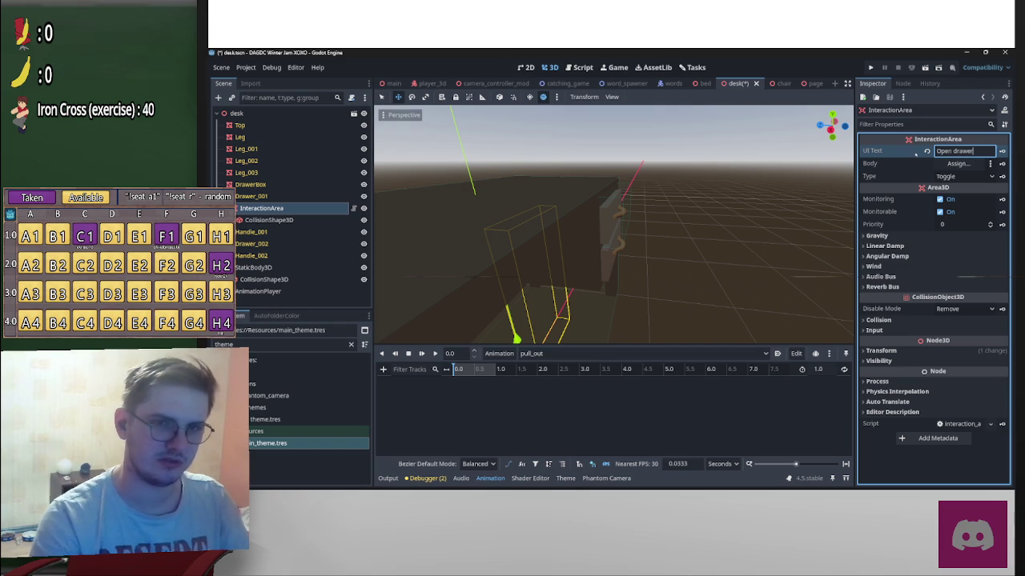
left_click(961, 176)
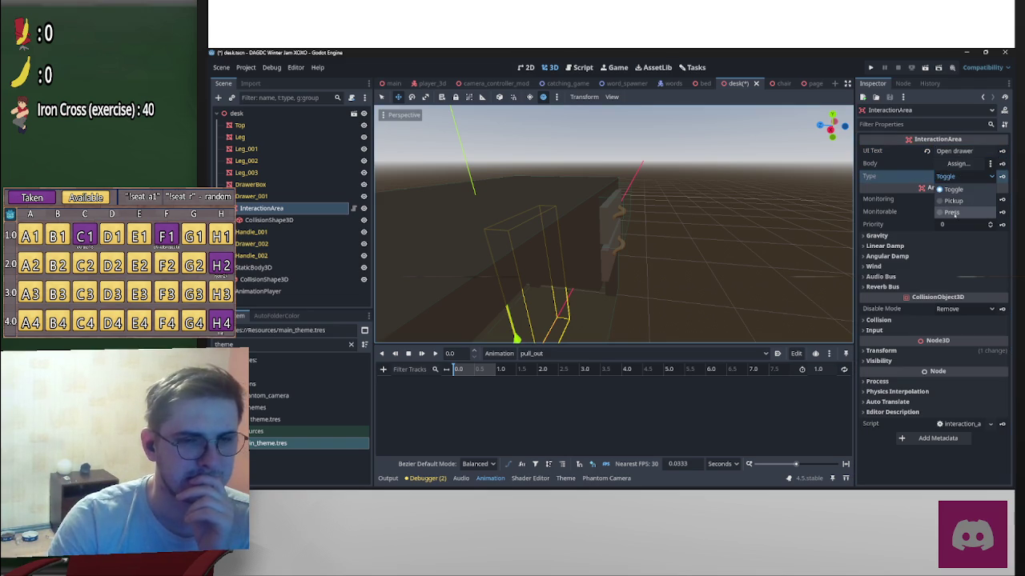
key("Escape")
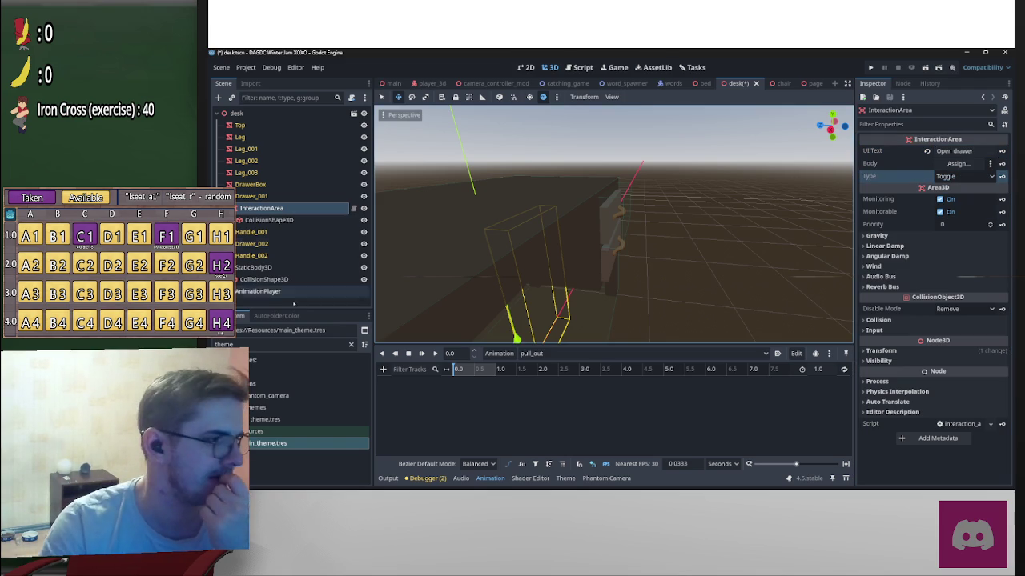
Step: Show the InteractionArea's signal list in the Node tab
left_click(312, 219)
left_click(329, 207)
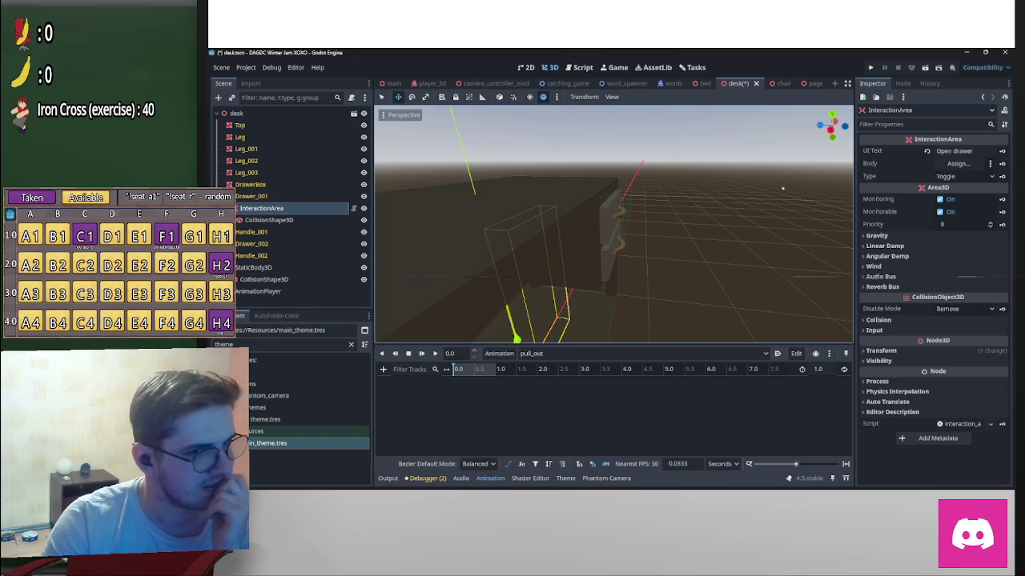
left_click(903, 84)
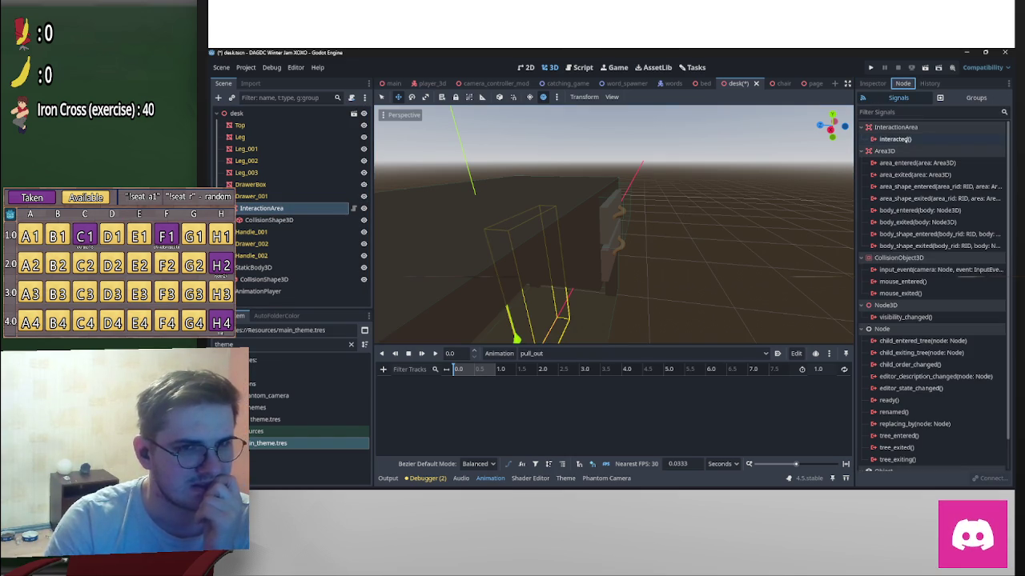
Step: Open the interacted signal's connect dialog and cancel it
left_click(897, 139)
double_click(897, 139)
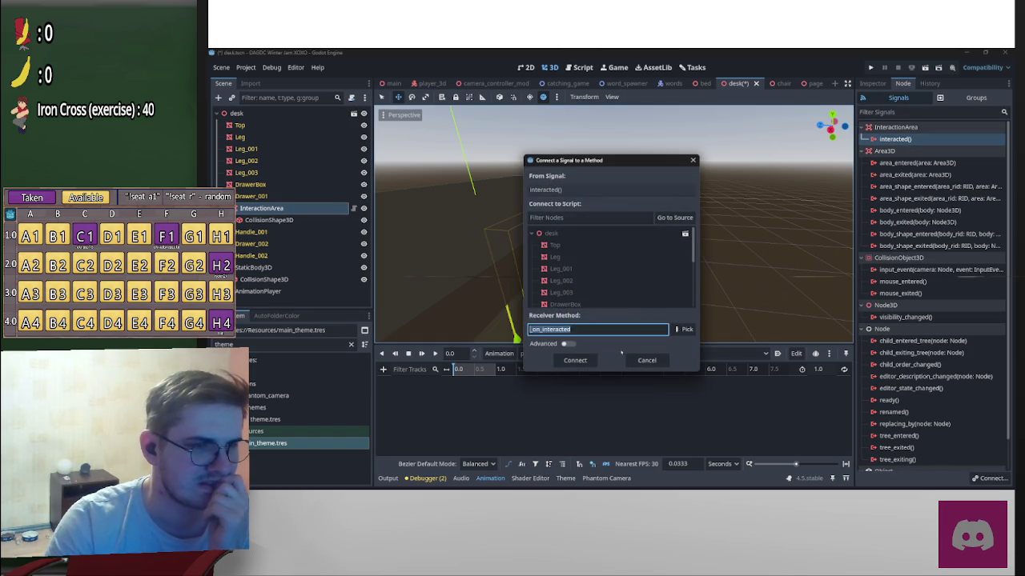
left_click(647, 360)
Step: Start attaching a script to desk with its path set to res://3D/Scripts
left_click(236, 113)
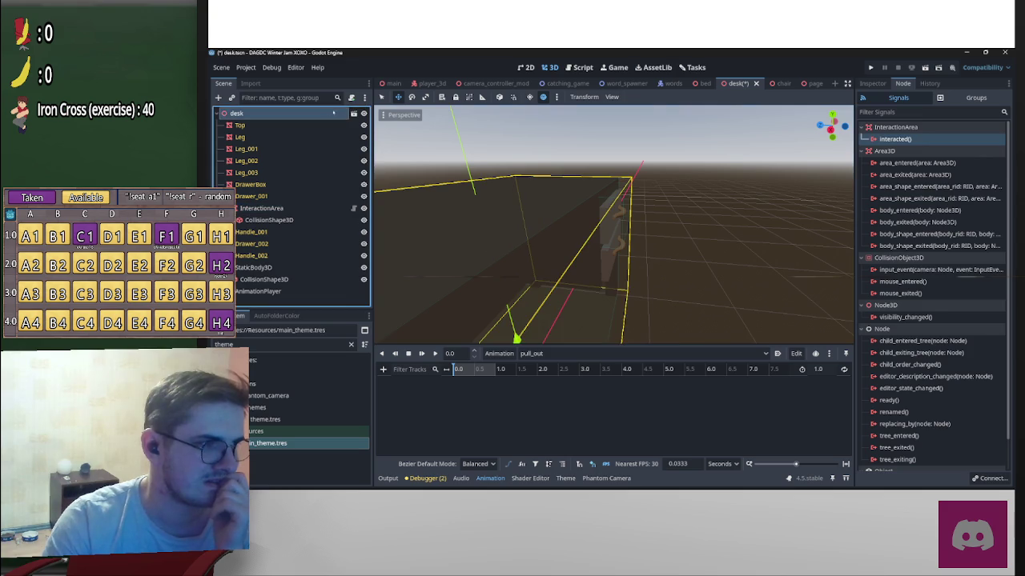
left_click(351, 97)
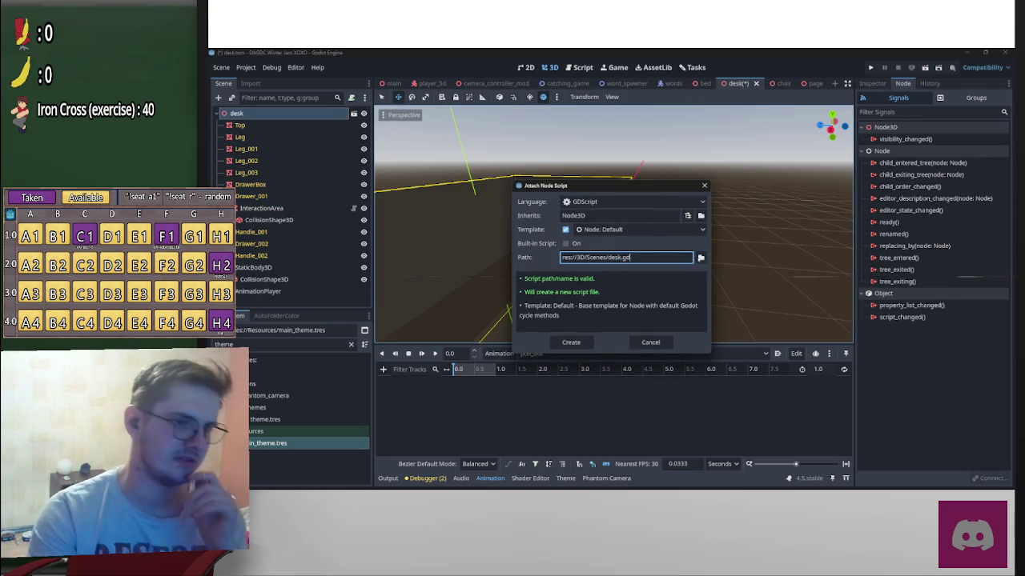
left_click(701, 258)
left_click(420, 135)
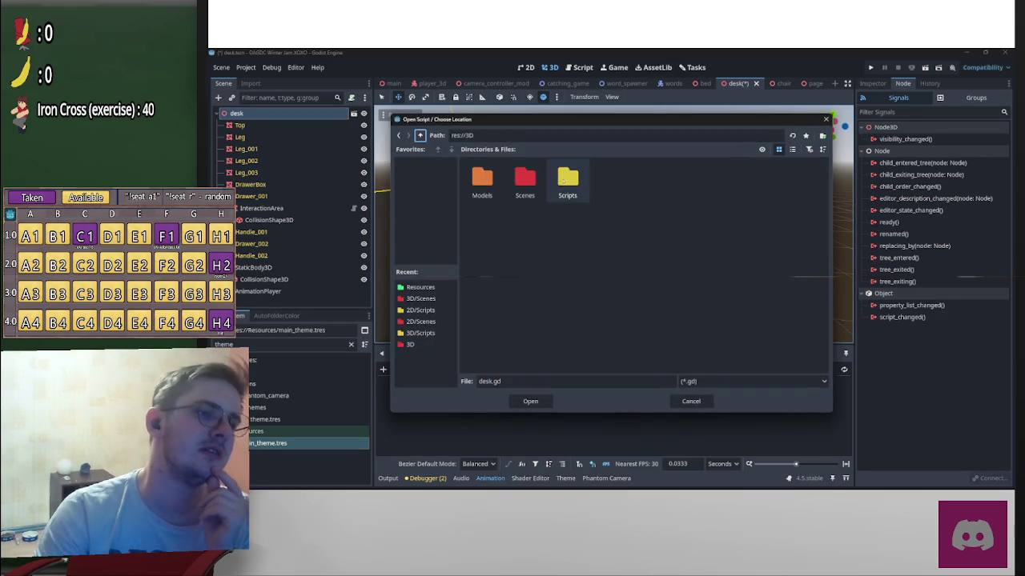
double_click(564, 180)
left_click(530, 401)
Step: Create desk.gd and declare 'var open:bool = false' on line 3 with blank lines below
left_click(570, 342)
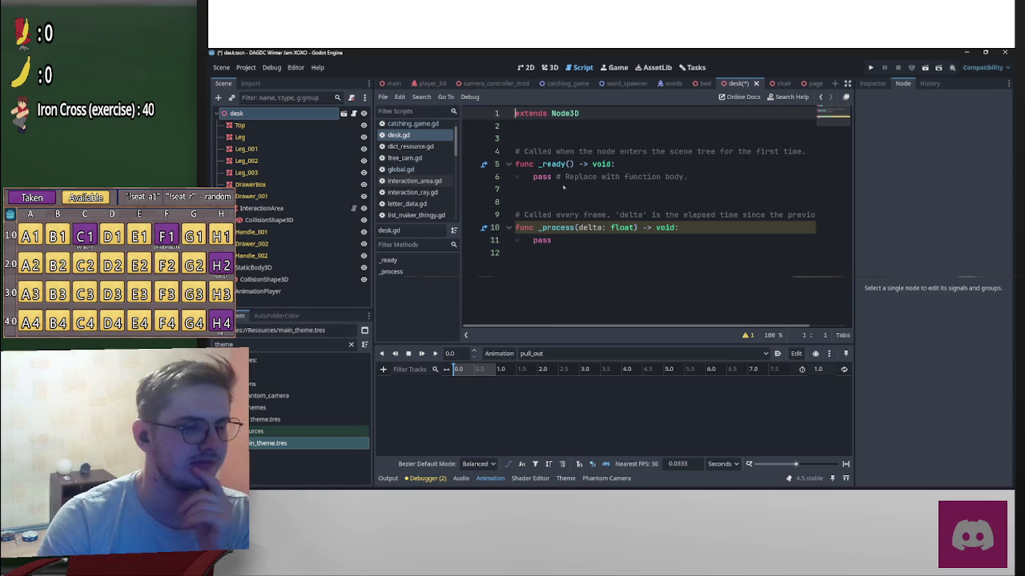
left_click(561, 141)
key("Return")
key("Up")
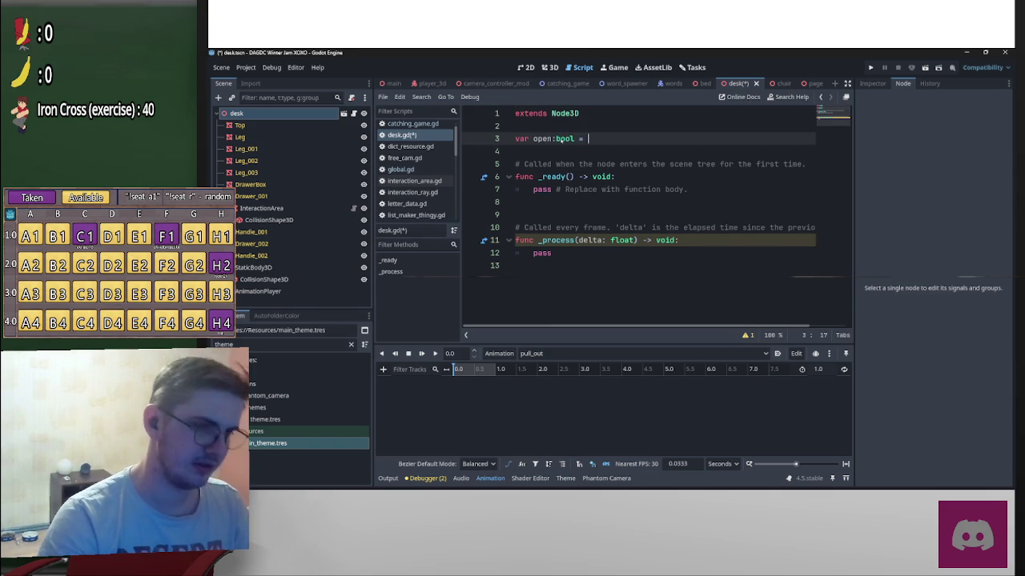
type("false")
key("Return")
key("Down")
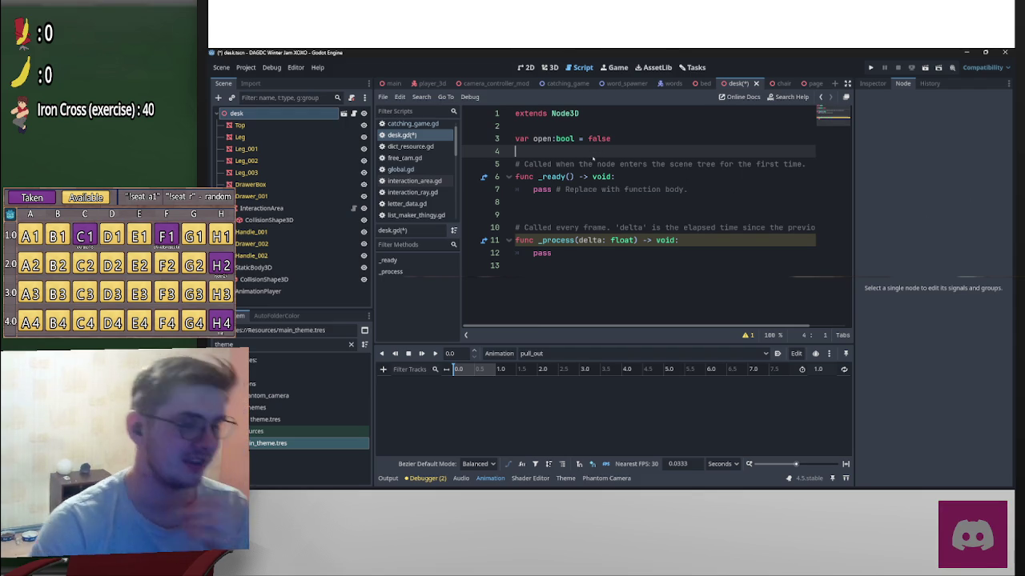
key("Return")
key("Return")
key("Return")
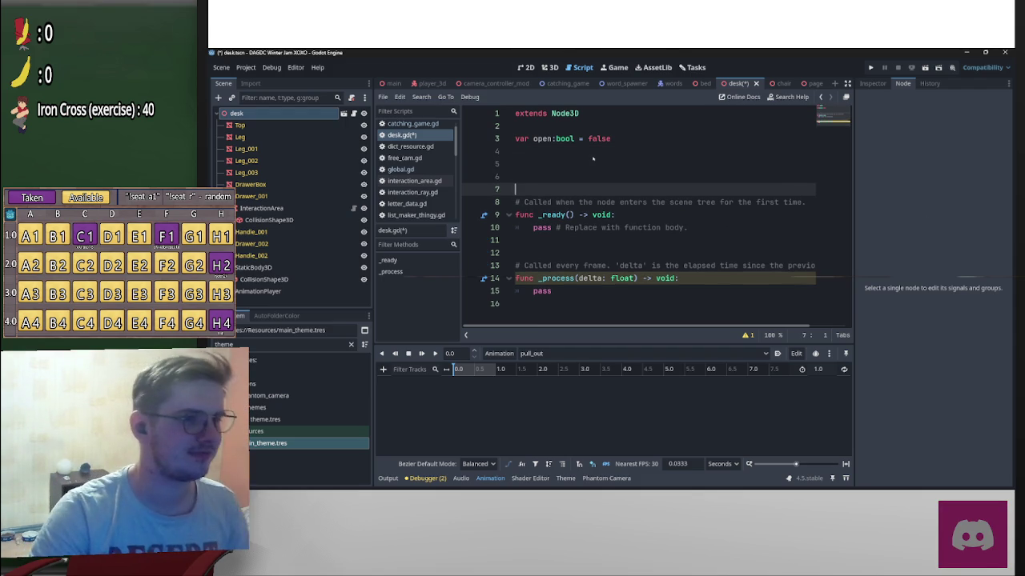
key("Up")
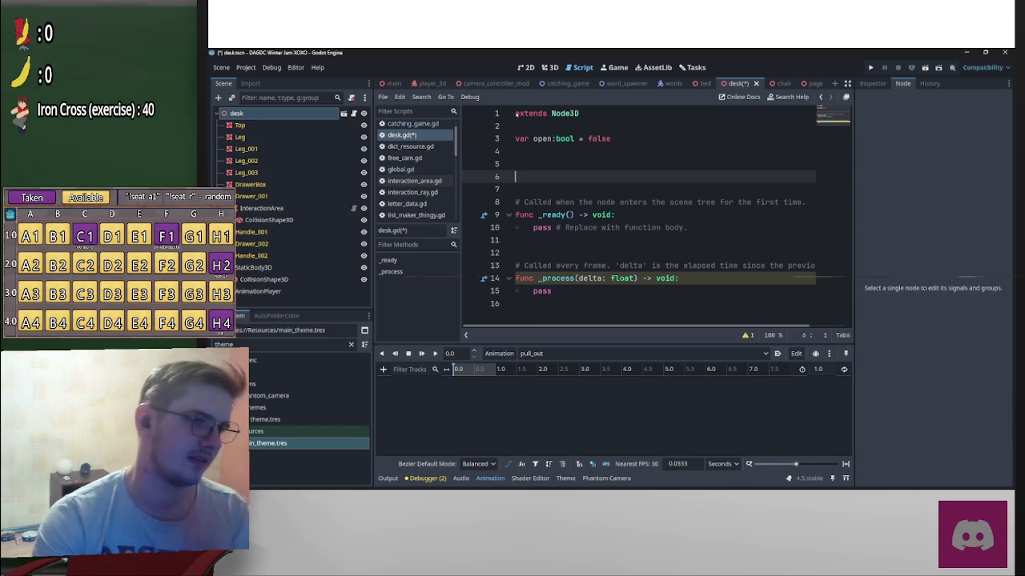
key("ctrl+Home")
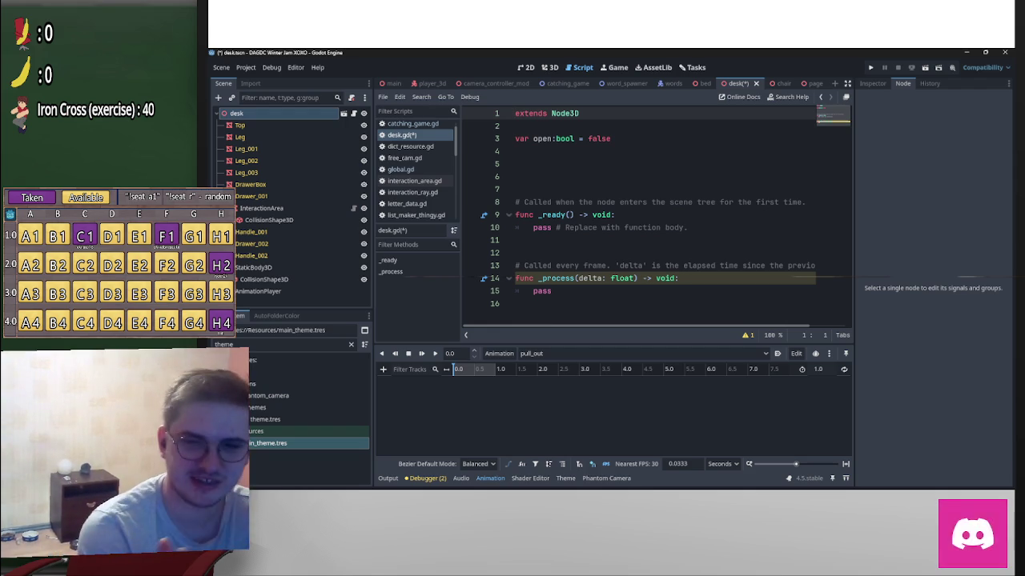
Step: Save the desk.gd script with Ctrl+S
left_click(562, 153)
key("ctrl+s")
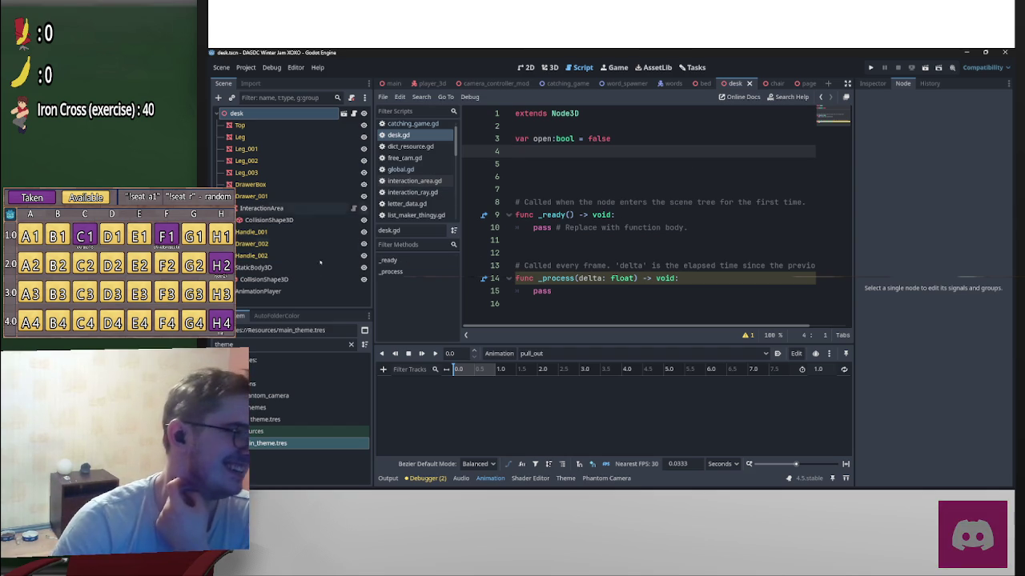
left_click(566, 139)
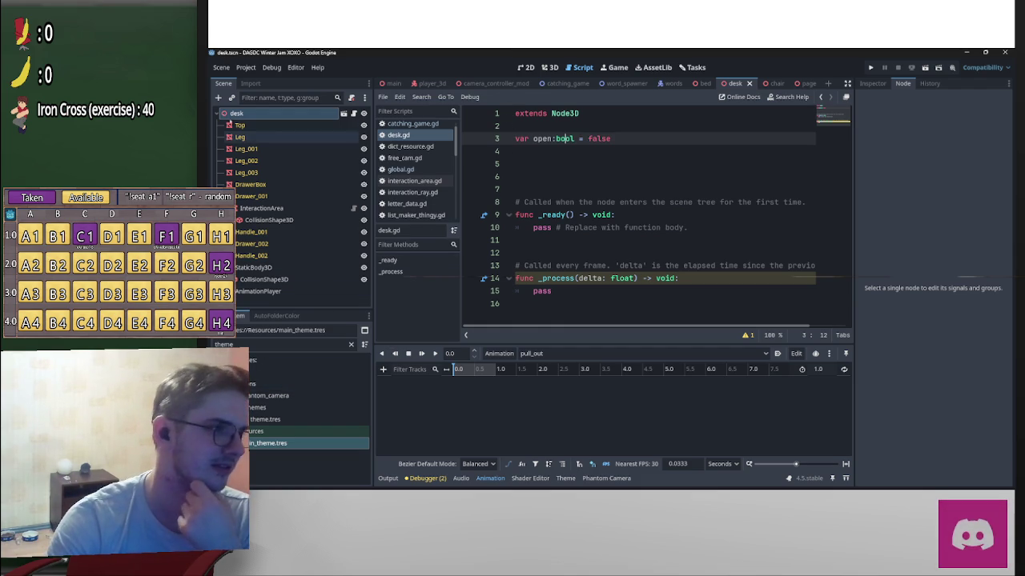
left_click(218, 97)
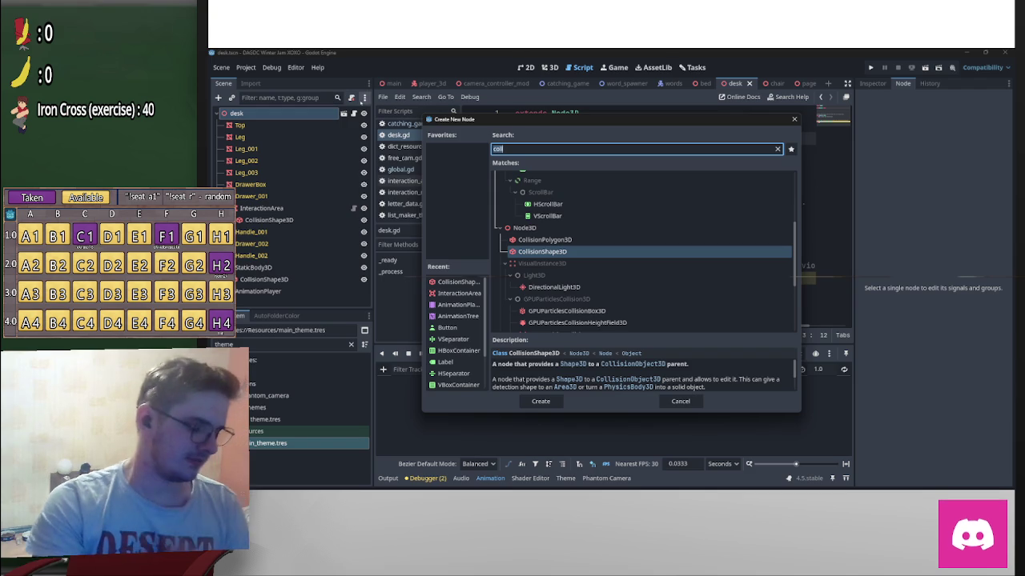
Step: Add an AnimationTree node and set its Tree Root to a new AnimationNodeBlendTree
type("animatio")
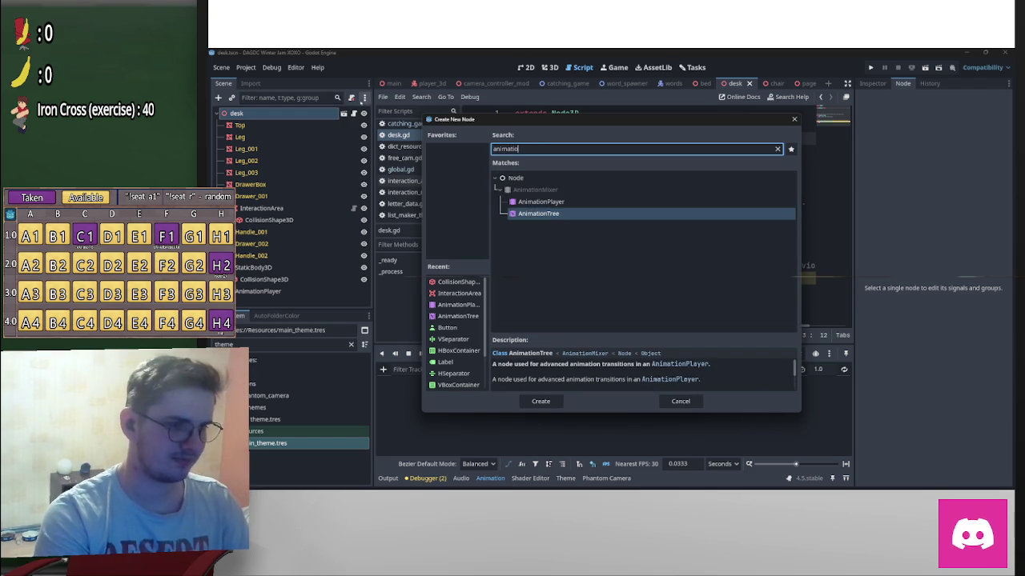
key("Return")
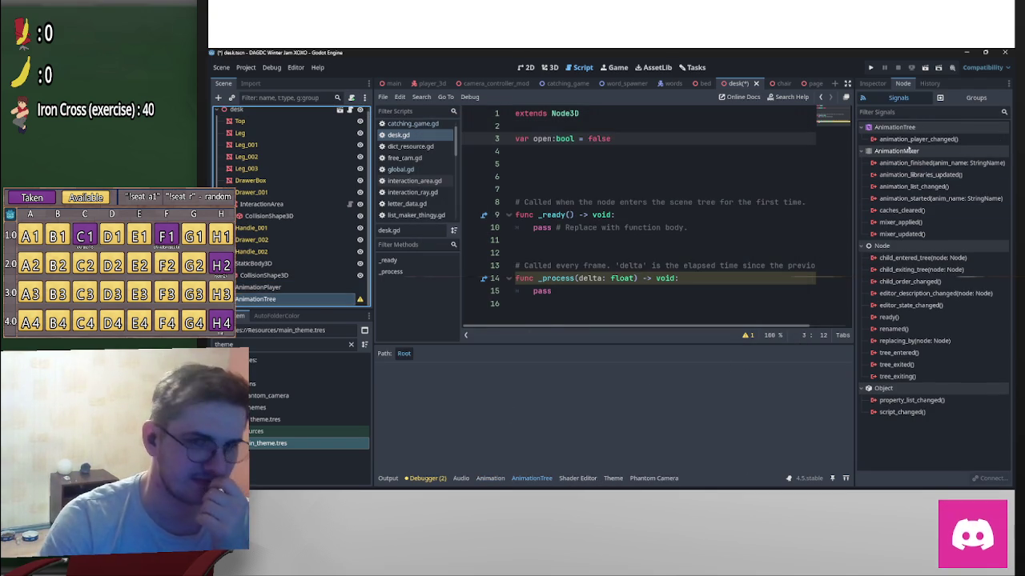
left_click(872, 83)
left_click(963, 150)
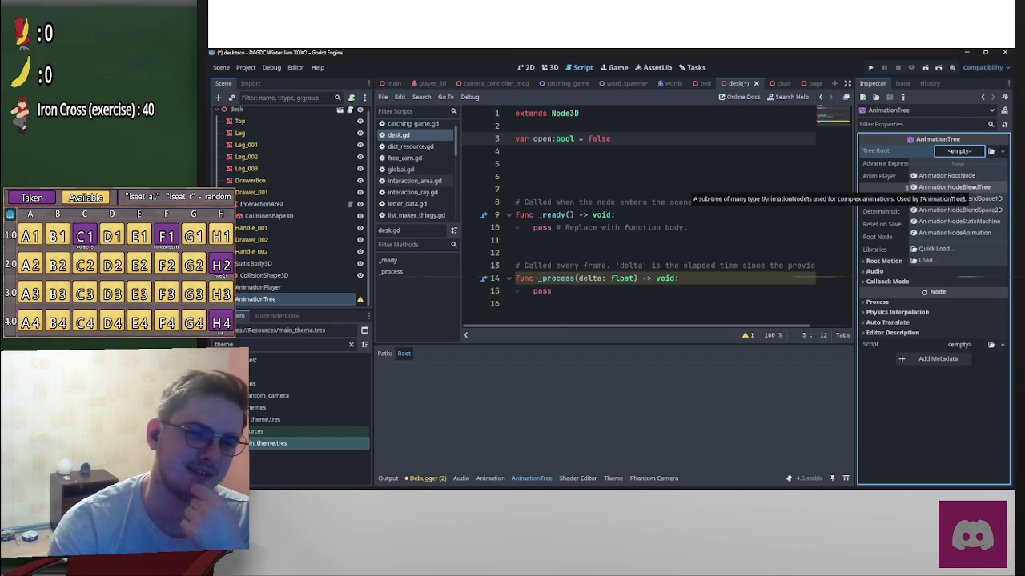
left_click(953, 186)
Step: Pan the blend tree graph and bring up its add-node menu
scroll(646, 404, "up", 3)
right_click(647, 404)
key("Escape")
scroll(616, 406, "left", 5)
scroll(616, 406, "left", 2)
right_click(609, 405)
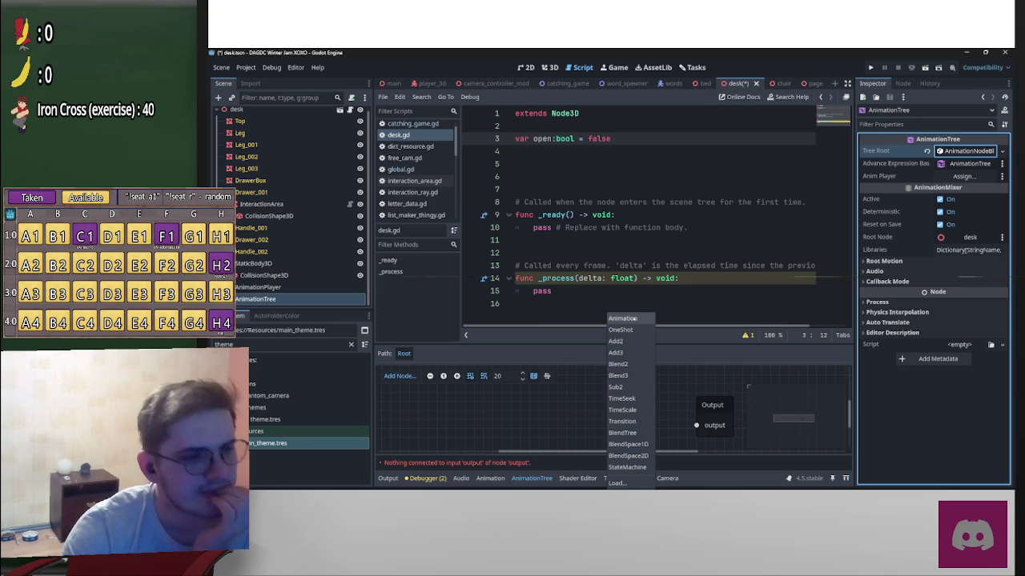
Step: Add two Animation nodes to the blend tree beside Output
left_click(633, 318)
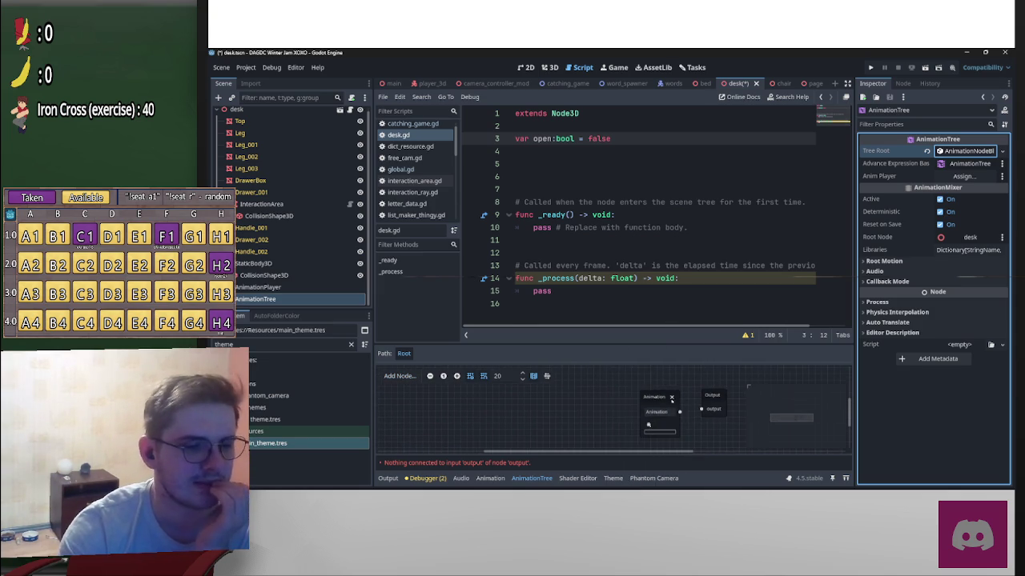
left_click(672, 403)
left_click_drag(672, 403, 603, 402)
right_click(606, 370)
left_click(619, 319)
Step: Try out a Transition node and another node in the graph, deleting both
right_click(635, 376)
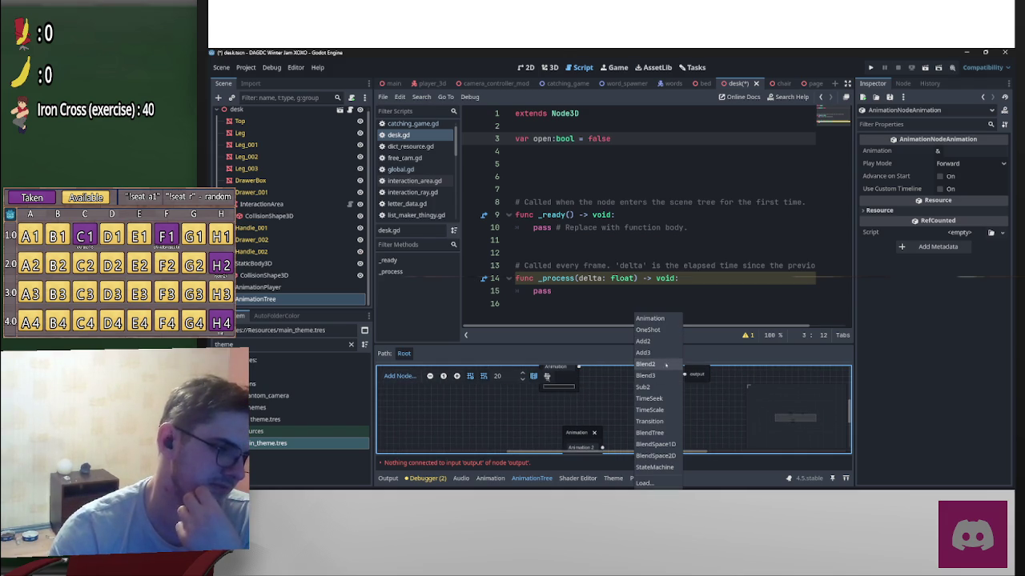
left_click(649, 421)
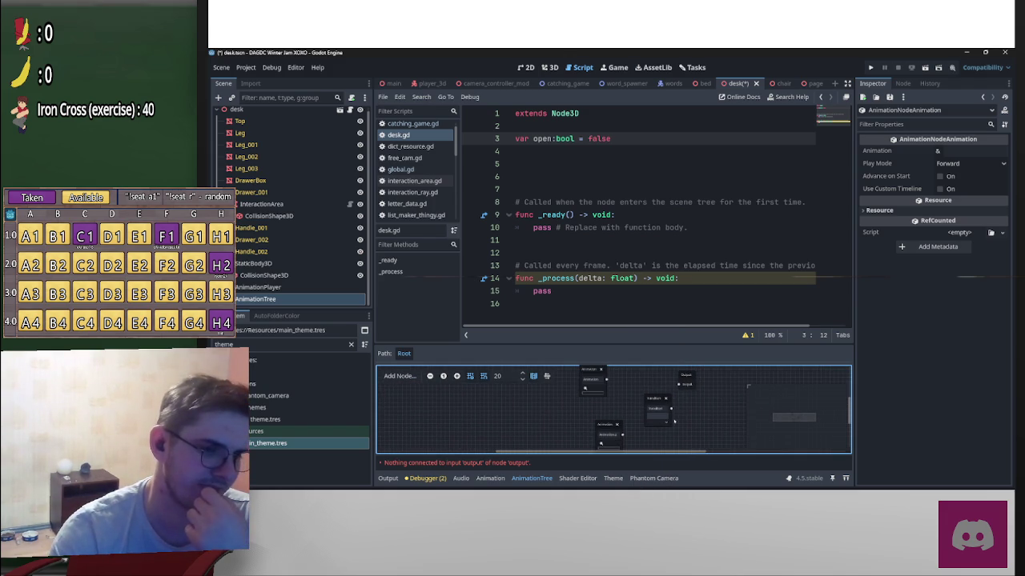
left_click(659, 418)
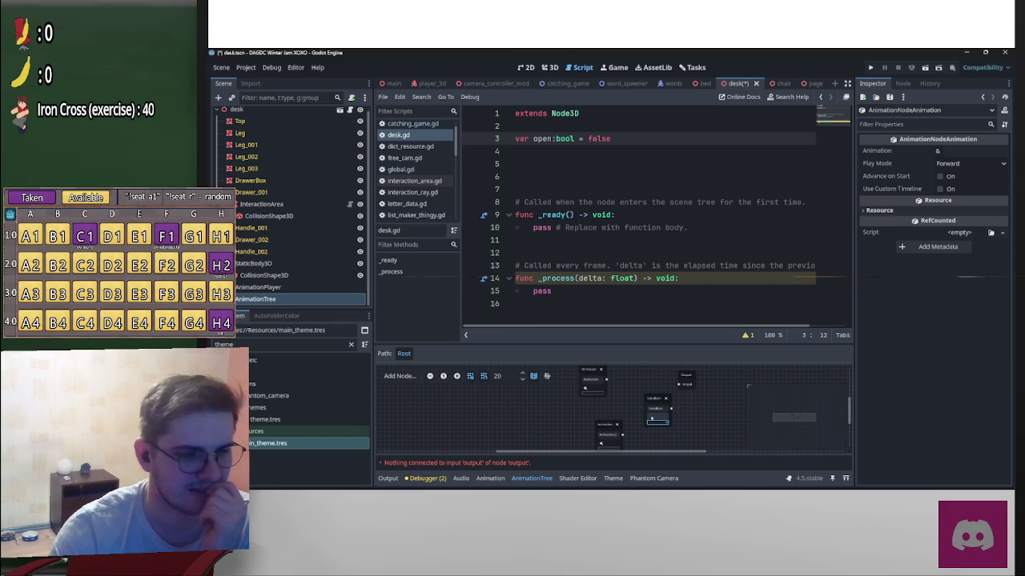
left_click_drag(650, 398, 632, 390)
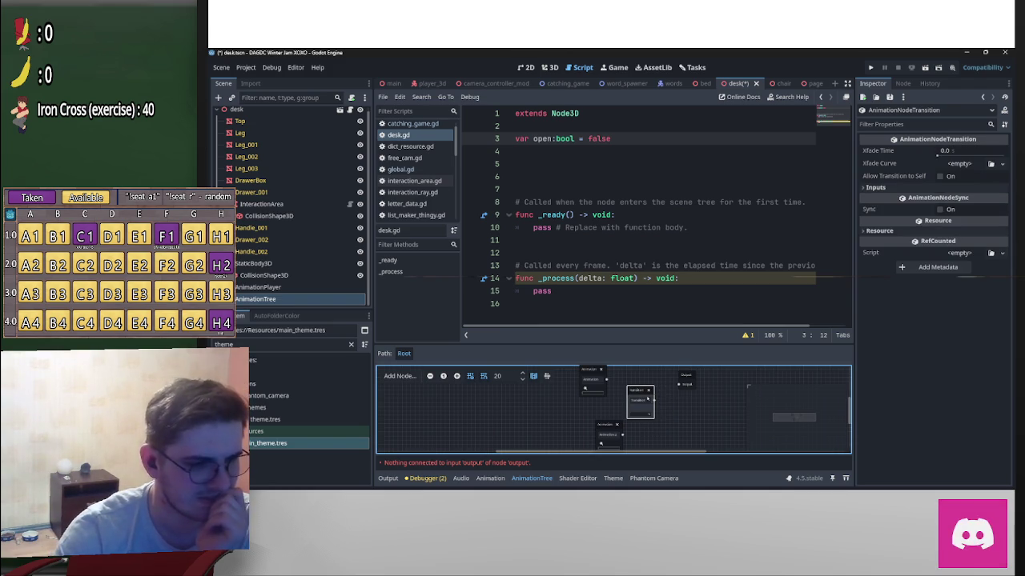
key("Delete")
right_click(645, 390)
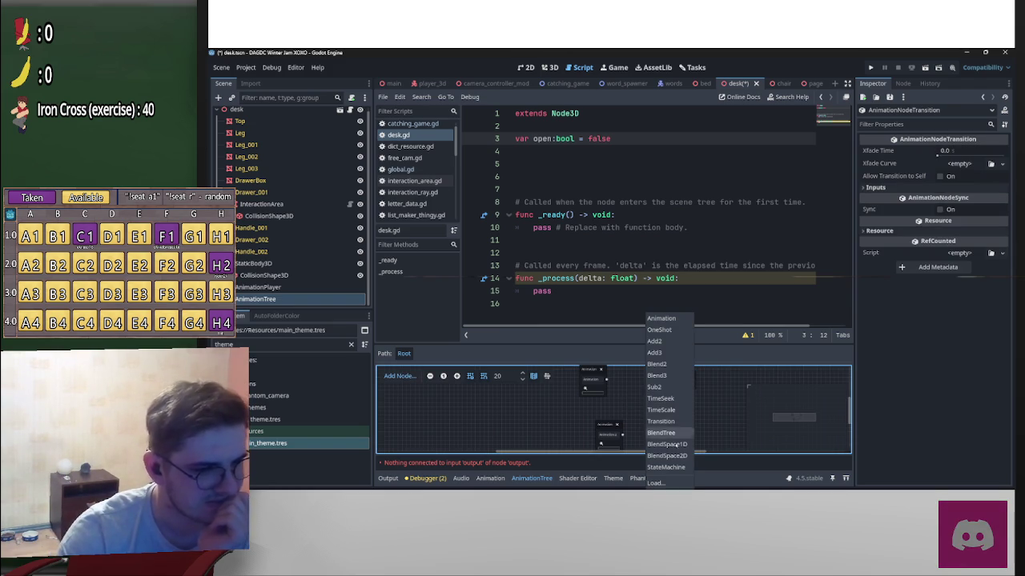
left_click(682, 434)
key("Delete")
Step: Add and remove a trial Blend2 node, then pick the AnimationTree's animation player
right_click(665, 392)
left_click(681, 364)
left_click_drag(679, 403, 640, 383)
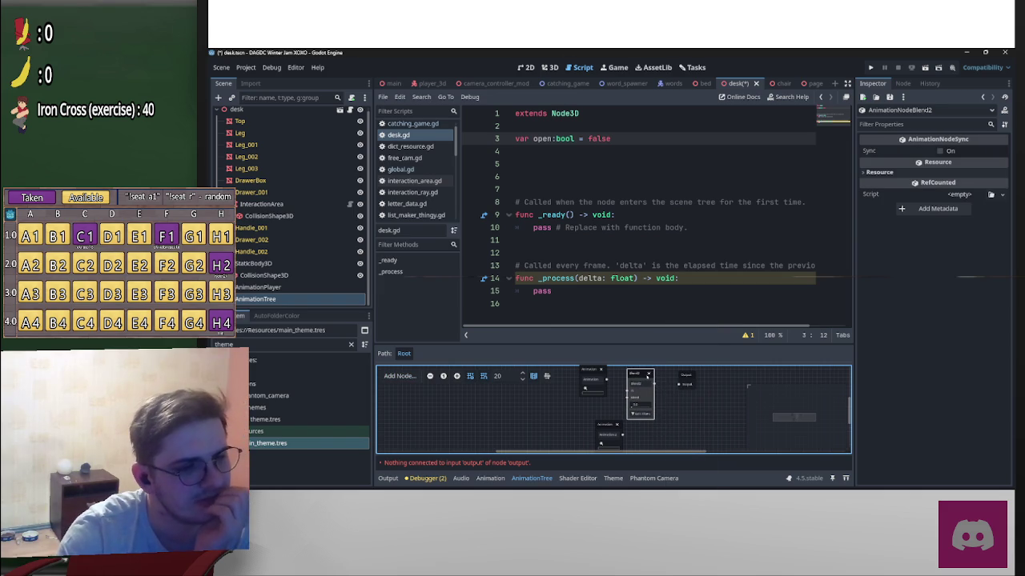
left_click(648, 375)
right_click(646, 384)
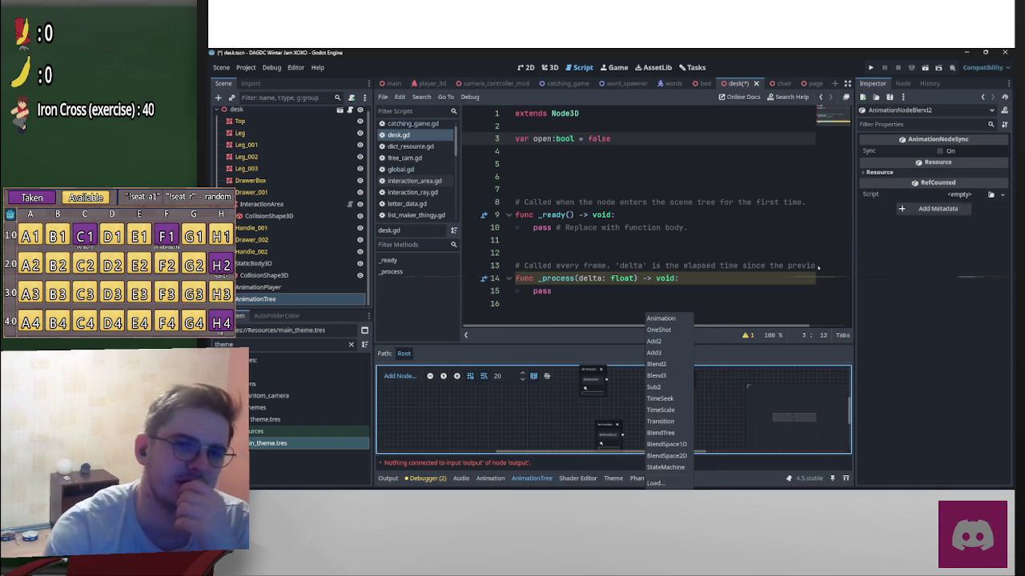
left_click(446, 404)
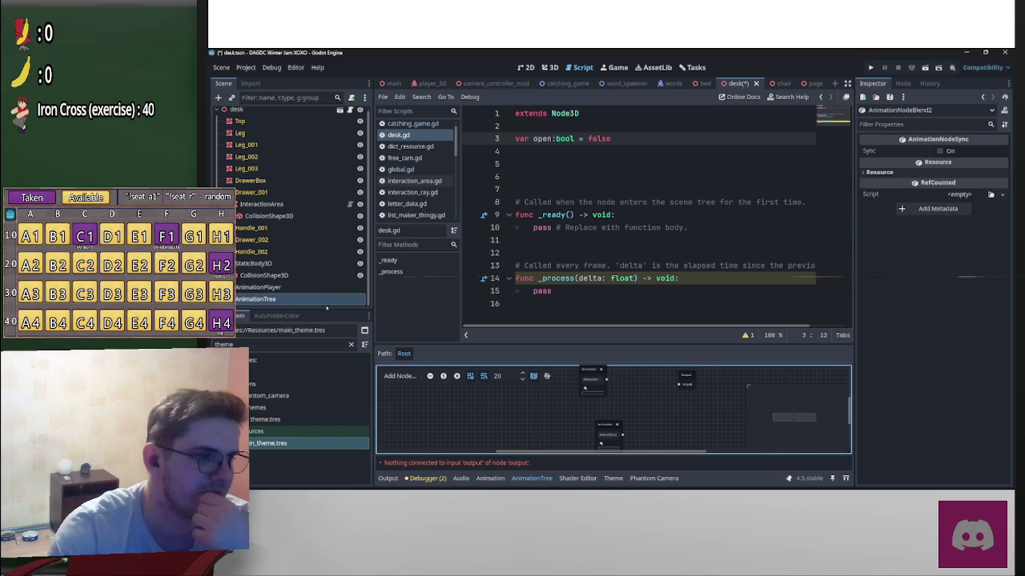
left_click(256, 299)
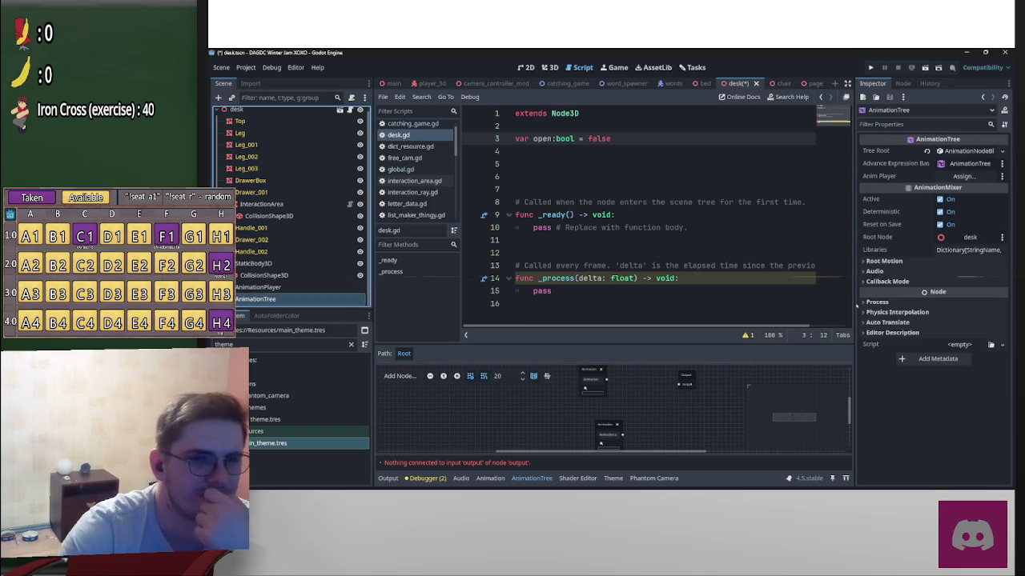
left_click(964, 176)
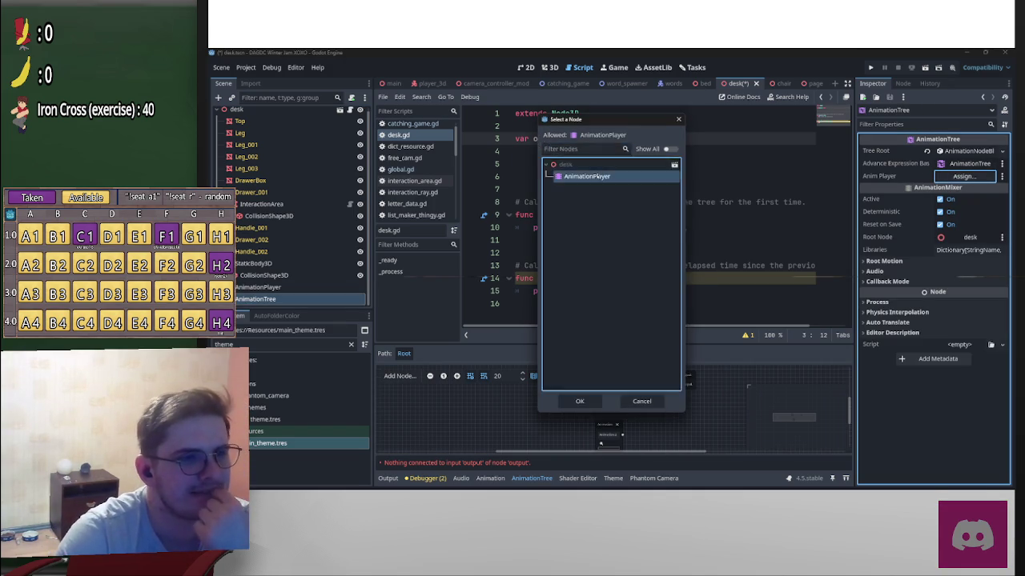
Step: Add a Transition node to the desk's AnimationTree blend graph
double_click(594, 177)
right_click(651, 391)
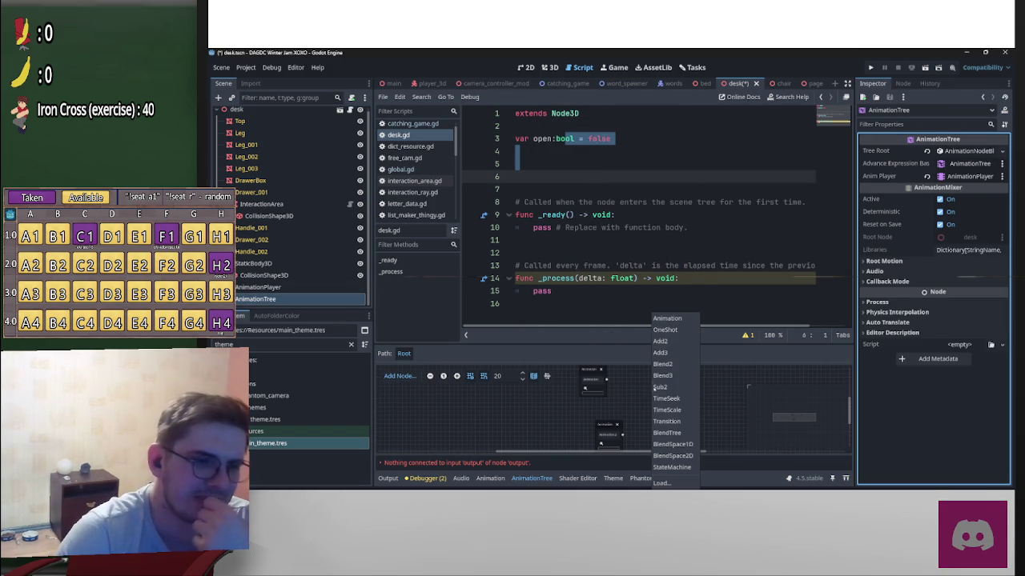
left_click(664, 399)
left_click(664, 403)
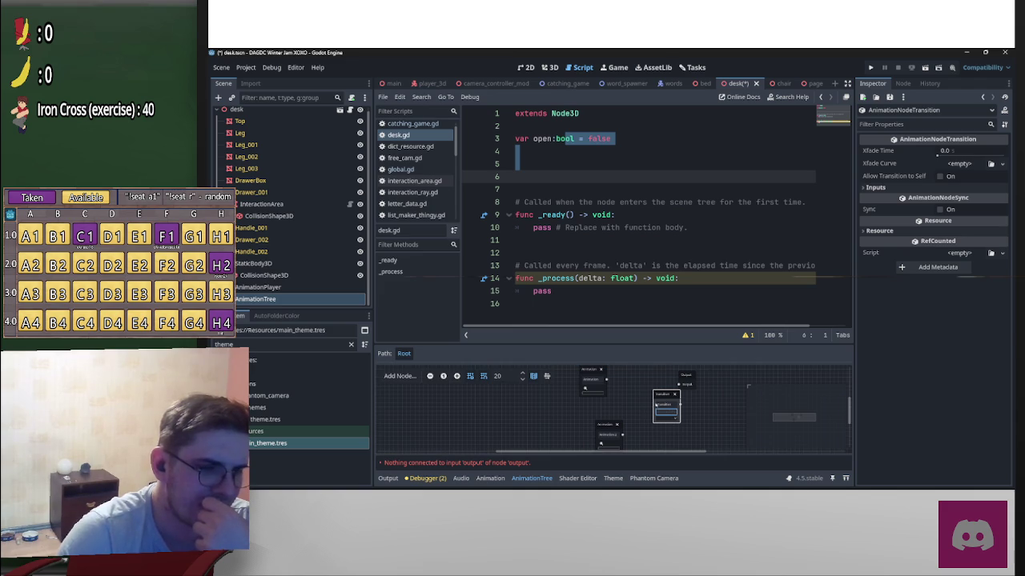
Step: Set the second Animation node to push_in and give the Transition a state_0 input
left_click(592, 379)
left_click(594, 396)
left_click_drag(606, 422, 590, 400)
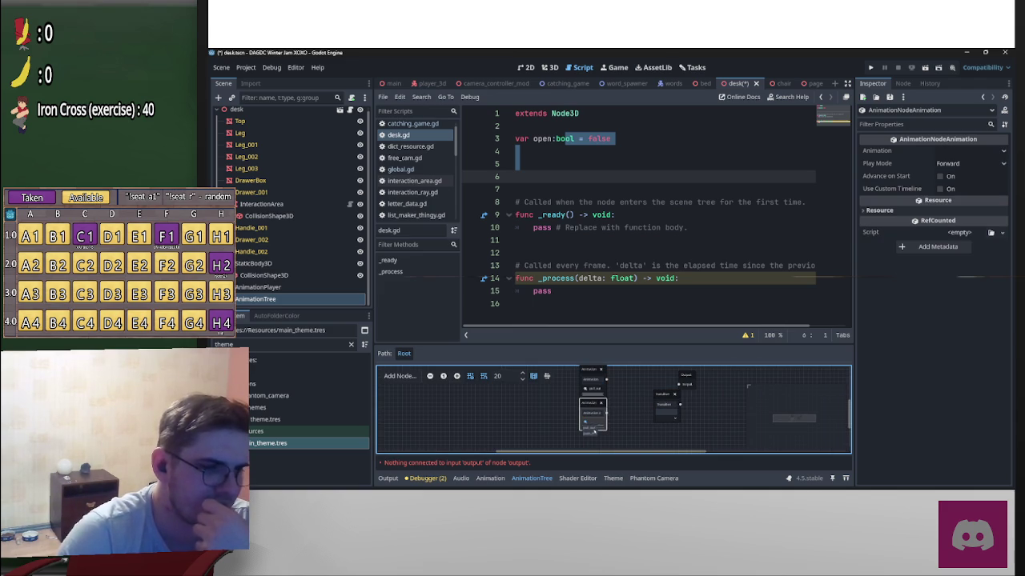
left_click(592, 422)
left_click(592, 434)
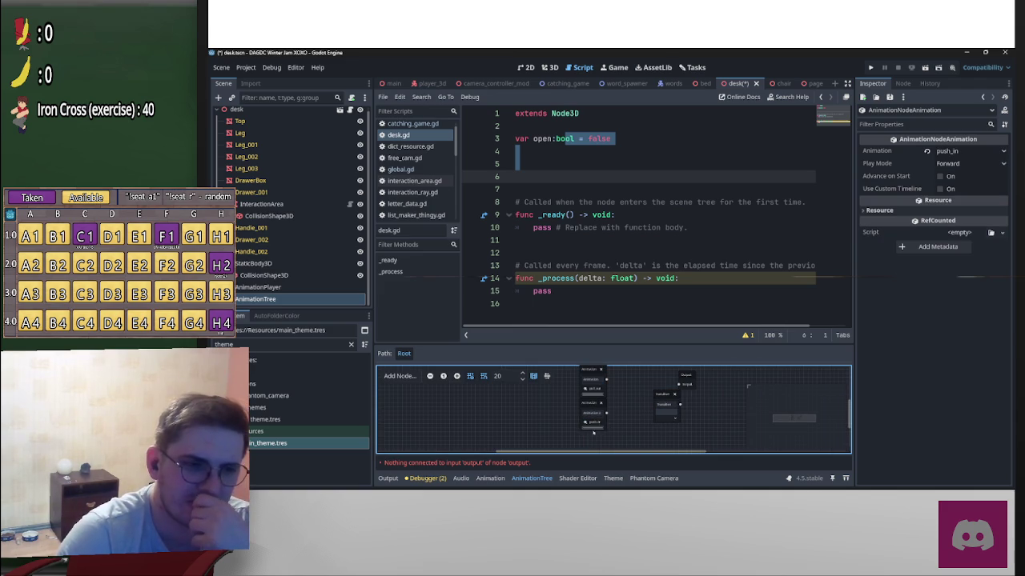
left_click_drag(661, 395, 652, 390)
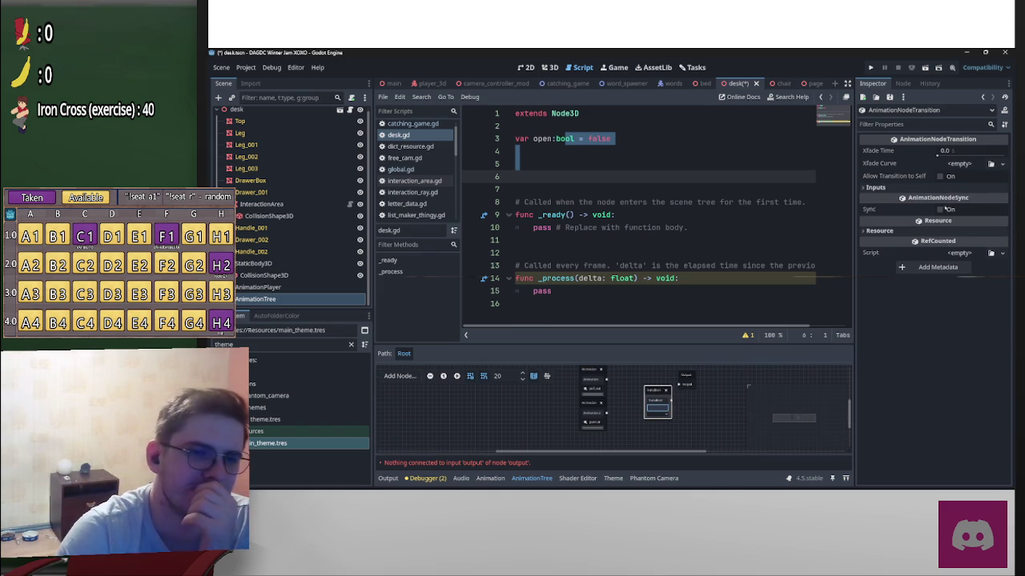
left_click(937, 189)
left_click(937, 202)
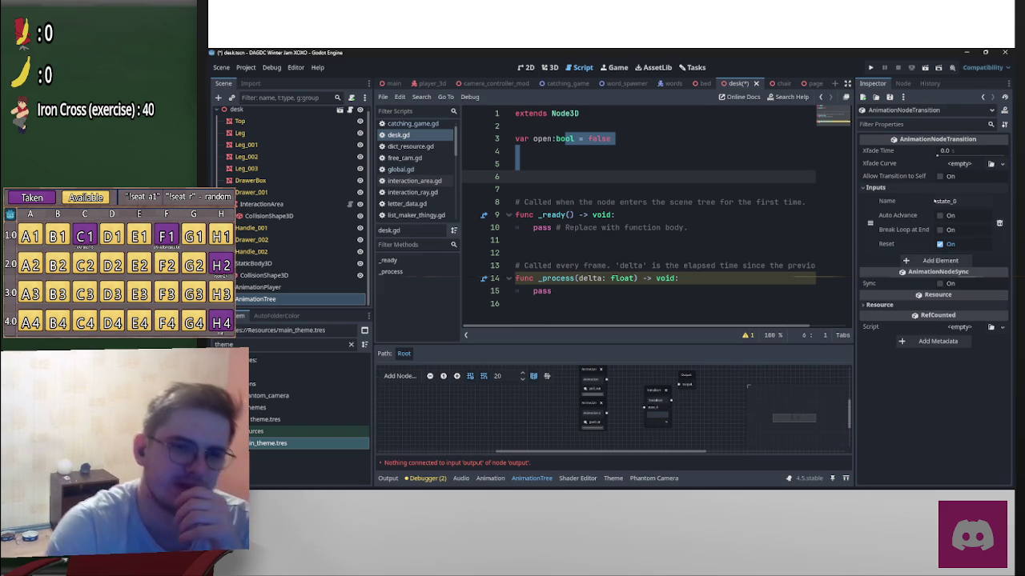
Step: Add a second Transition input and name the two inputs open and closed
left_click(924, 261)
left_click(949, 201)
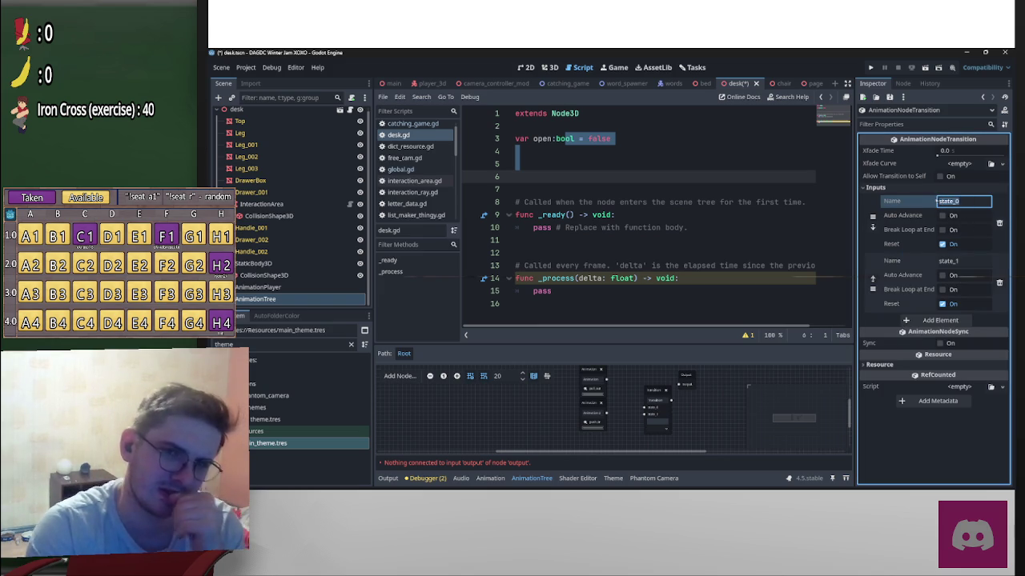
type("open")
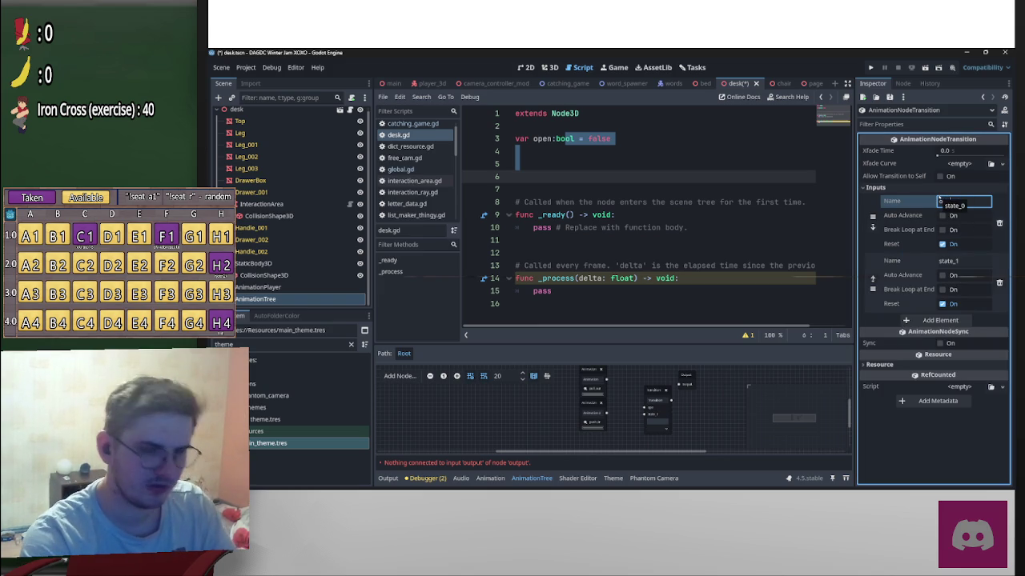
left_click(954, 261)
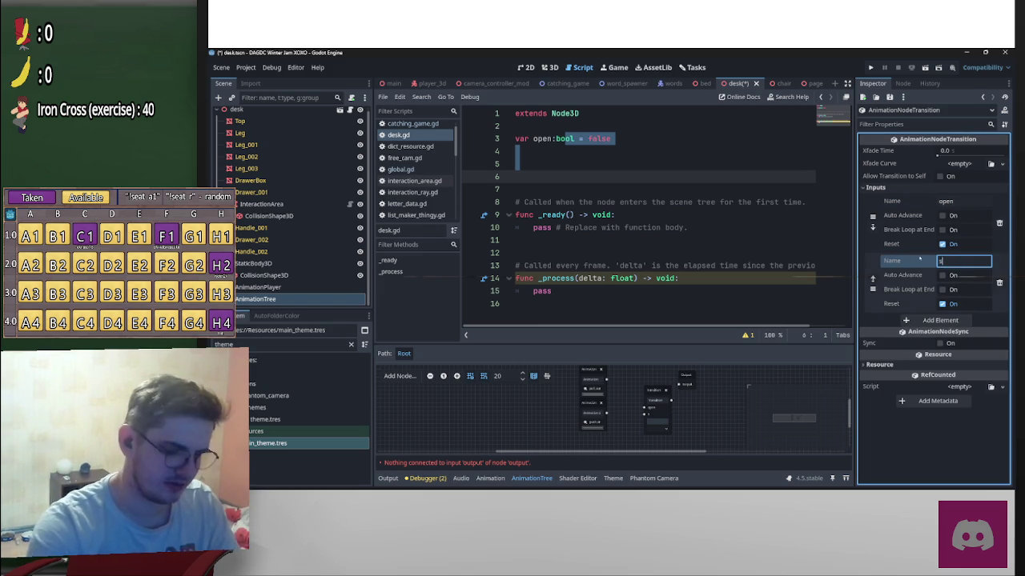
type("closed")
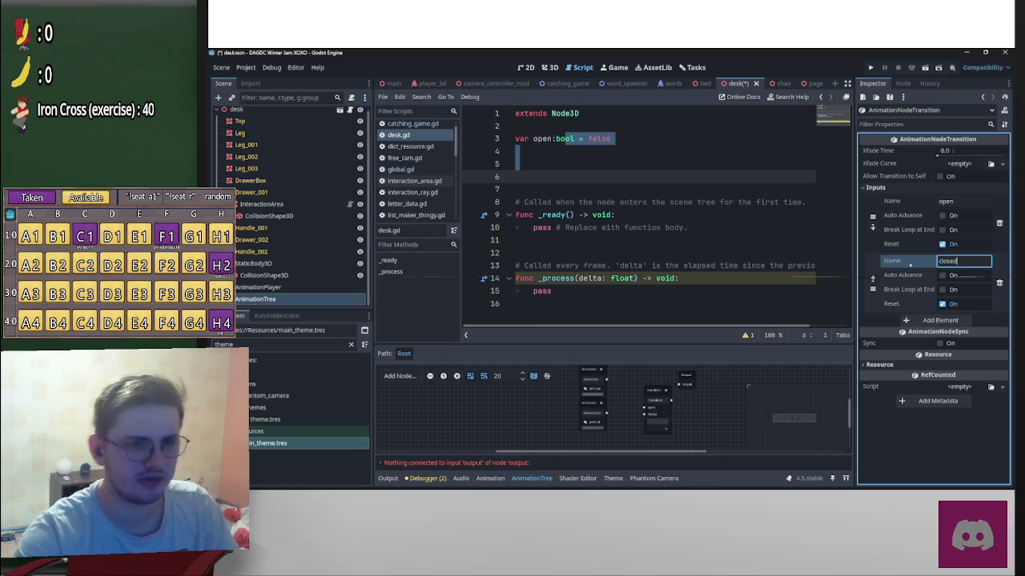
left_click(619, 400)
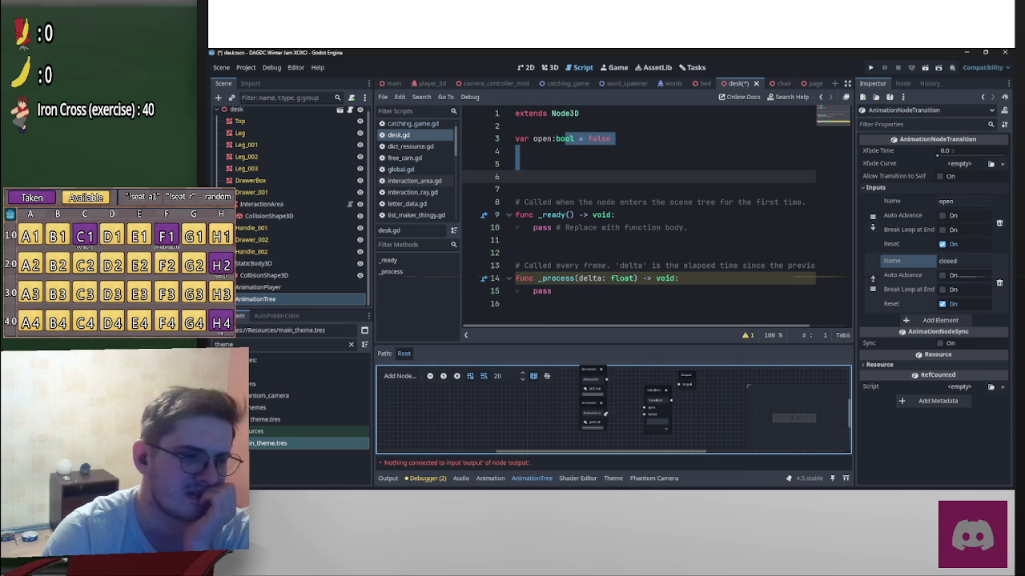
Step: Connect both Animation node outputs into the Transition node's open and closed inputs
left_click_drag(606, 412, 645, 414)
mouse_move(607, 379)
left_mouse_down()
mouse_move(650, 415)
mouse_move(656, 395)
mouse_move(679, 385)
left_mouse_up()
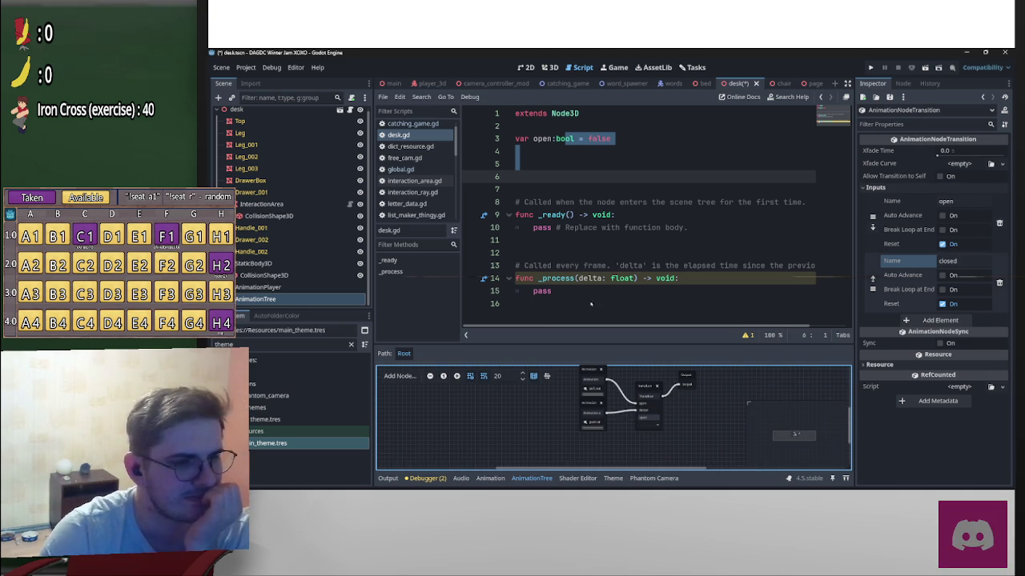
left_click(526, 67)
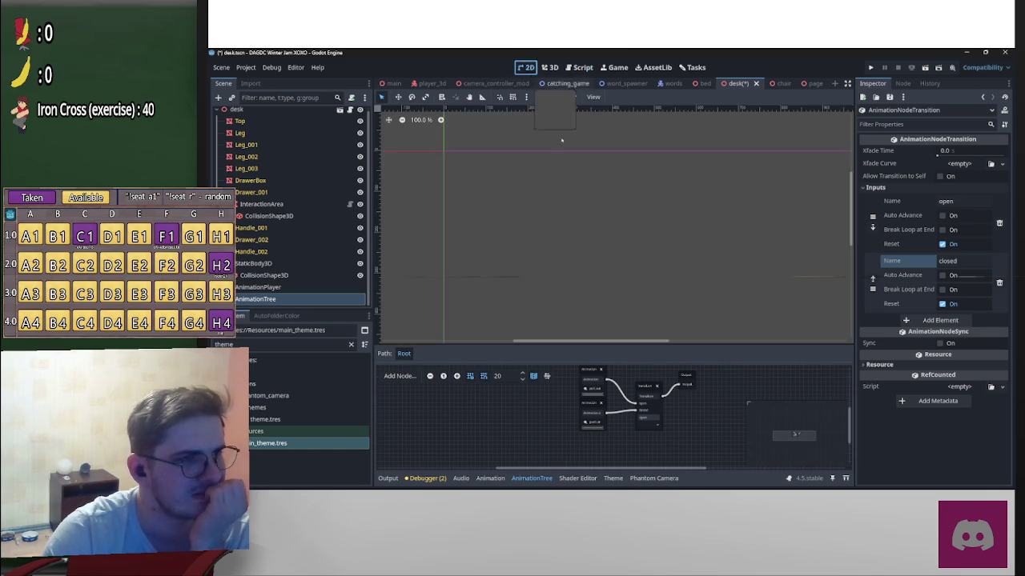
Step: Add a 3D position track for Drawer_001 to the pull_out animation
left_click(552, 68)
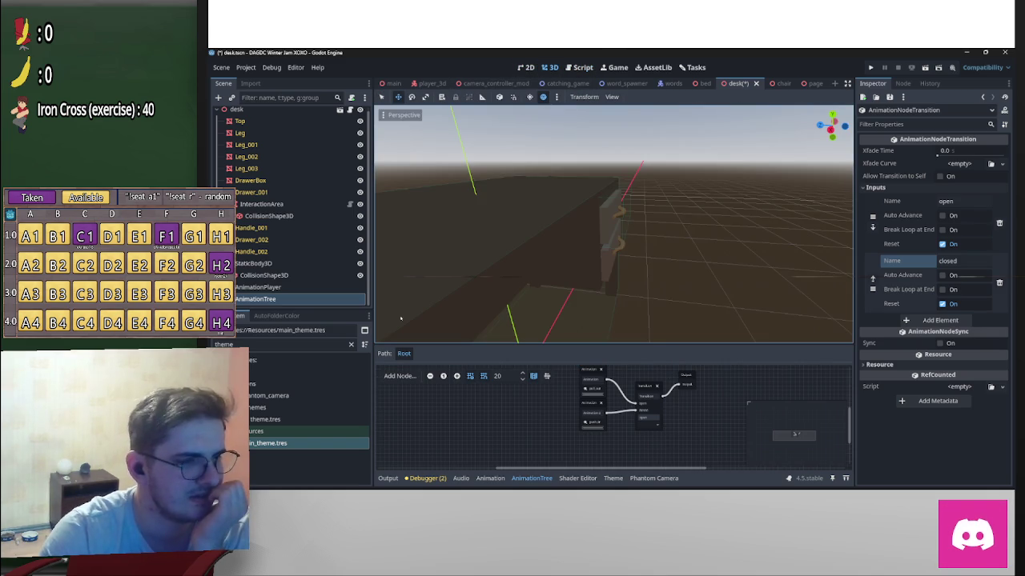
left_click(310, 290)
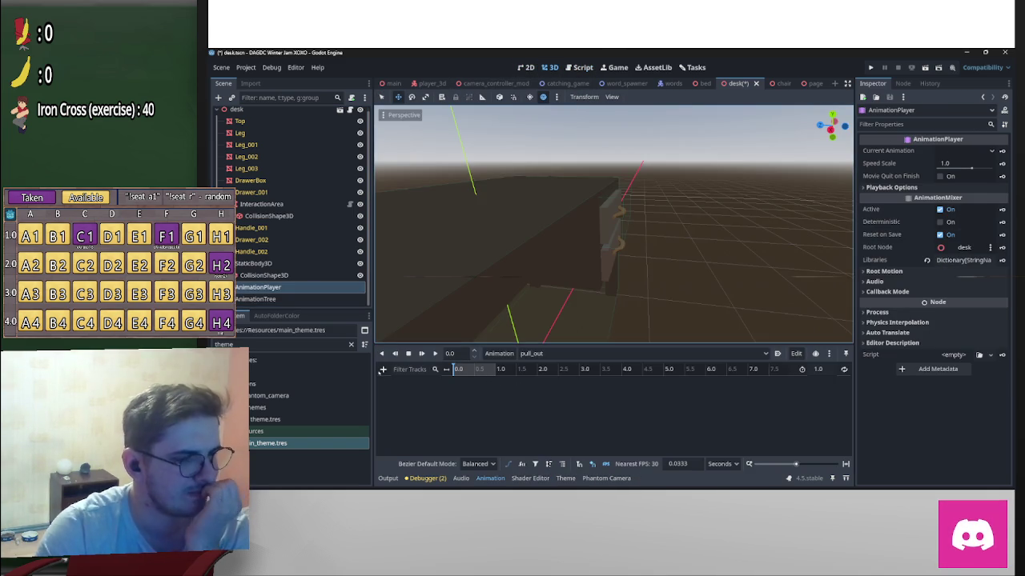
left_click(382, 369)
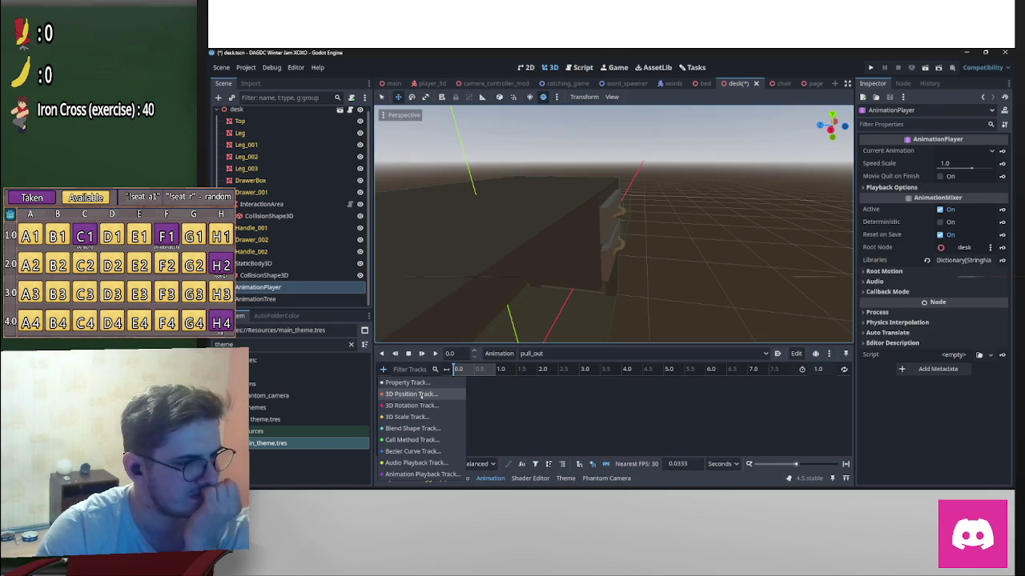
left_click(430, 393)
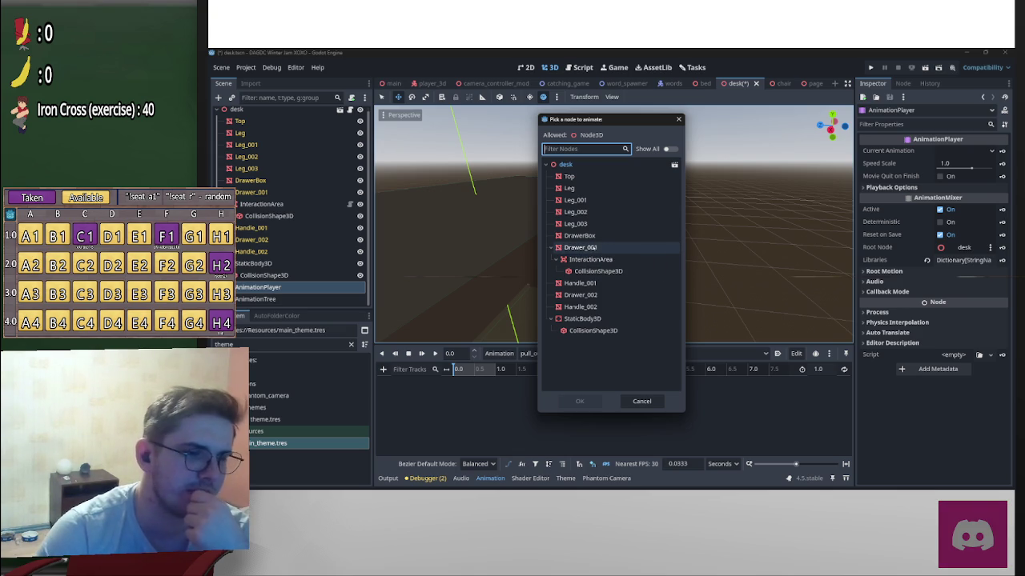
double_click(598, 252)
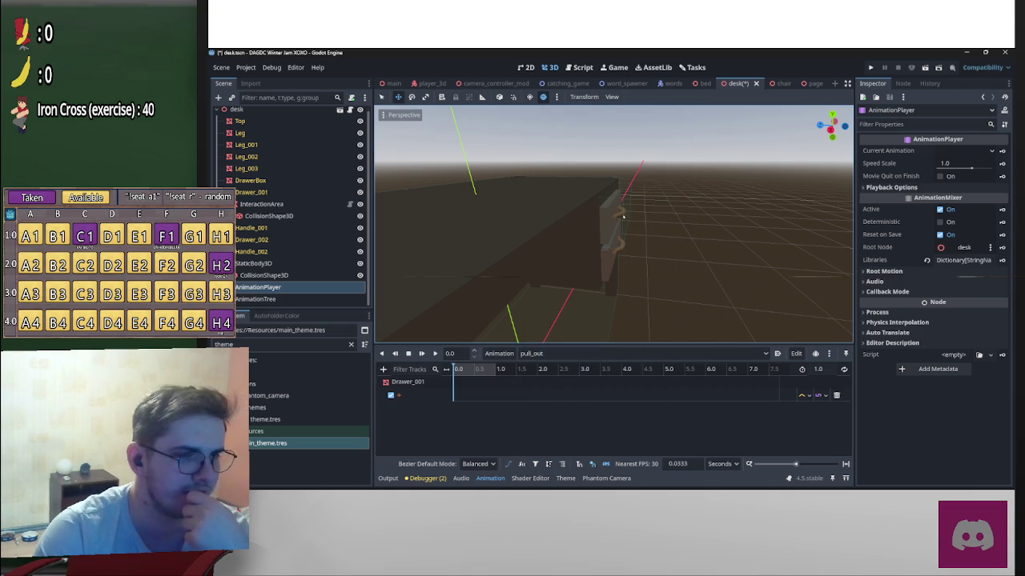
Step: Add a 3D position track for Handle_001 to pull_out
left_click(623, 216)
left_click(656, 219)
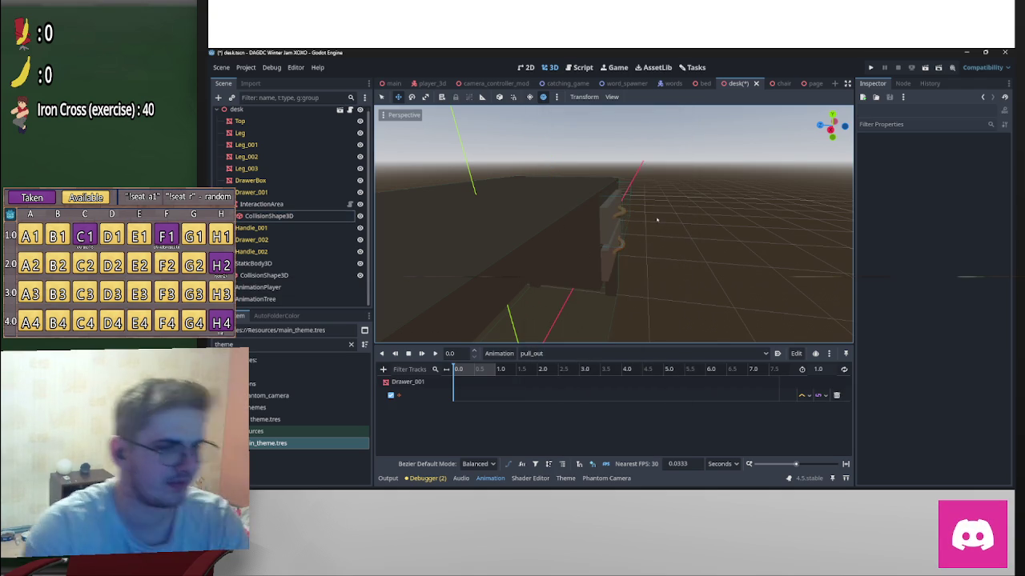
scroll(660, 218, "up", 8)
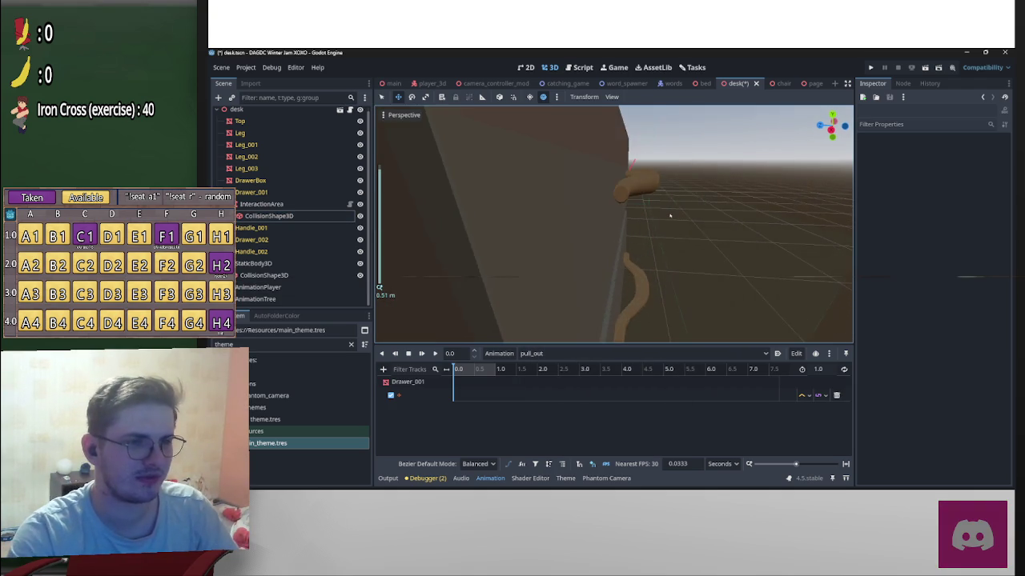
scroll(671, 215, "up", 3)
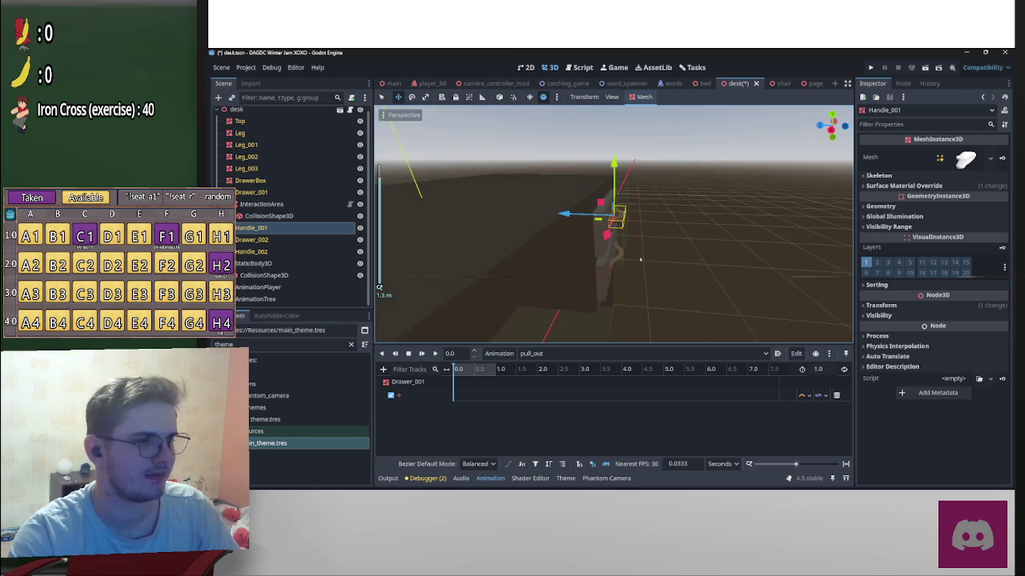
left_click_drag(251, 227, 422, 407)
mouse_move(385, 365)
left_mouse_down()
mouse_move(410, 389)
mouse_move(285, 263)
mouse_move(295, 230)
left_mouse_up()
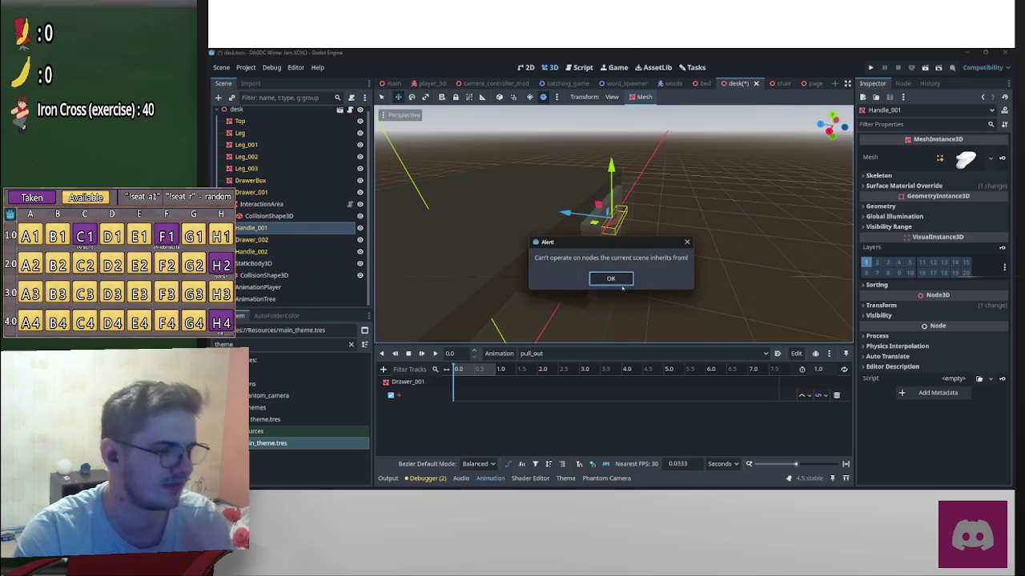
left_click(610, 279)
left_click(383, 369)
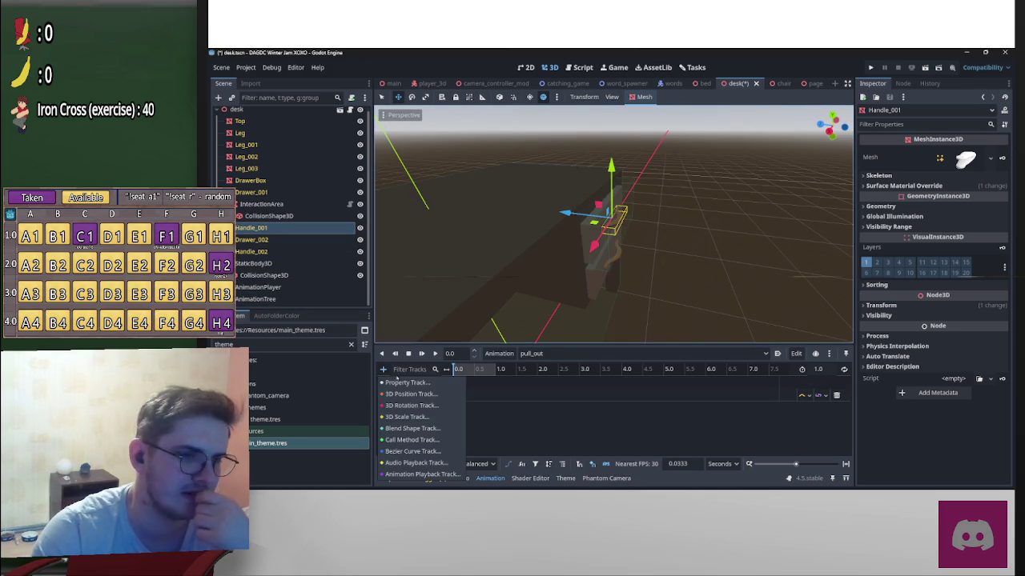
left_click(411, 394)
double_click(584, 282)
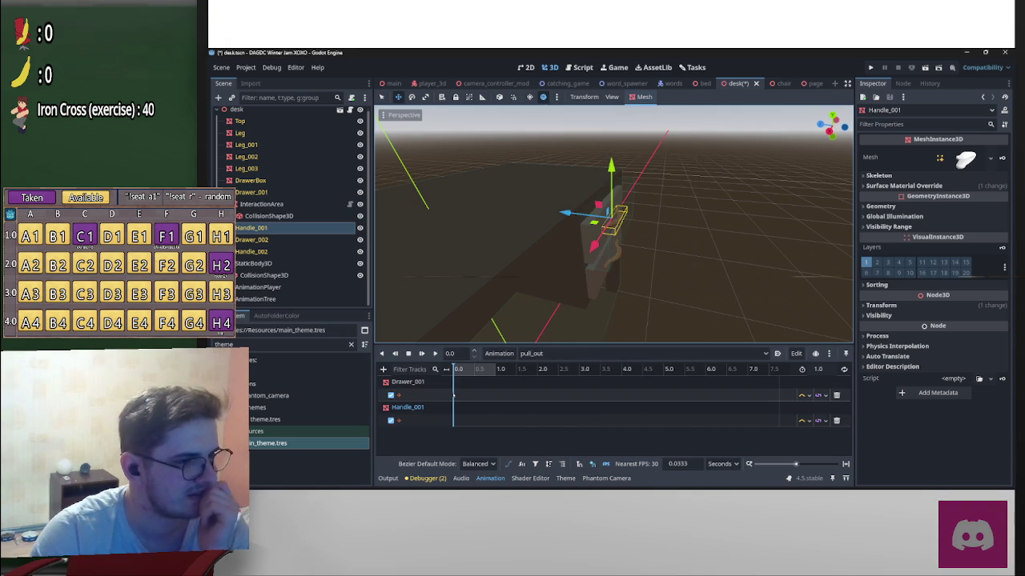
Step: Drag Handle_001 away from the desk and orbit the viewport to check the desk
mouse_move(610, 209)
left_mouse_down()
mouse_move(574, 289)
mouse_move(634, 260)
mouse_move(595, 274)
left_mouse_up()
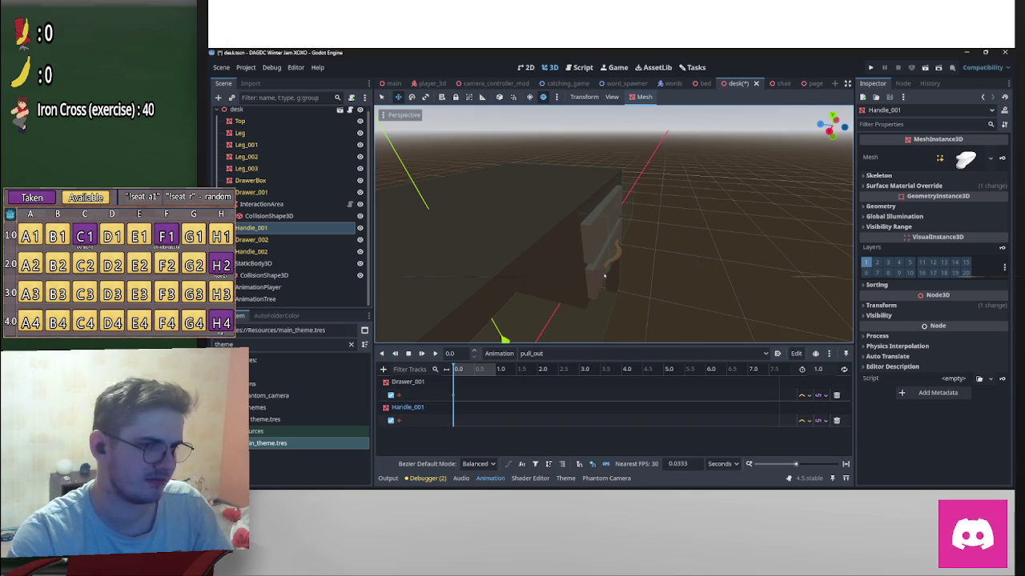
scroll(688, 270, "down", 3)
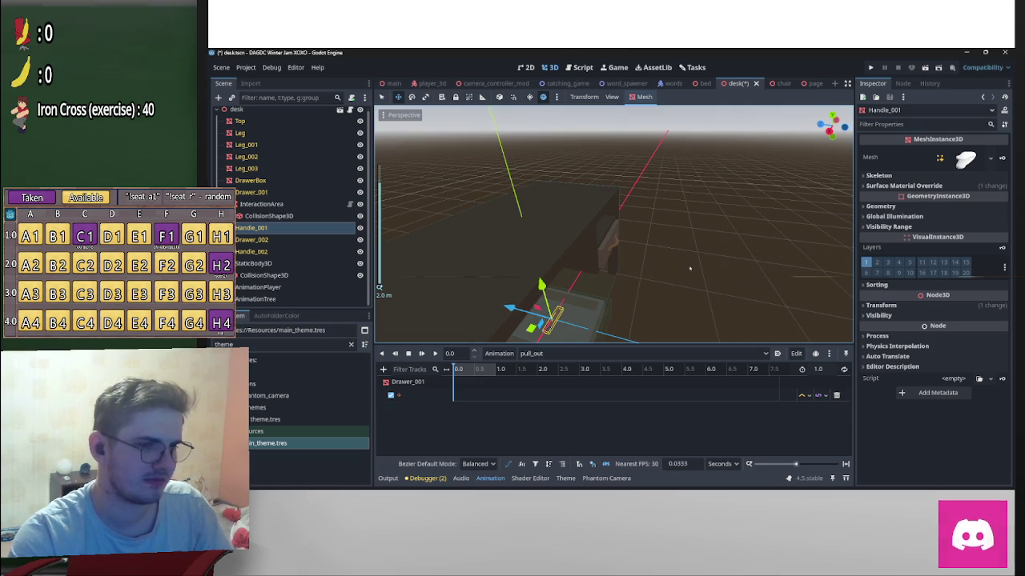
scroll(653, 261, "up", 3)
scroll(654, 261, "up", 4)
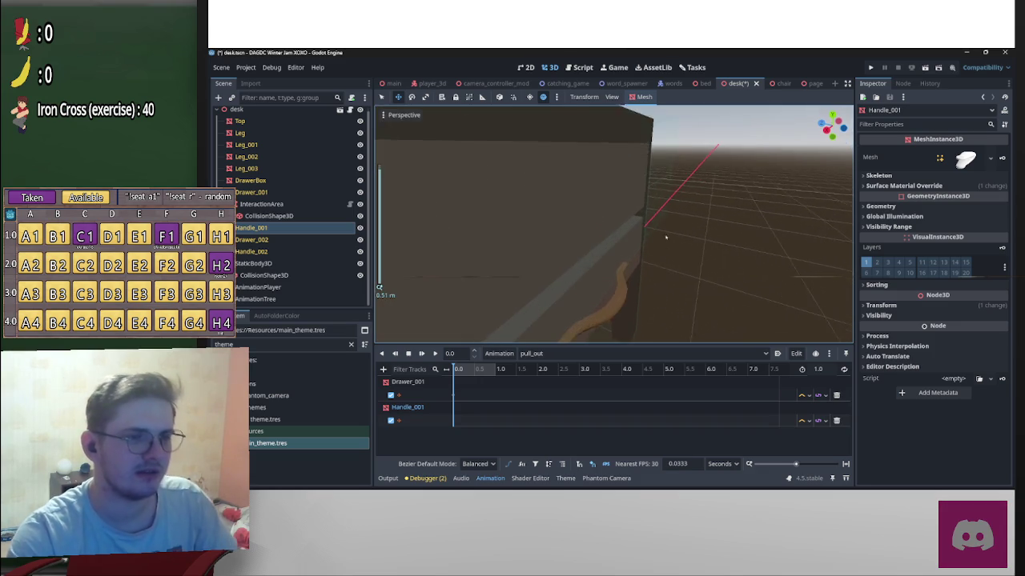
scroll(671, 272, "up", 3)
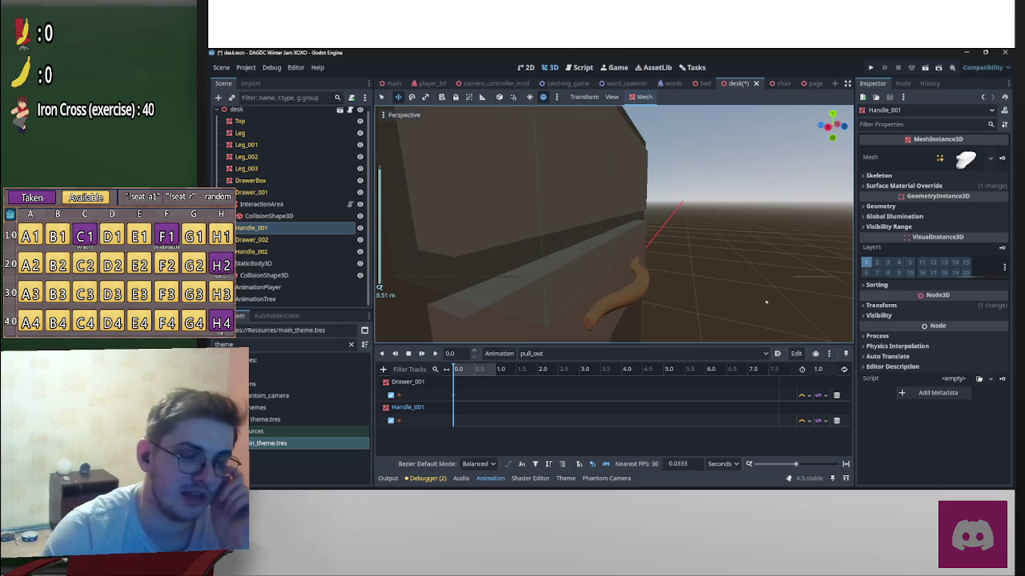
scroll(693, 290, "down", 4)
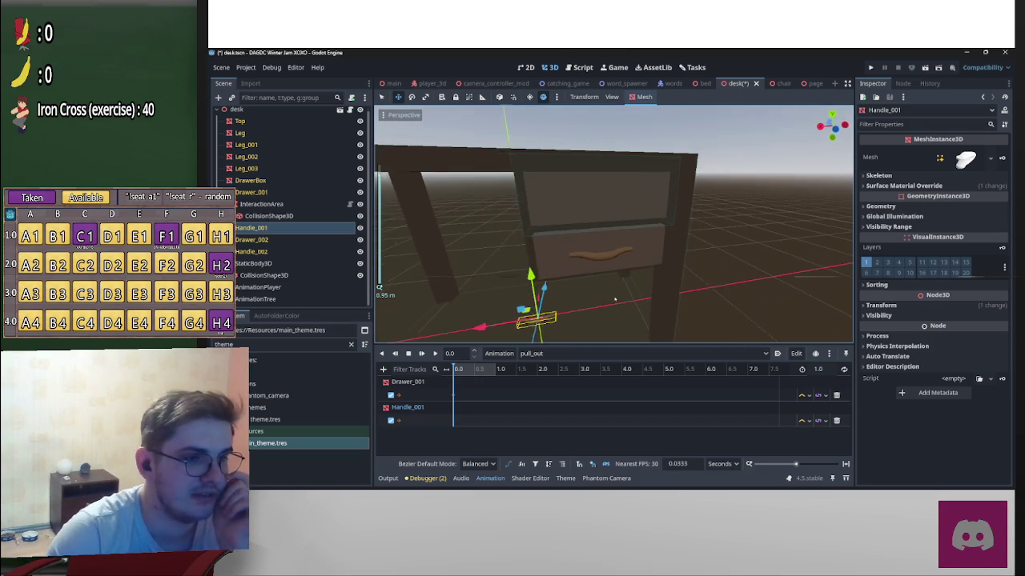
scroll(652, 293, "up", 4)
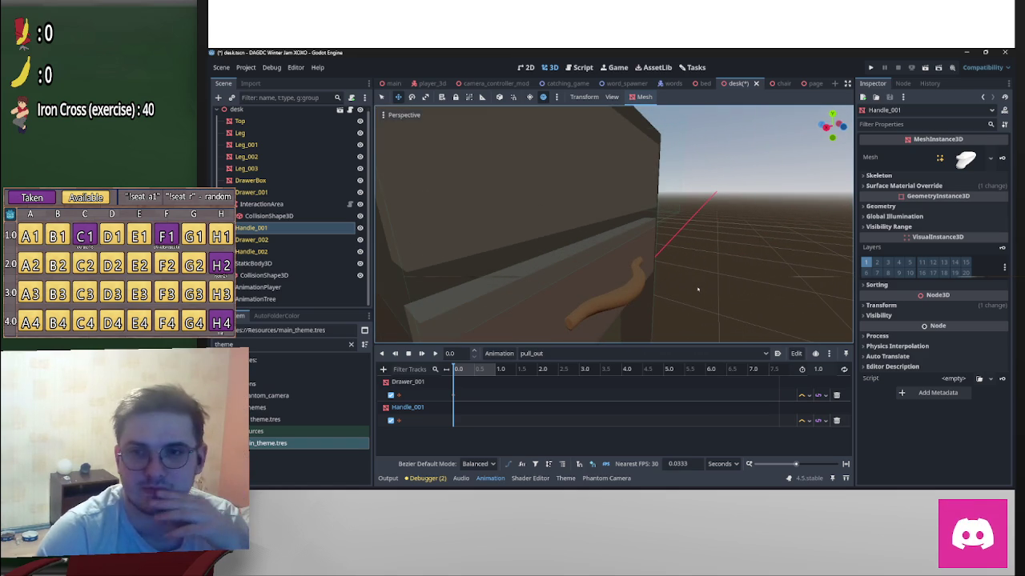
scroll(698, 290, "down", 5)
left_click_drag(665, 296, 561, 188)
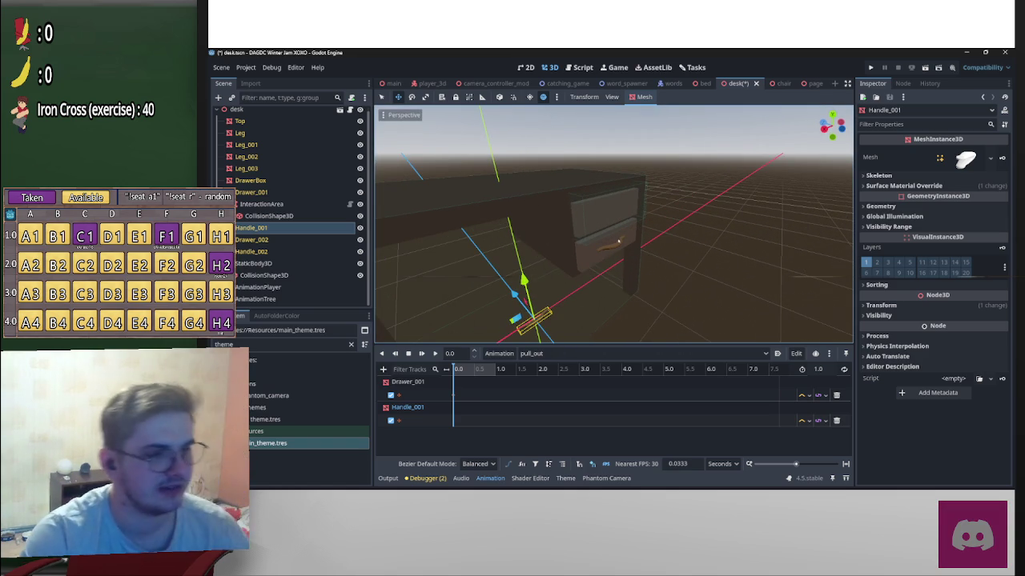
left_click_drag(625, 231, 639, 235)
Step: Switch the Animation panel to the RESET animation and select Drawer_001's key at 0
left_click(553, 354)
left_click(533, 367)
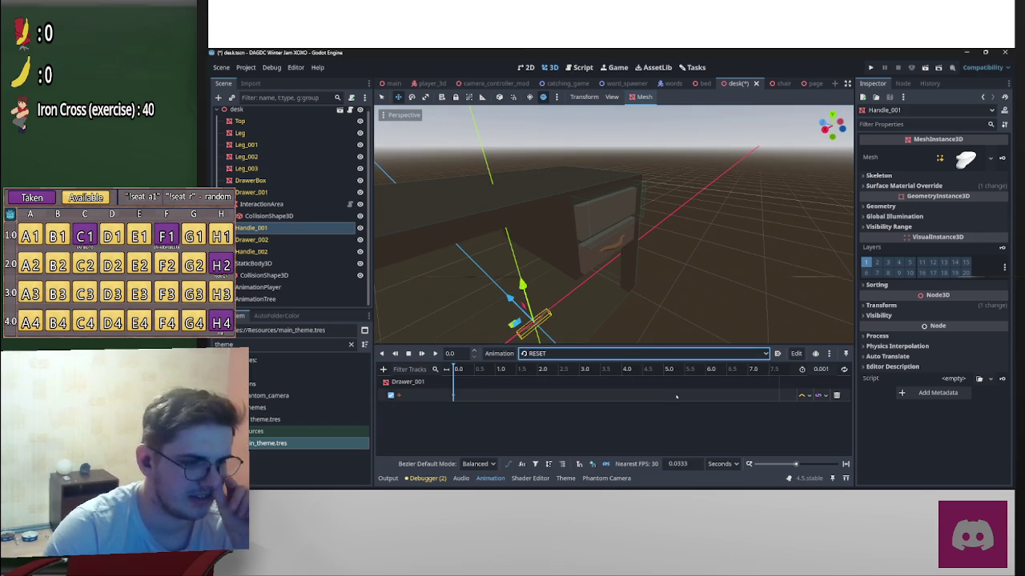
left_click(453, 396)
left_click_drag(608, 343, 380, 287)
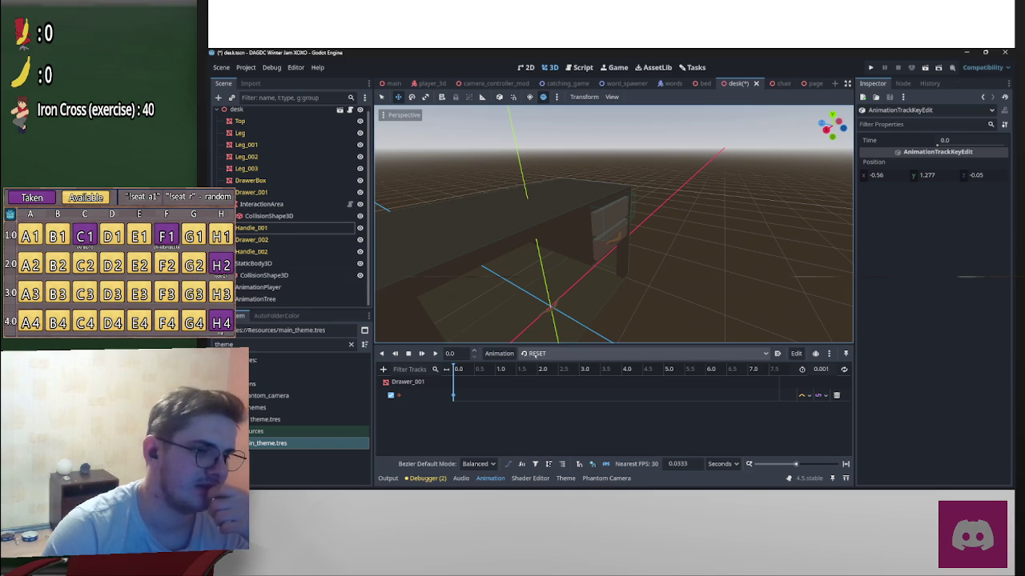
left_click(534, 354)
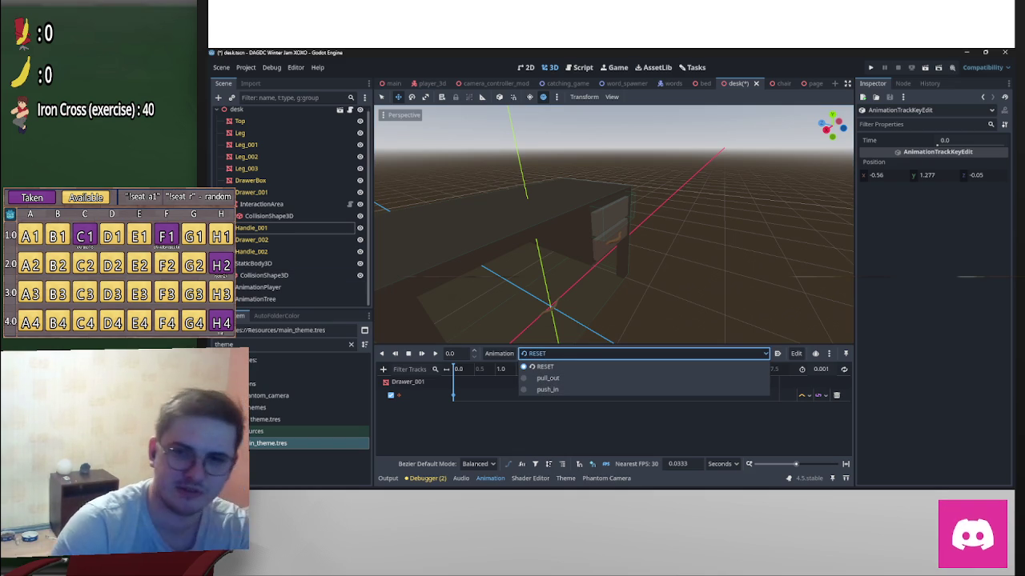
left_click(613, 423)
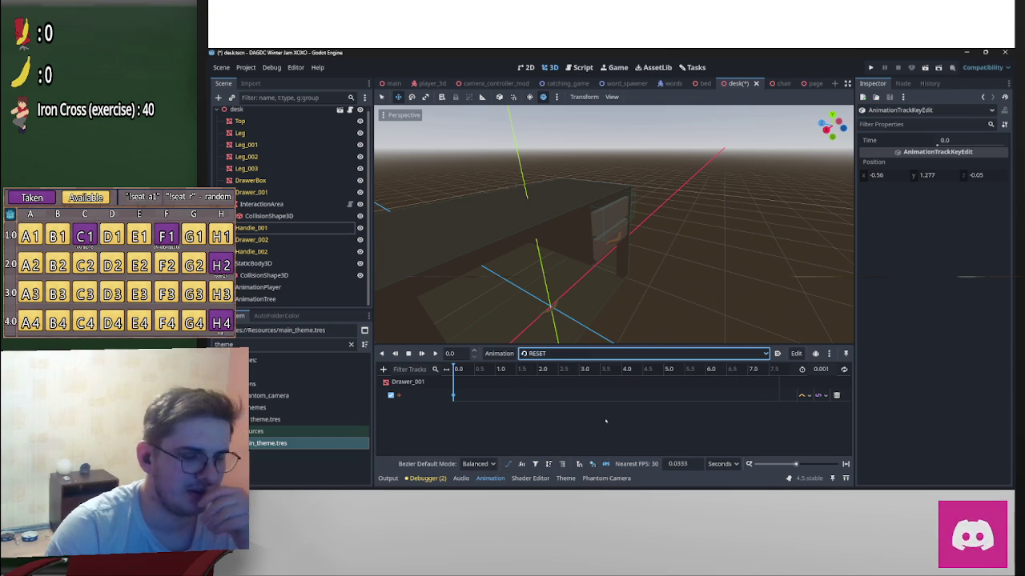
left_click_drag(753, 231, 642, 257)
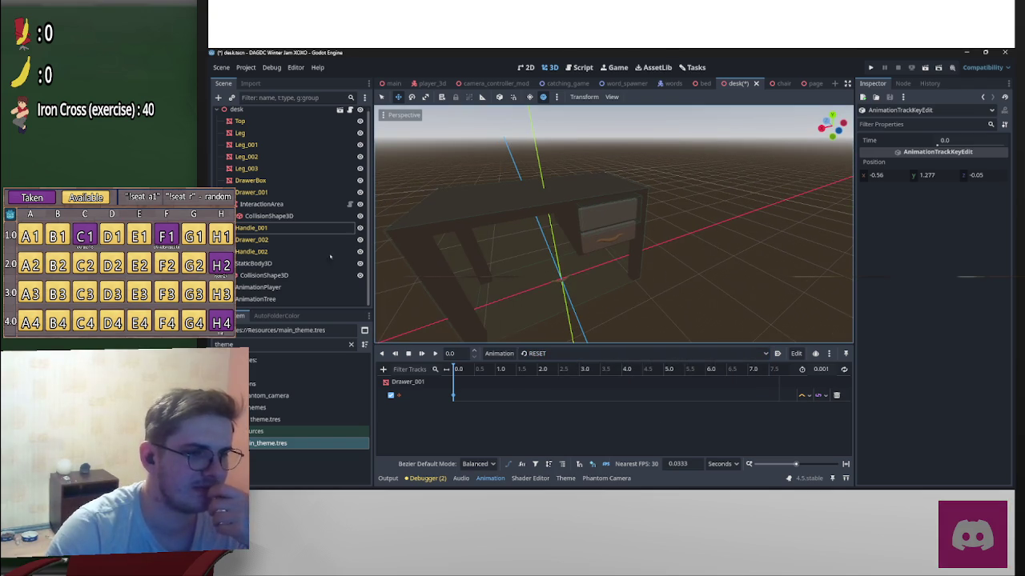
Step: Move Handle_001 onto the upper drawer's front using rear and left orthogonal views
left_click(265, 228)
left_click_drag(704, 216, 781, 211)
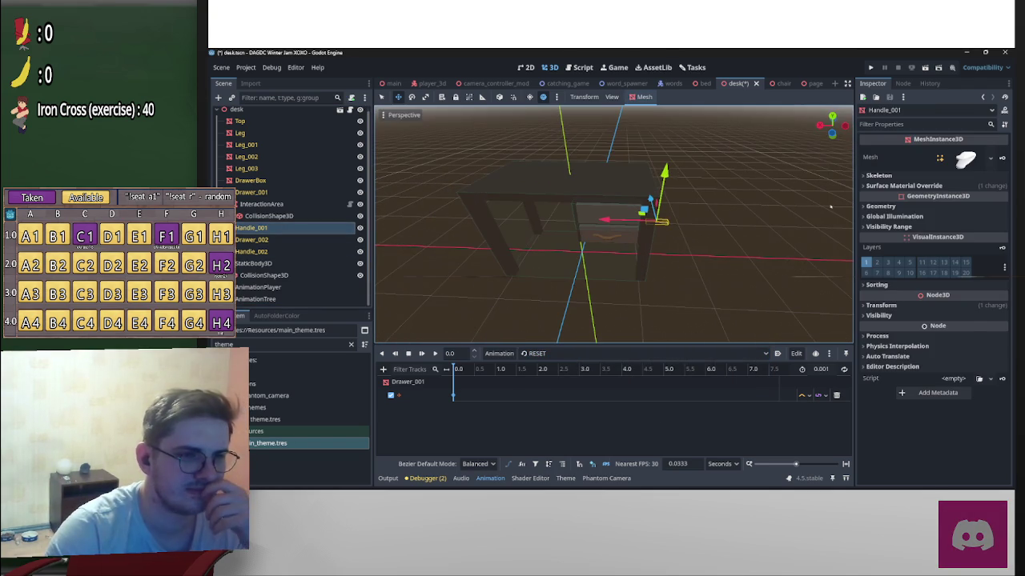
left_click(833, 132)
left_click_drag(654, 240, 594, 197)
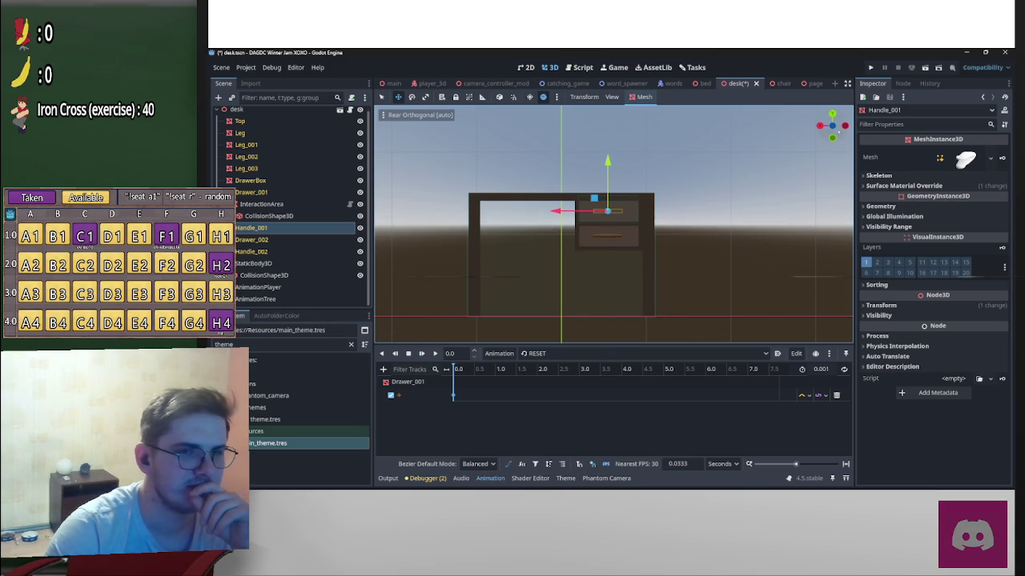
left_click(844, 126)
left_click_drag(705, 211, 623, 199)
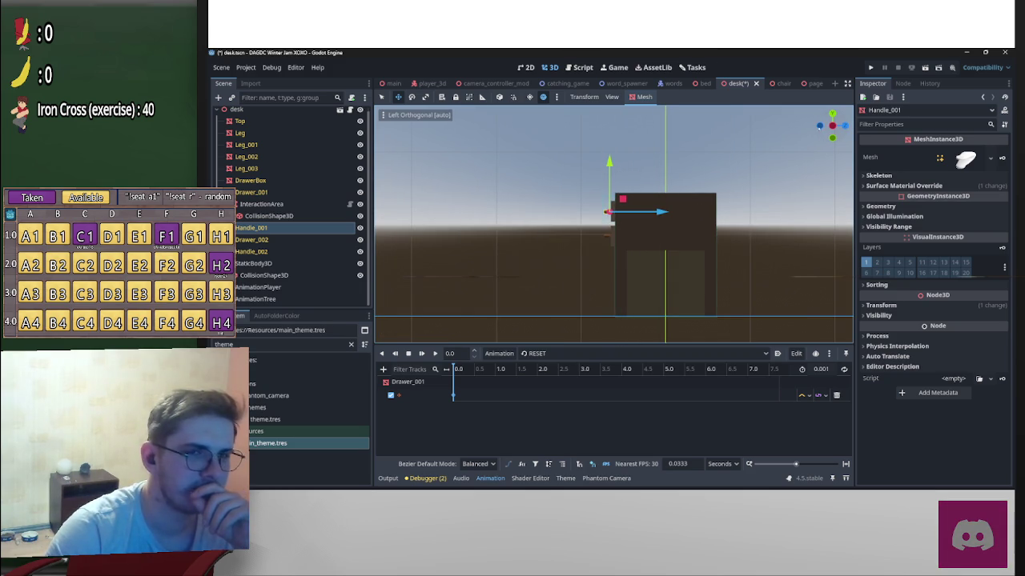
left_click(819, 126)
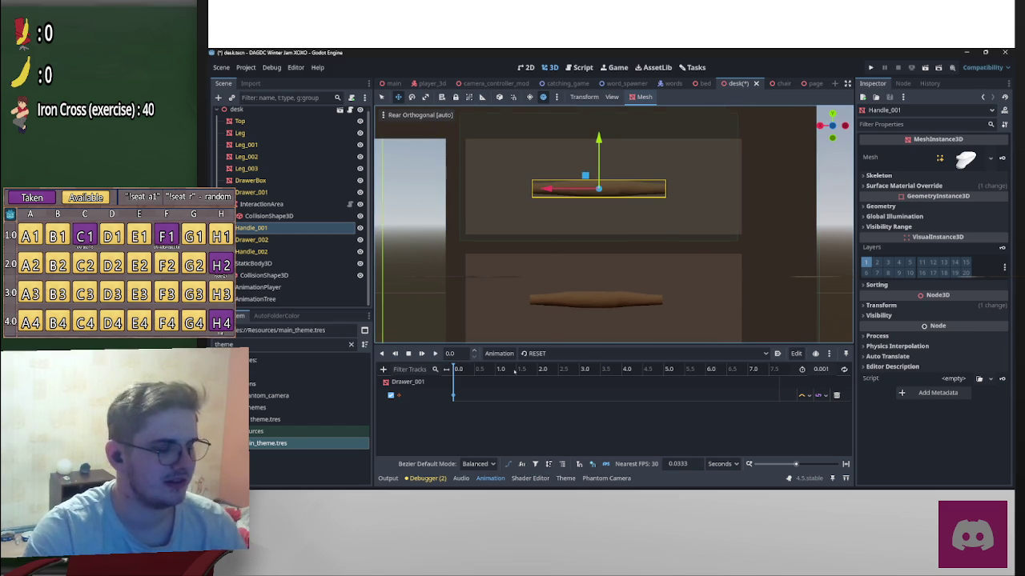
Step: Switch the animation editor back to pull_out
left_click(540, 353)
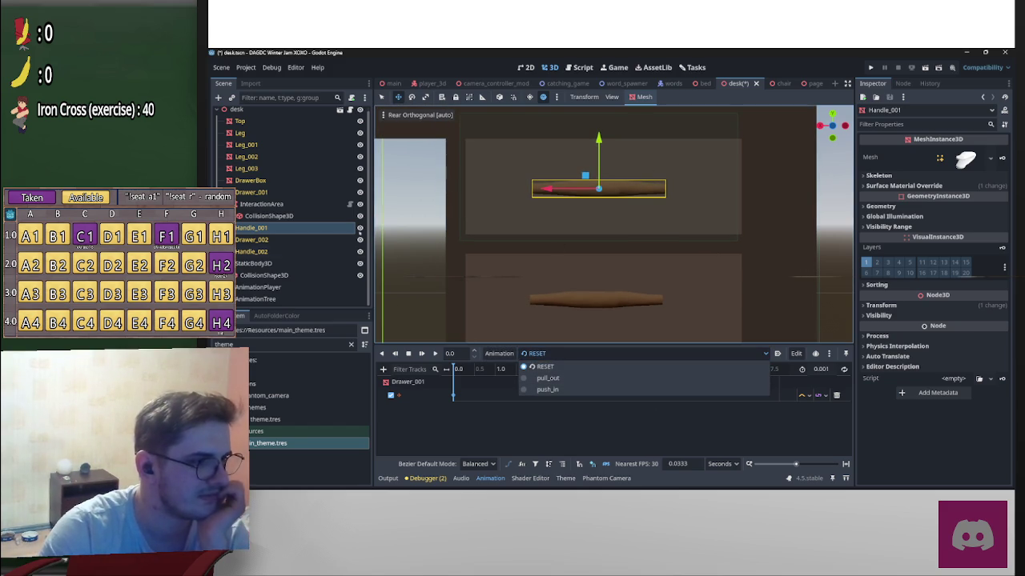
left_click(520, 353)
left_click(528, 353)
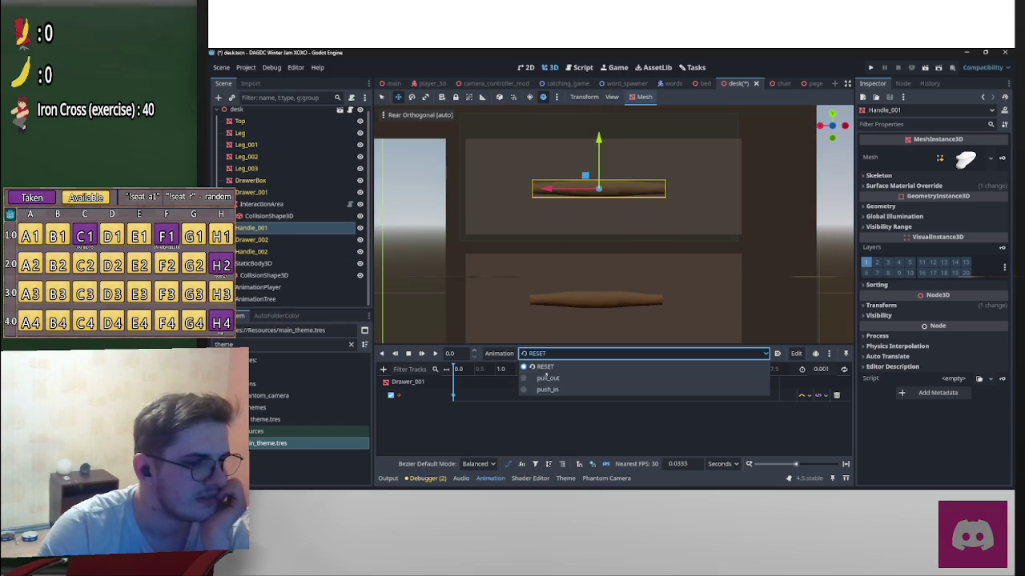
left_click(548, 378)
left_click(453, 419)
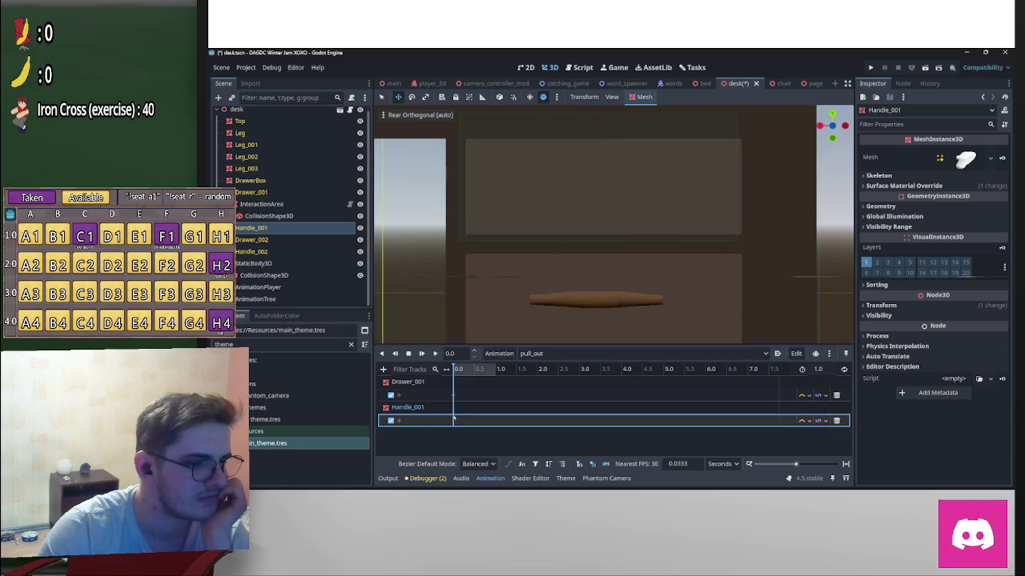
Step: Move the playhead to 1.0 s and disable the Handle_001 track in pull_out
left_click(454, 396)
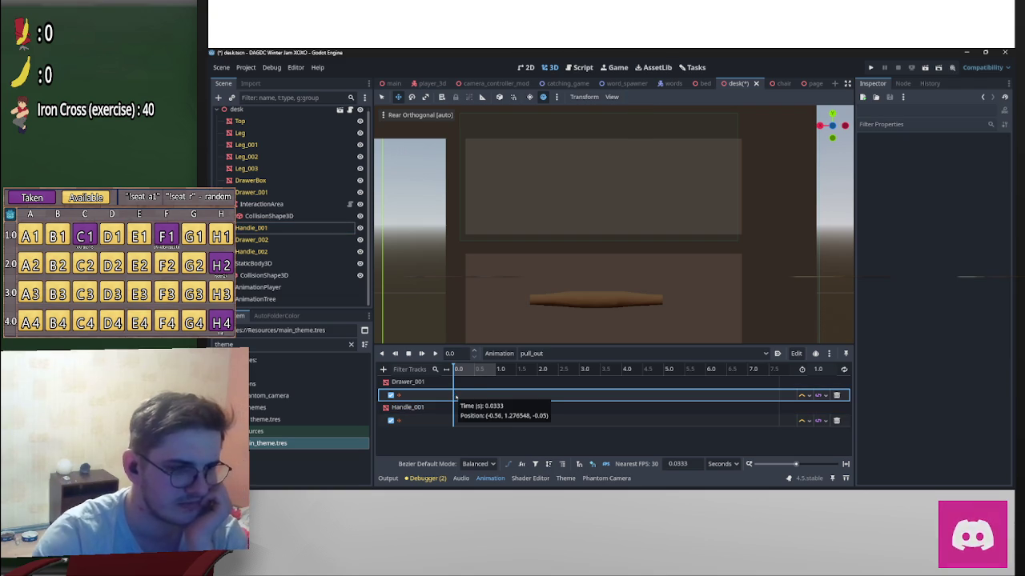
left_click(497, 369)
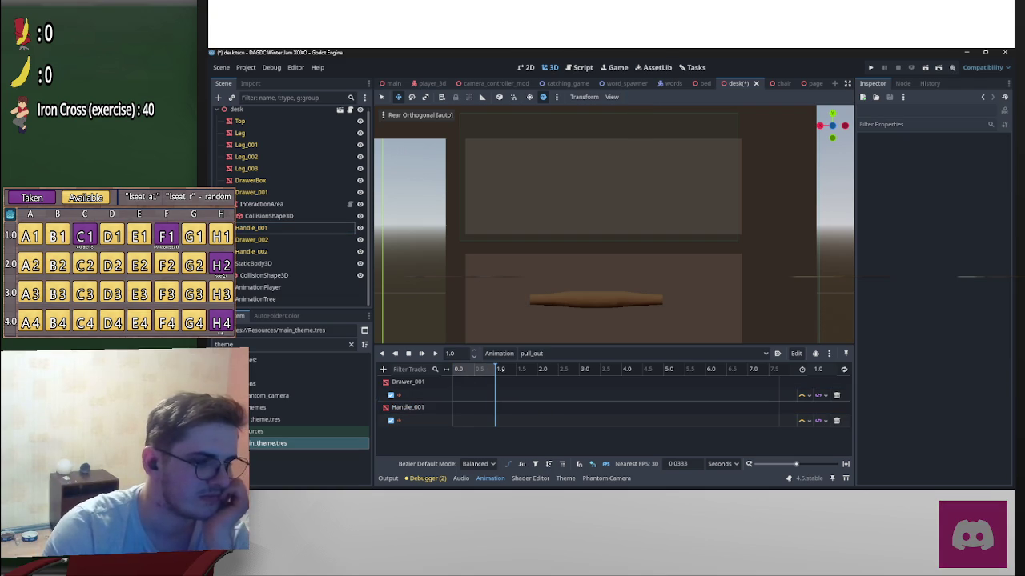
scroll(608, 255, "down", 5)
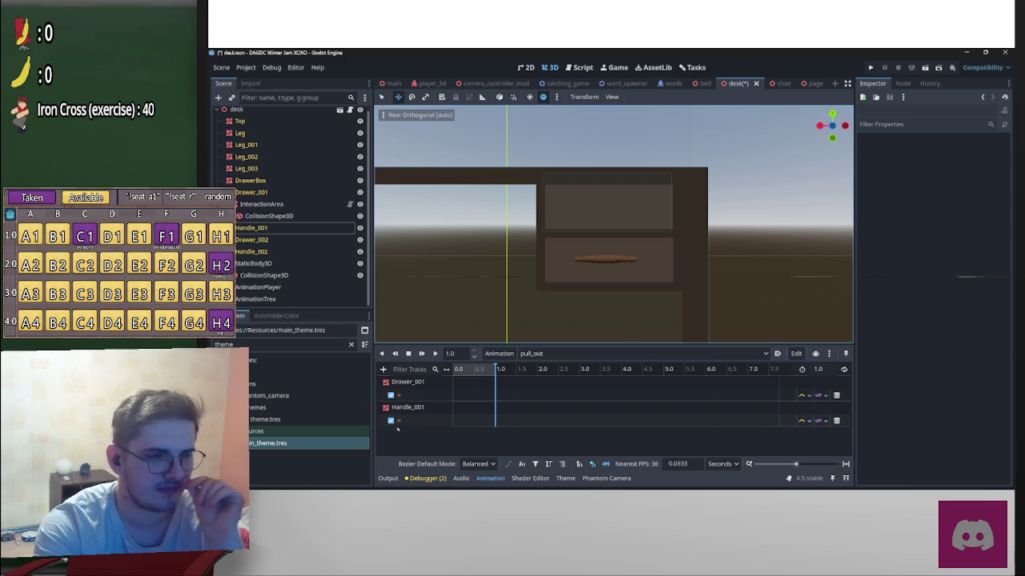
left_click(390, 420)
left_click(333, 228)
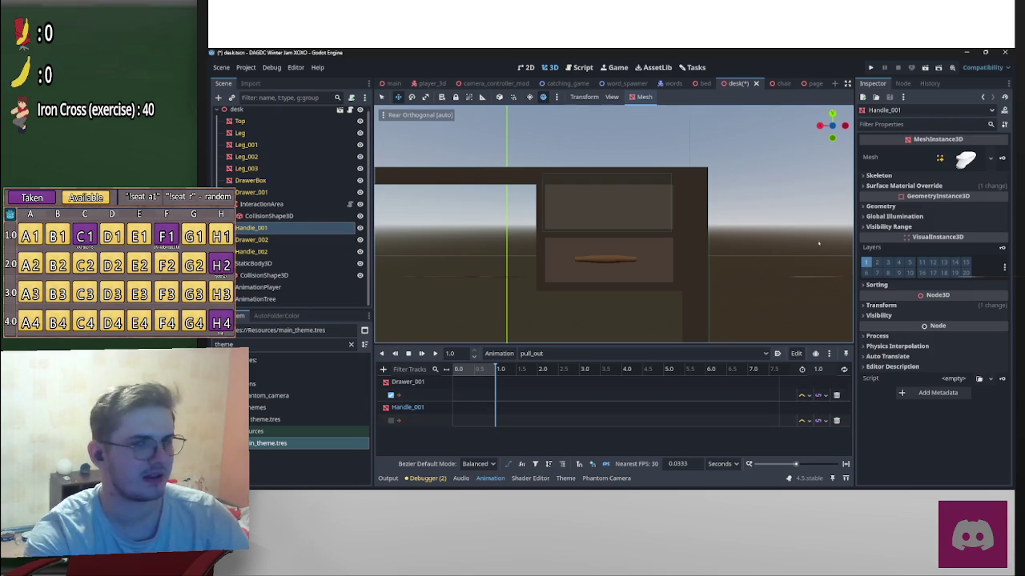
Step: Try Handle_001 at Position Y 1.265, revert it to -0.17, and return the playhead to 0
left_click(917, 308)
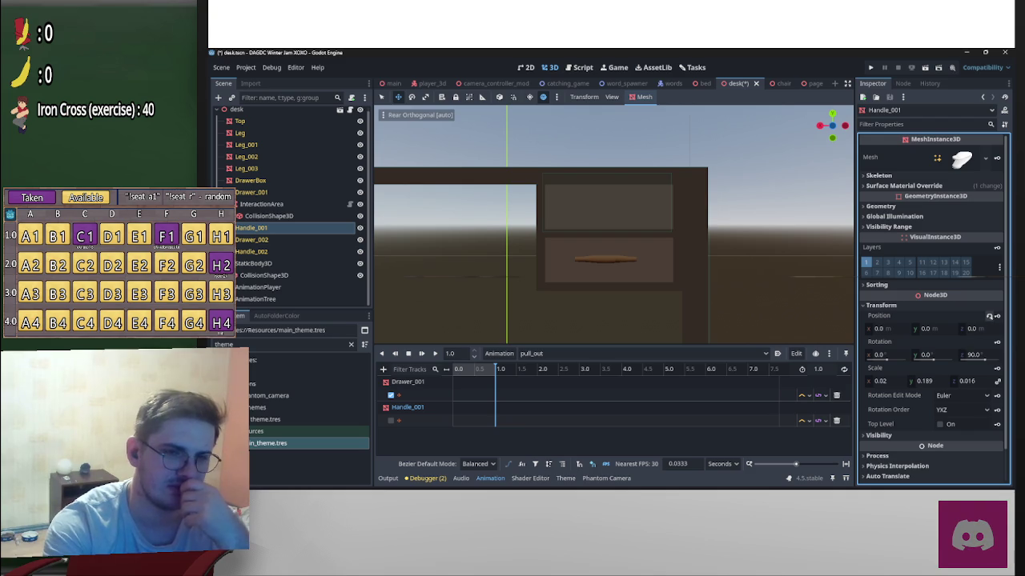
left_click(989, 315)
scroll(672, 286, "down", 8)
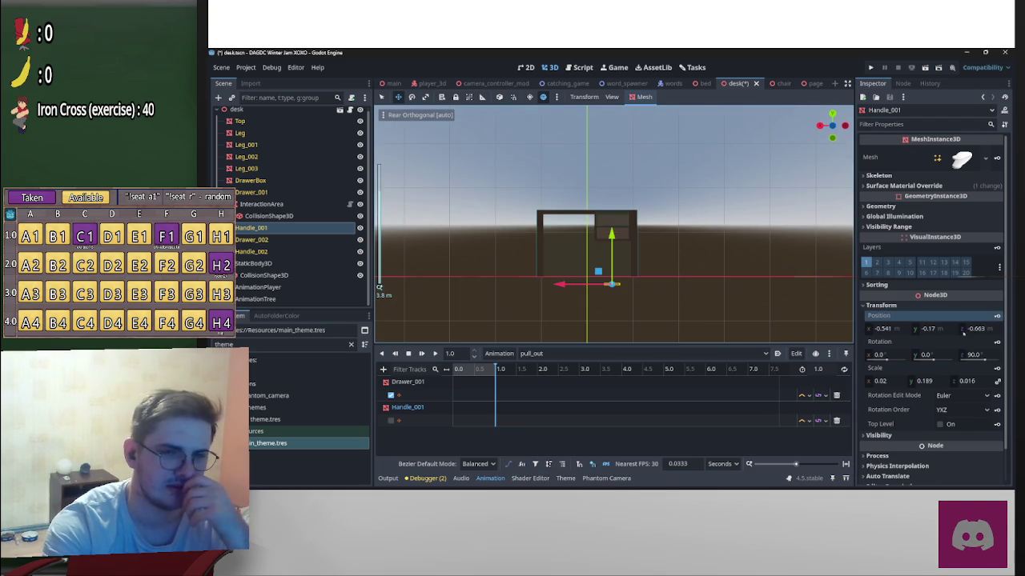
left_click_drag(939, 328, 993, 328)
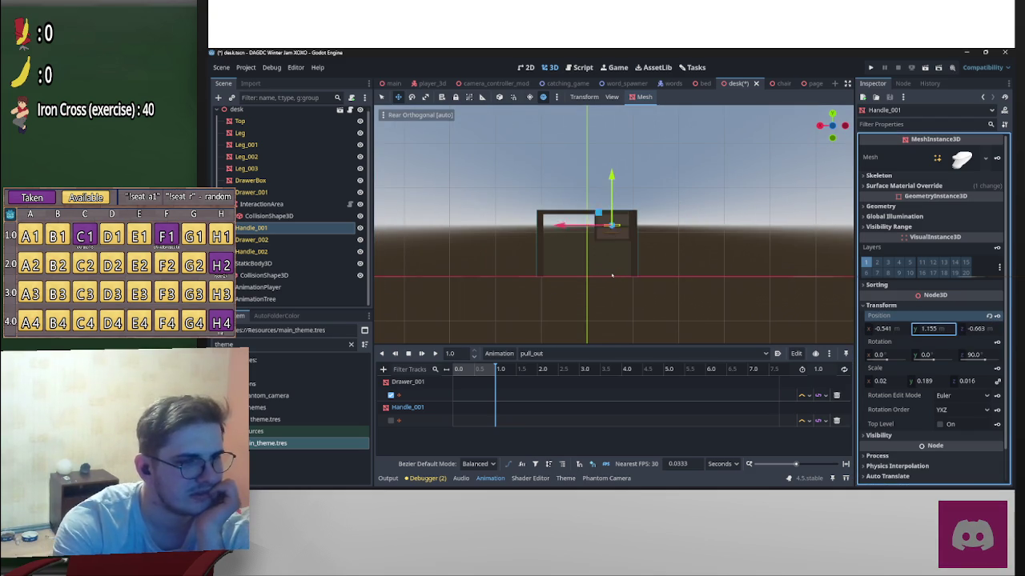
scroll(658, 248, "up", 5)
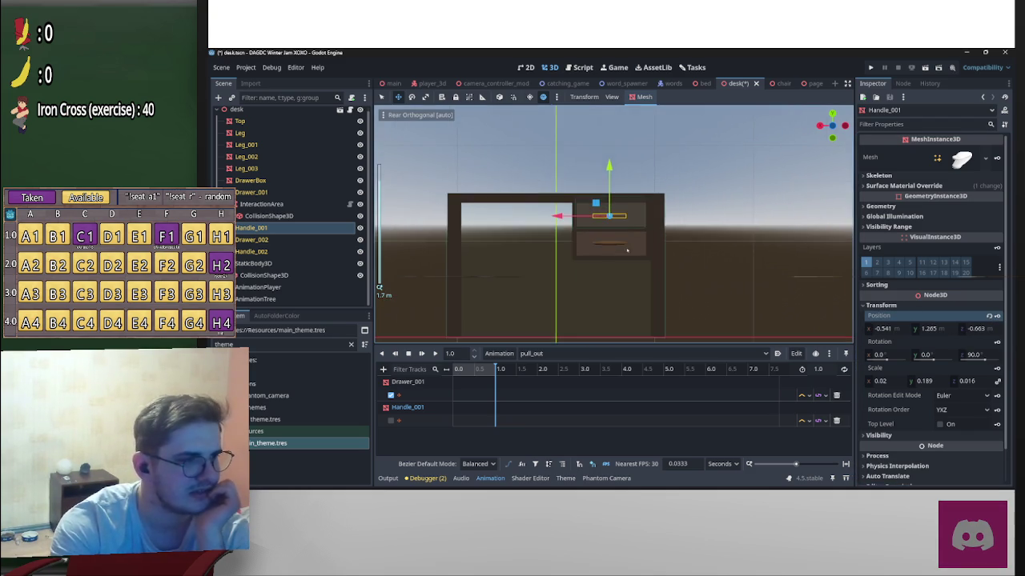
scroll(747, 291, "down", 2)
mouse_move(748, 297)
left_mouse_down()
mouse_move(810, 326)
mouse_move(795, 288)
left_mouse_up()
left_click(989, 316)
scroll(682, 300, "down", 3)
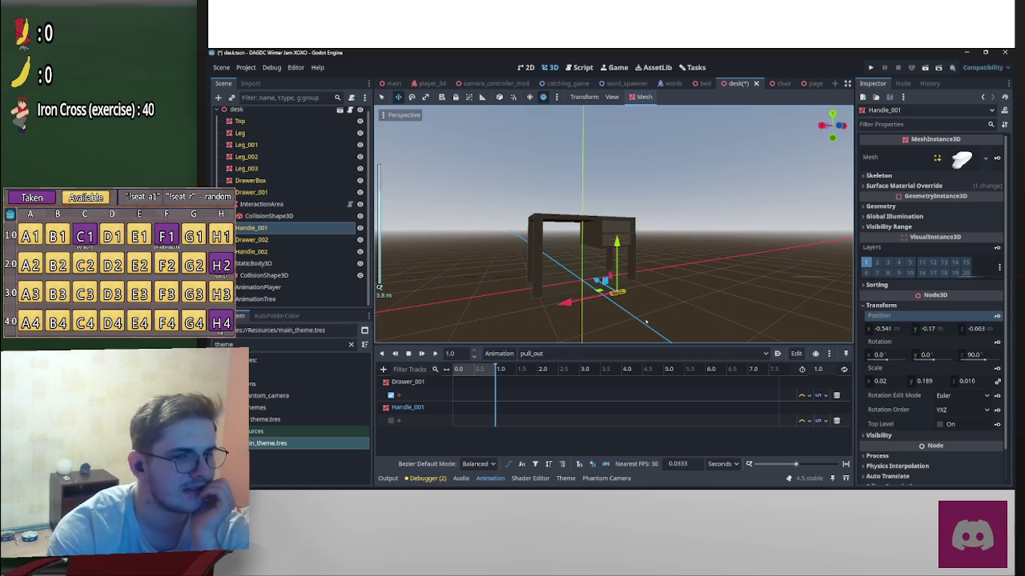
left_click(458, 369)
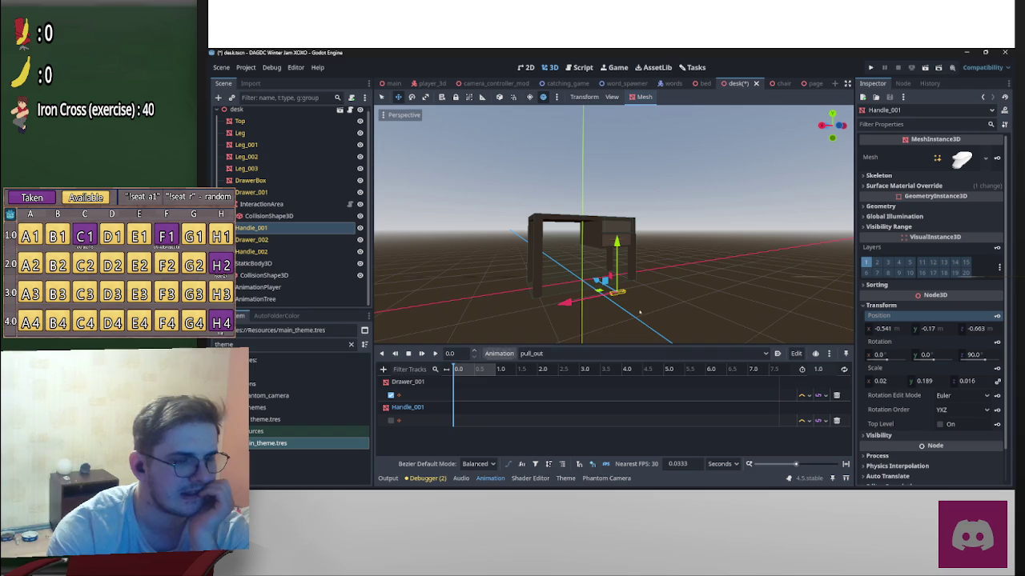
Step: Open Handle_002's Transform and bring up its Position value options
scroll(615, 208, "up", 3)
left_click(621, 258)
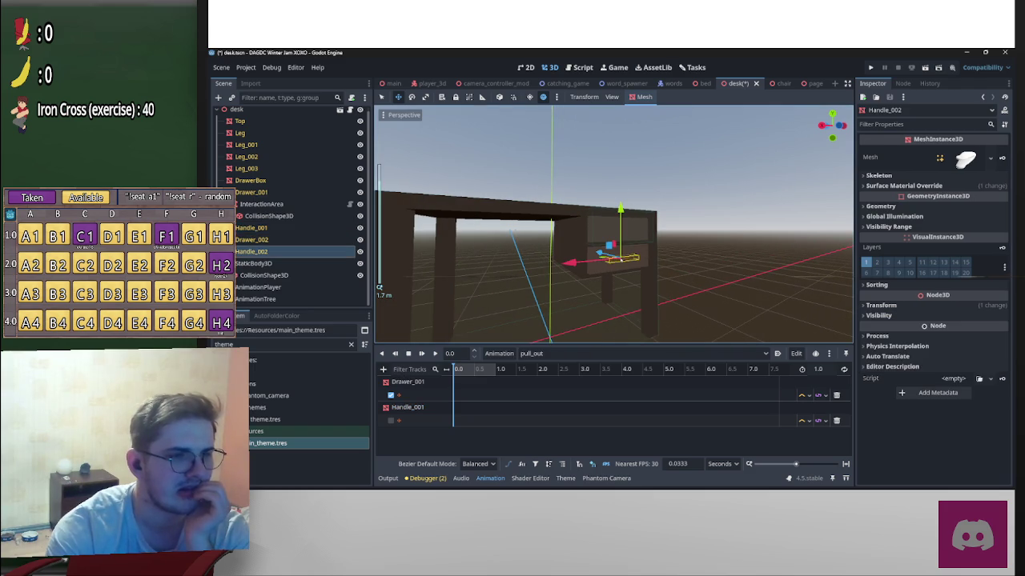
left_click(881, 305)
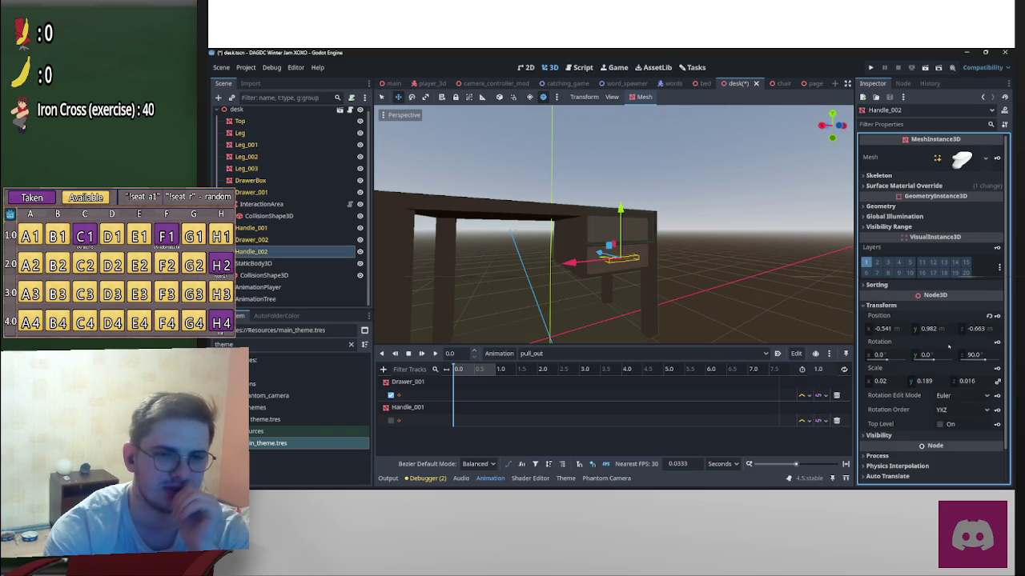
right_click(917, 320)
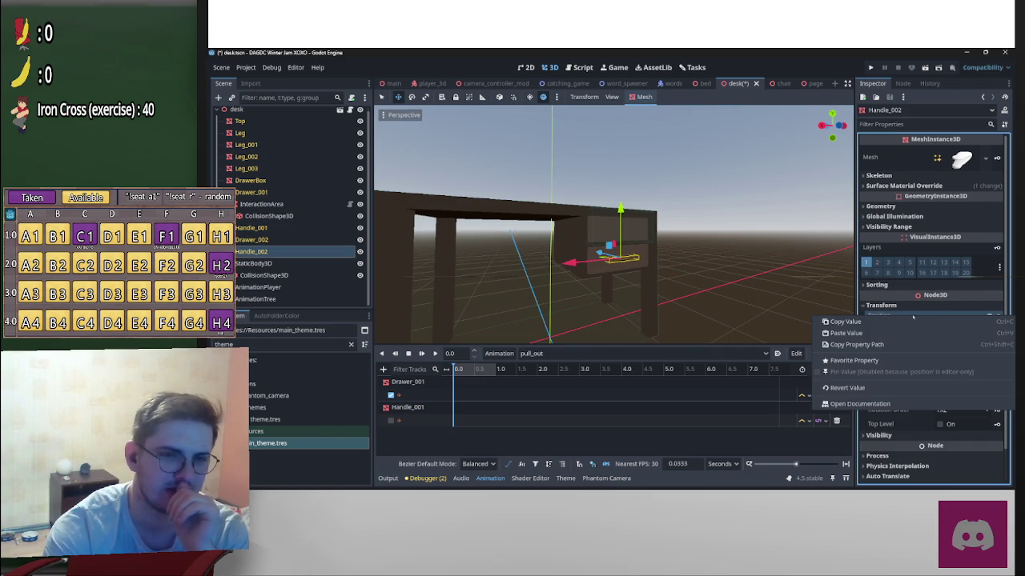
left_click(867, 333)
scroll(619, 295, "down", 5)
left_click(620, 295)
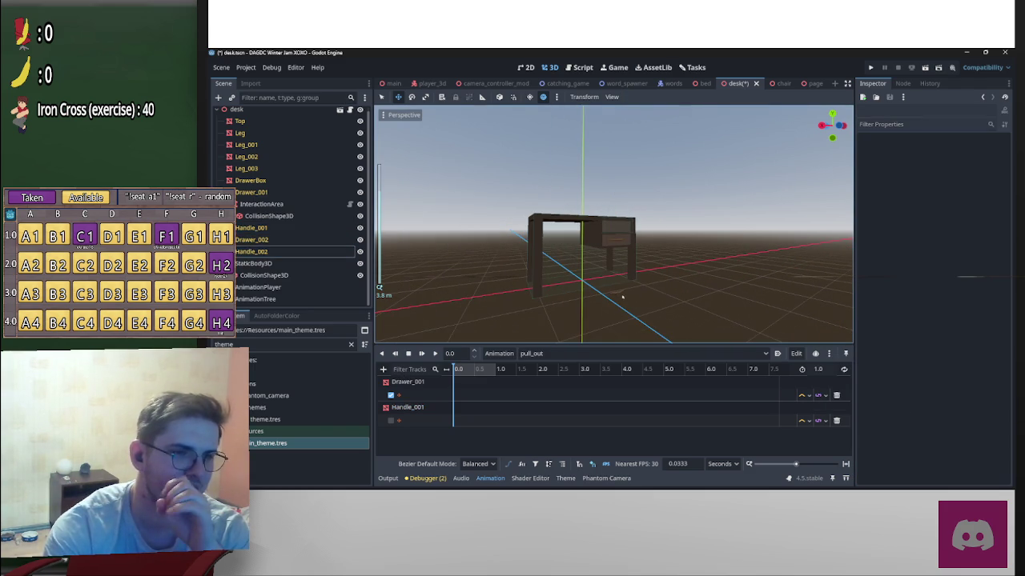
left_click(617, 296)
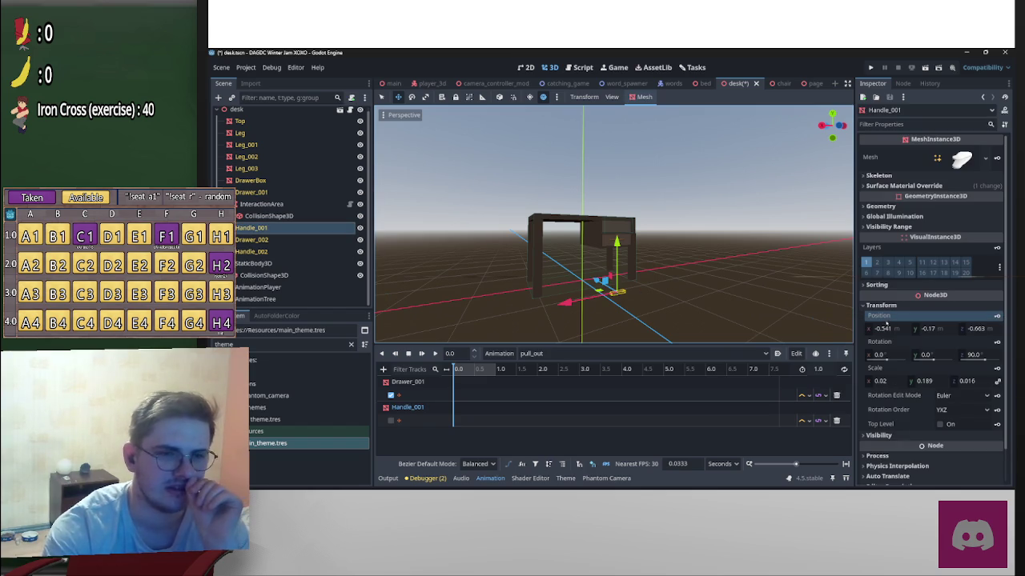
Step: Paste Handle_002's position values onto Handle_001's Position
left_click(269, 240)
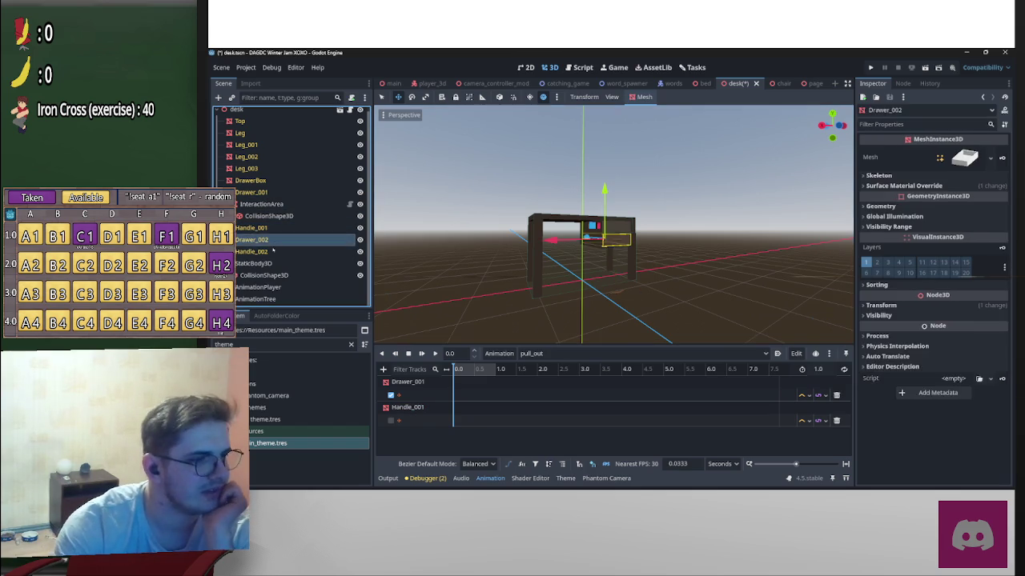
left_click(272, 252)
right_click(907, 319)
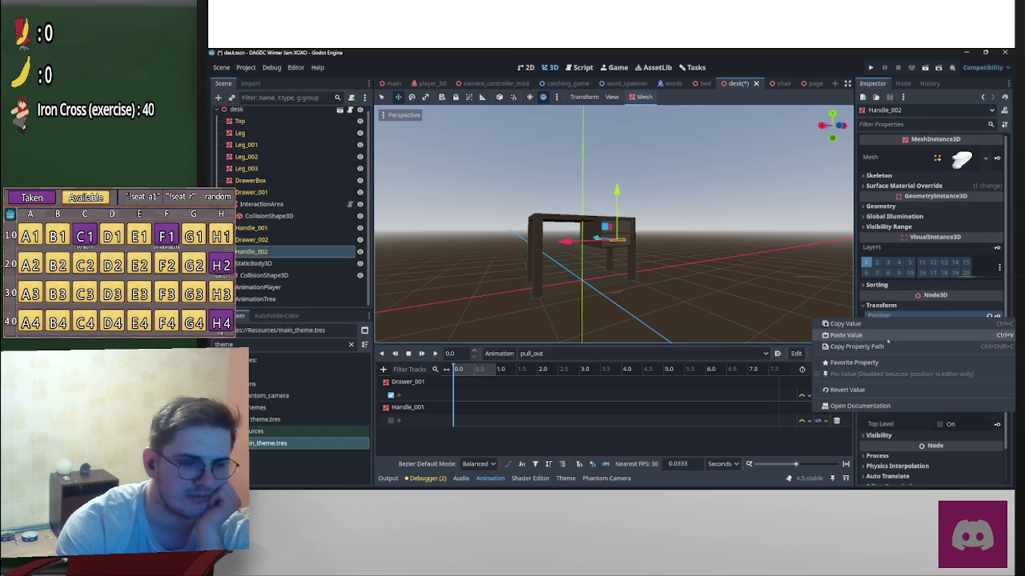
left_click(866, 333)
left_click(251, 227)
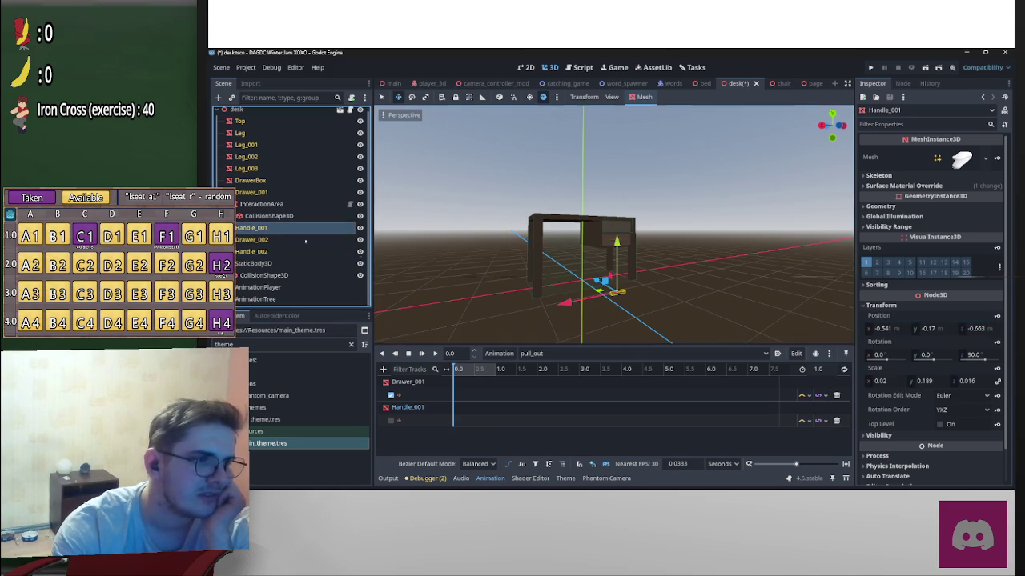
right_click(920, 322)
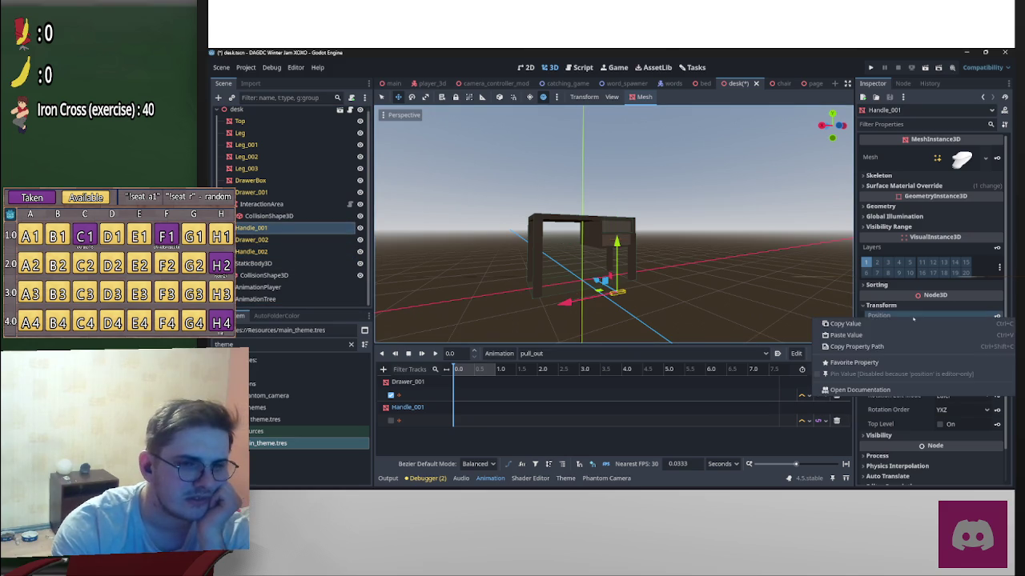
left_click(866, 334)
Step: Raise Handle_001 0.3 on Y to 1.282 and key its position at 0 in pull_out
scroll(704, 288, "up", 5)
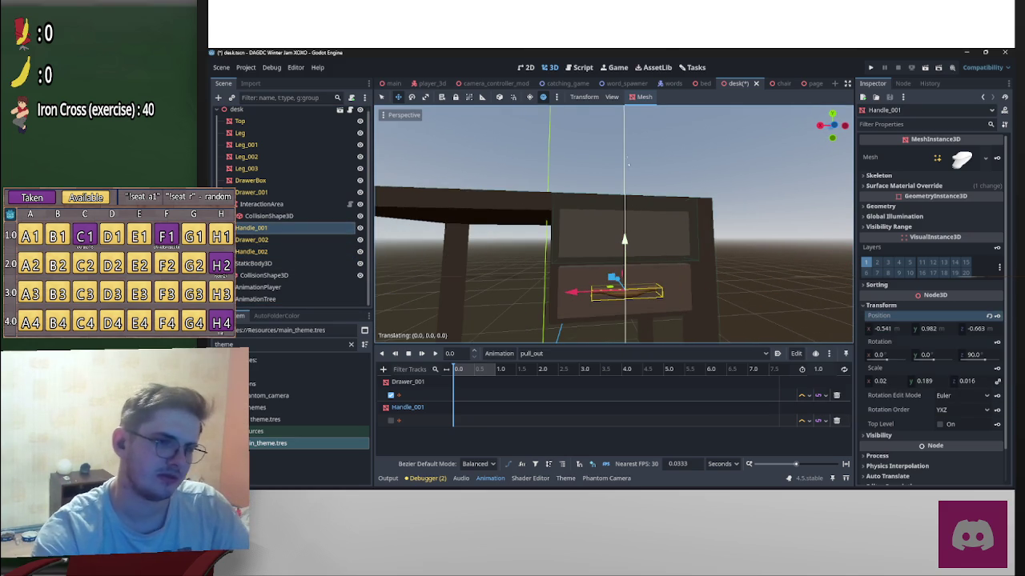
mouse_move(625, 239)
left_mouse_down()
mouse_move(621, 184)
mouse_move(720, 240)
left_mouse_up()
scroll(771, 274, "up", 2)
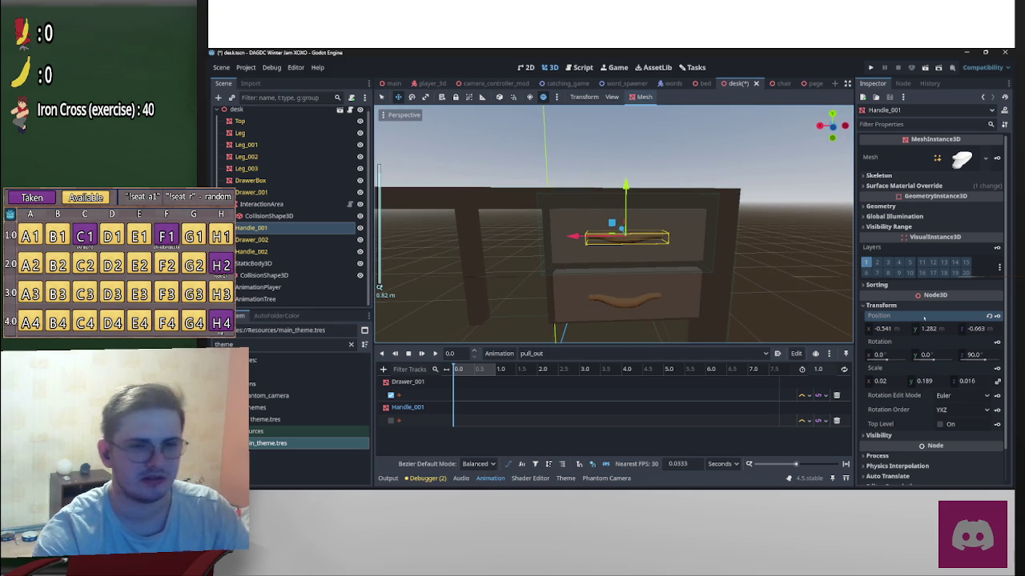
right_click(924, 318)
left_click(878, 325)
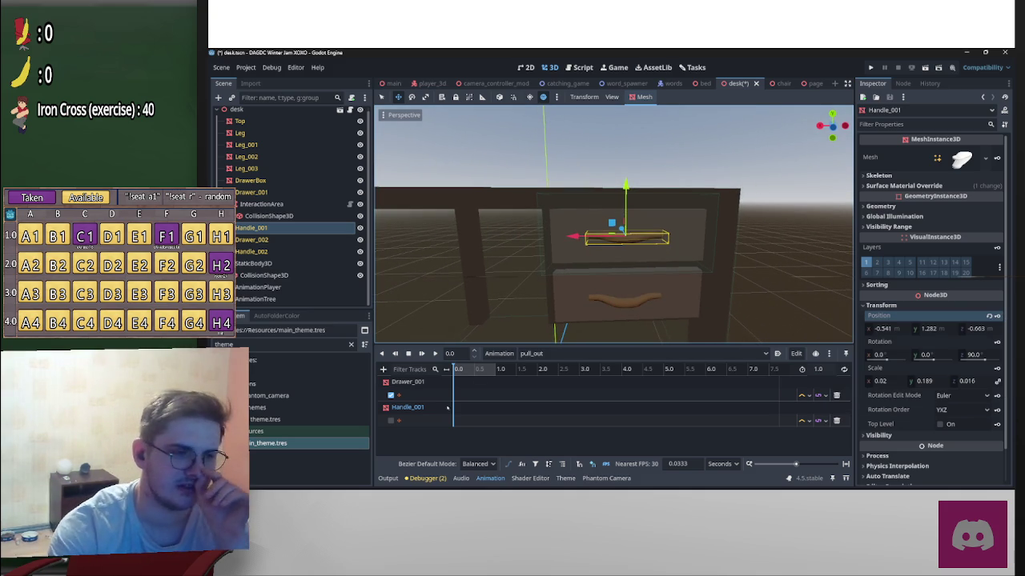
left_click(406, 422)
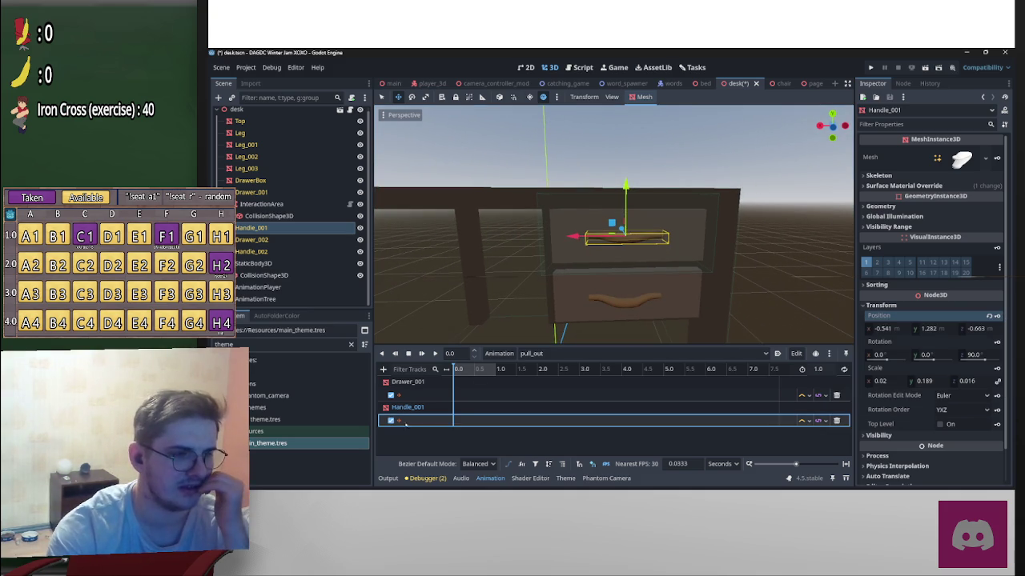
right_click(454, 422)
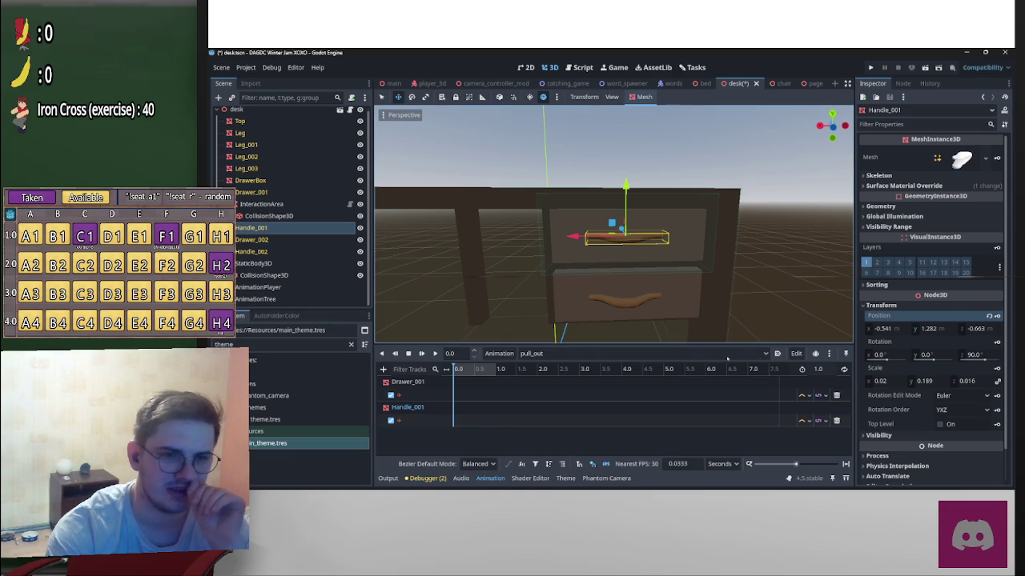
left_click(996, 316)
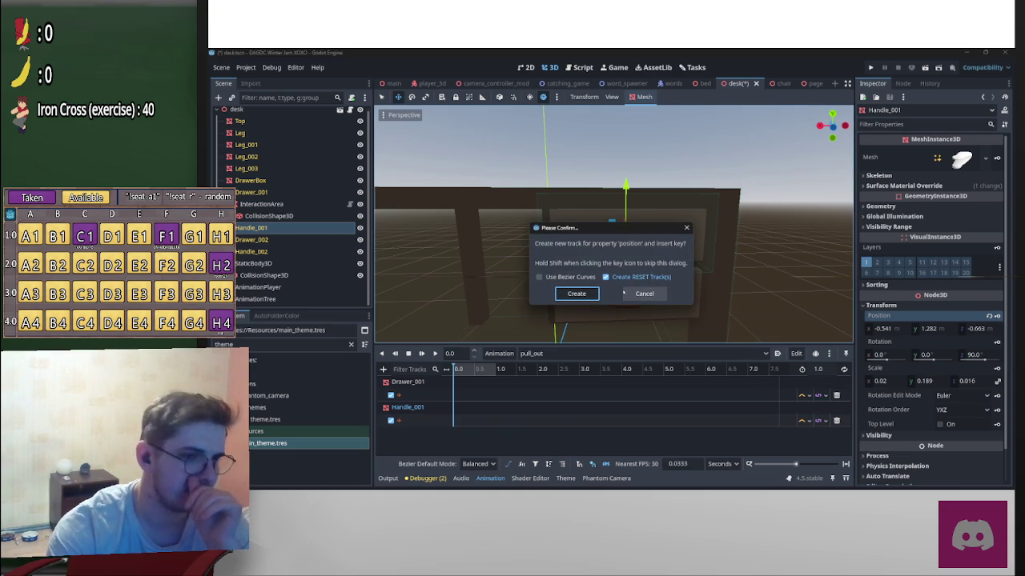
left_click(577, 295)
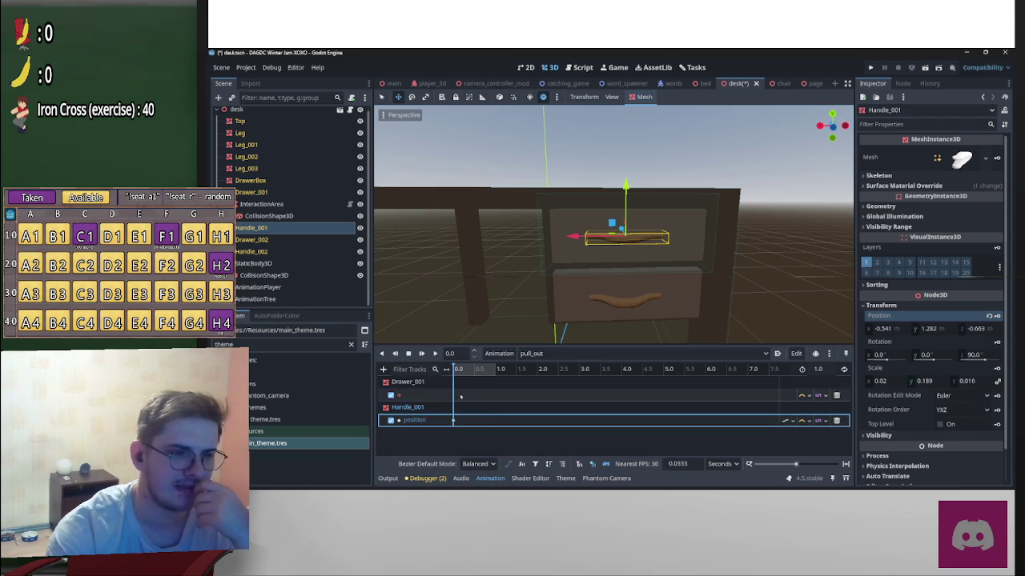
left_click(561, 246)
Step: Key Drawer_001's position (-0.56, 1.277, -0.05) at 0 in pull_out
scroll(481, 265, "up", 5)
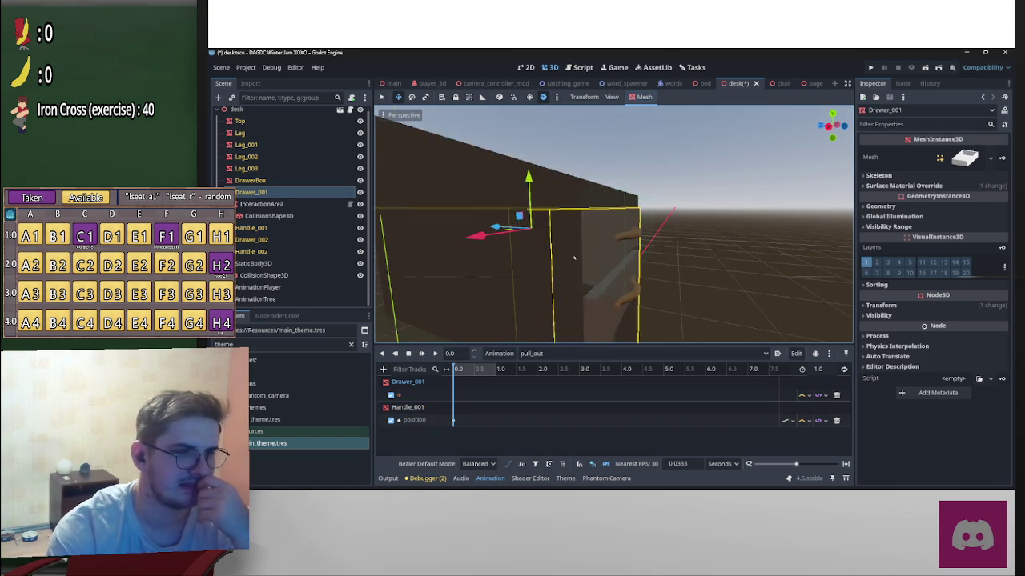
scroll(518, 313, "down", 5)
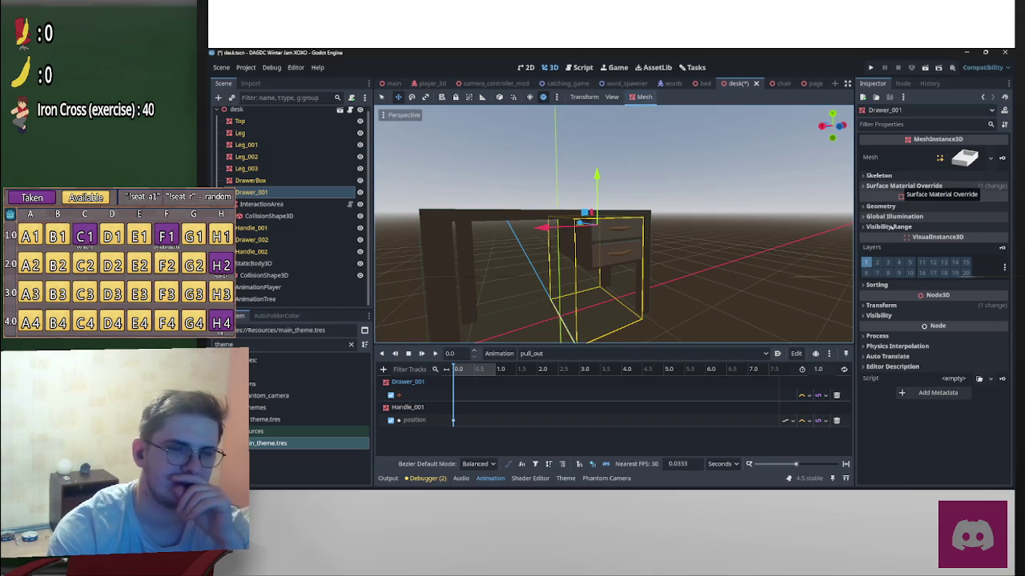
left_click(901, 305)
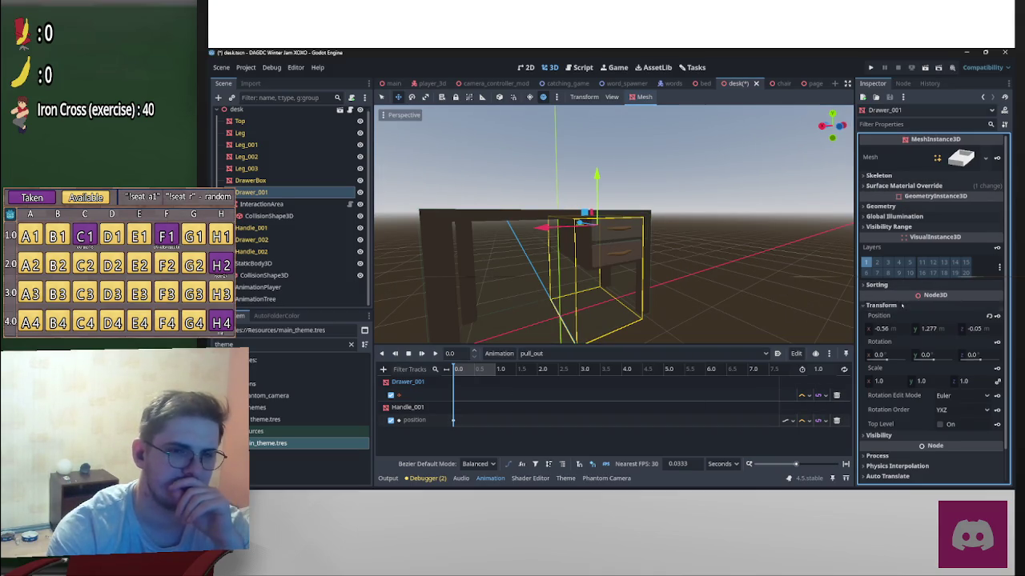
left_click(997, 317)
left_click(580, 296)
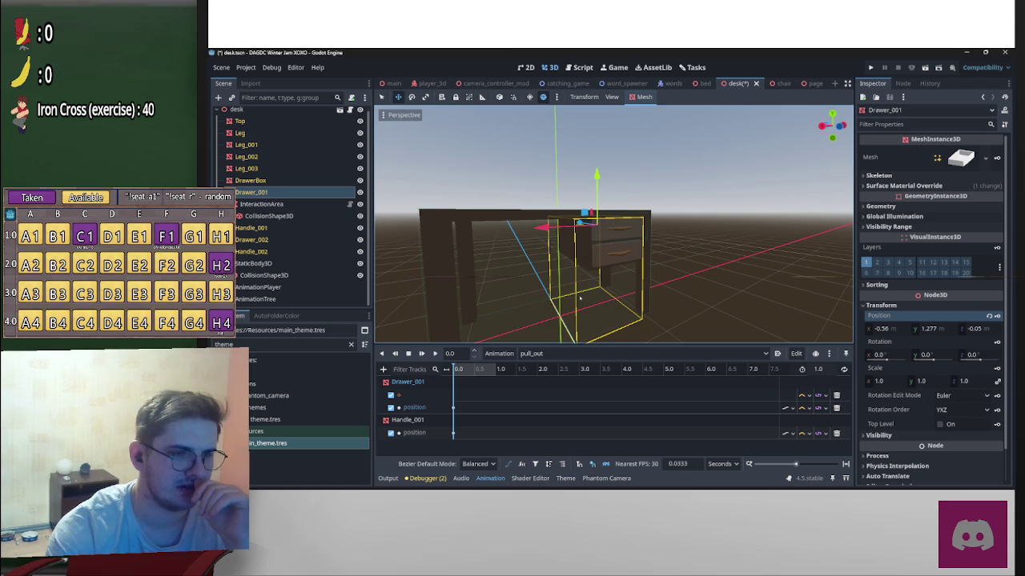
Step: Delete the leftover empty Drawer_001 track
left_click(801, 396)
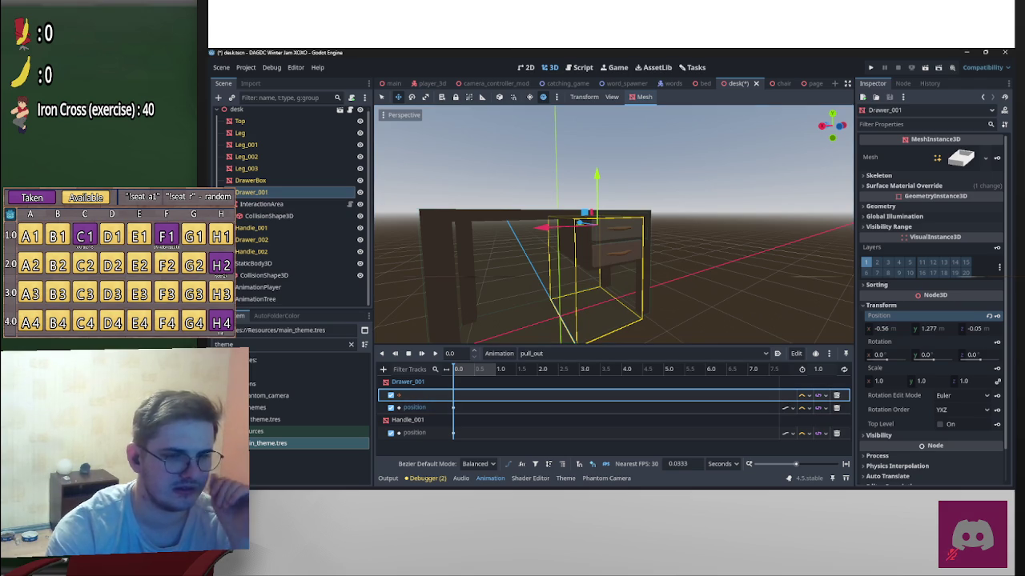
key("Delete")
scroll(613, 224, "up", 3)
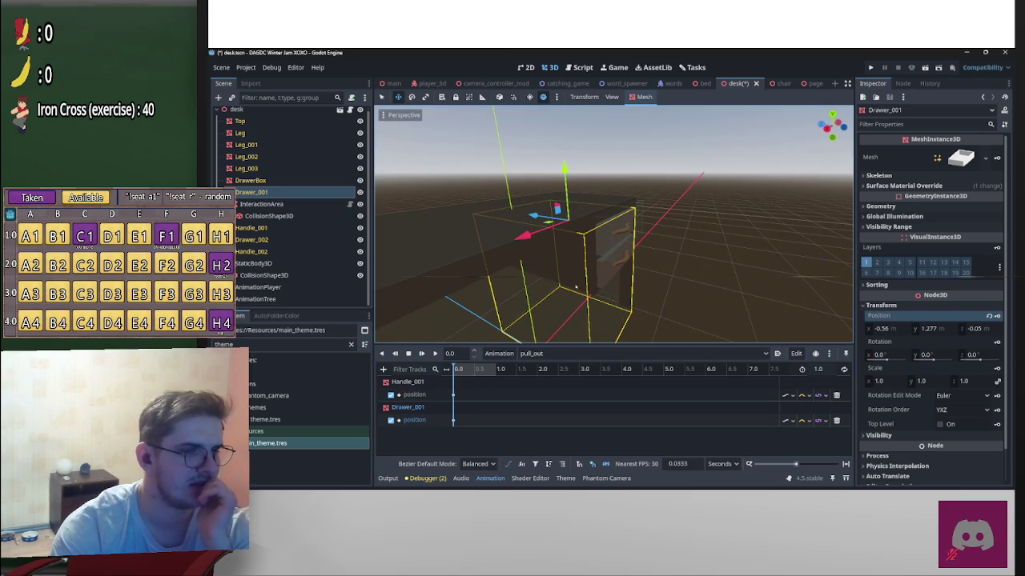
Step: Slide Drawer_001 and Handle_001 out to z -0.55 and key both positions at 1.0 s
left_click(264, 228, "ctrl")
mouse_move(543, 222)
left_mouse_down()
mouse_move(652, 230)
mouse_move(561, 232)
mouse_move(650, 230)
mouse_move(561, 231)
mouse_move(633, 230)
left_mouse_up()
left_click_drag(770, 239, 688, 266)
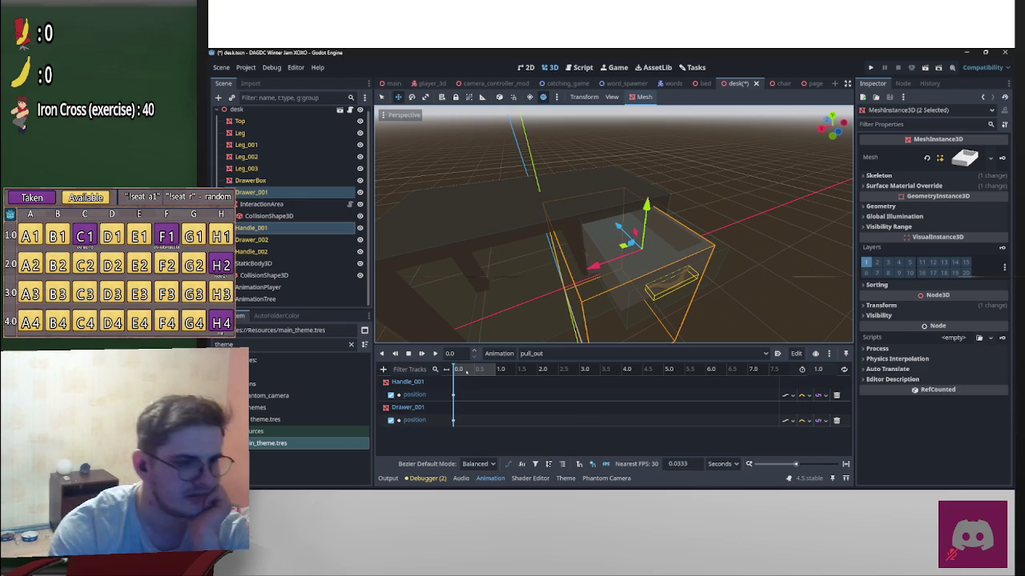
key("shift+d")
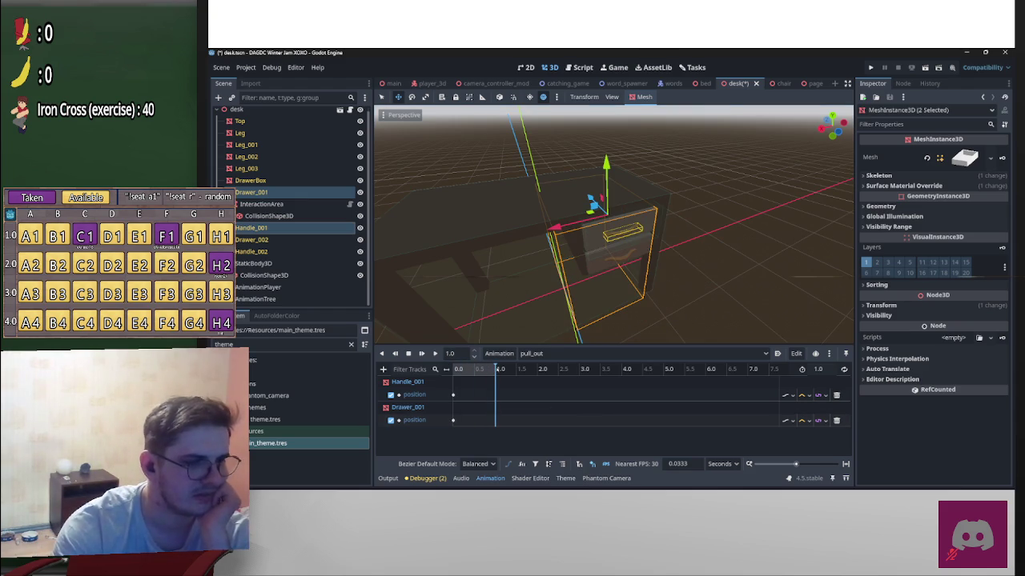
mouse_move(608, 241)
left_mouse_down()
mouse_move(572, 228)
mouse_move(688, 240)
left_mouse_up()
left_click(933, 307)
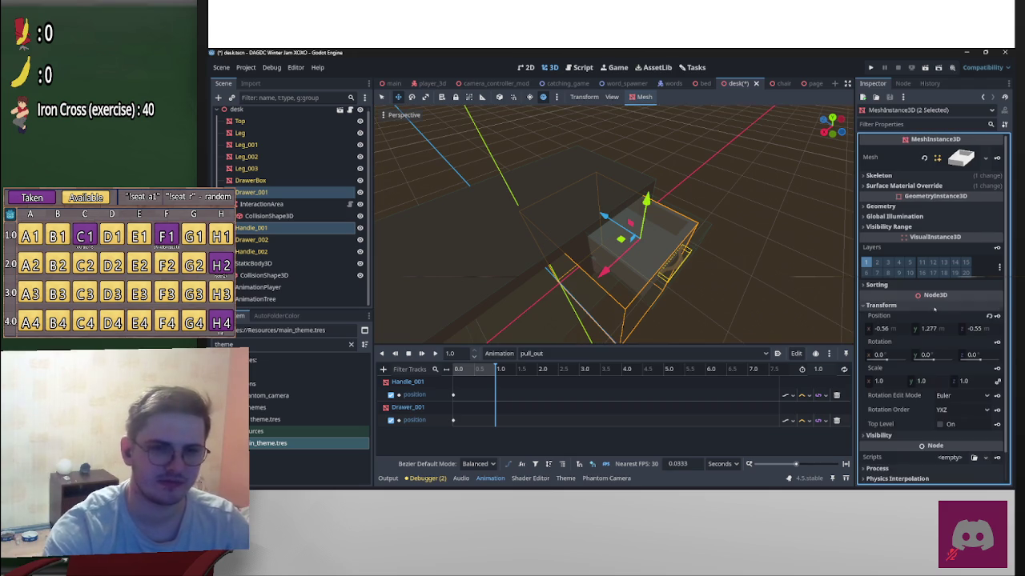
left_click(996, 316)
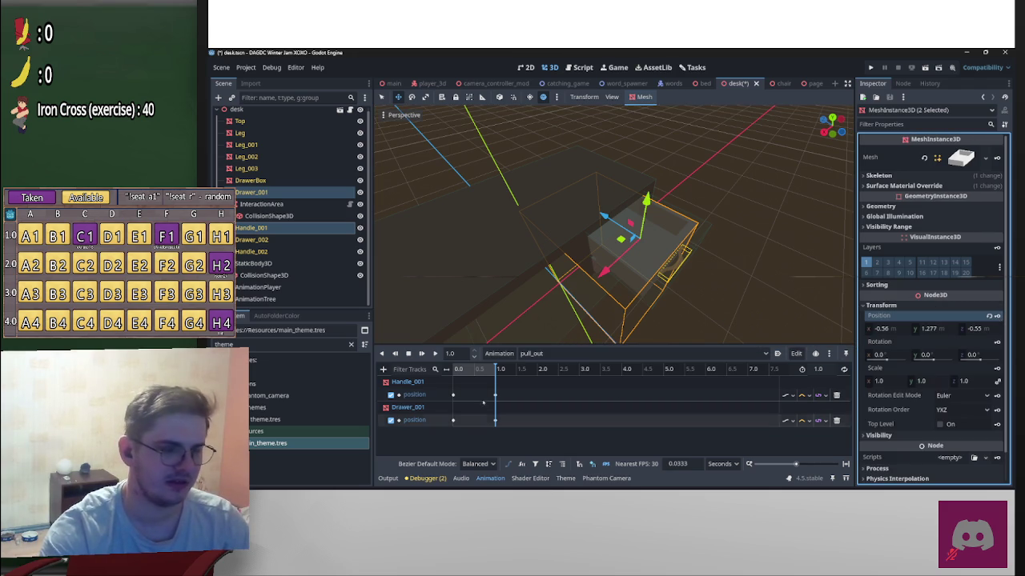
left_click(828, 233)
scroll(761, 236, "down", 3)
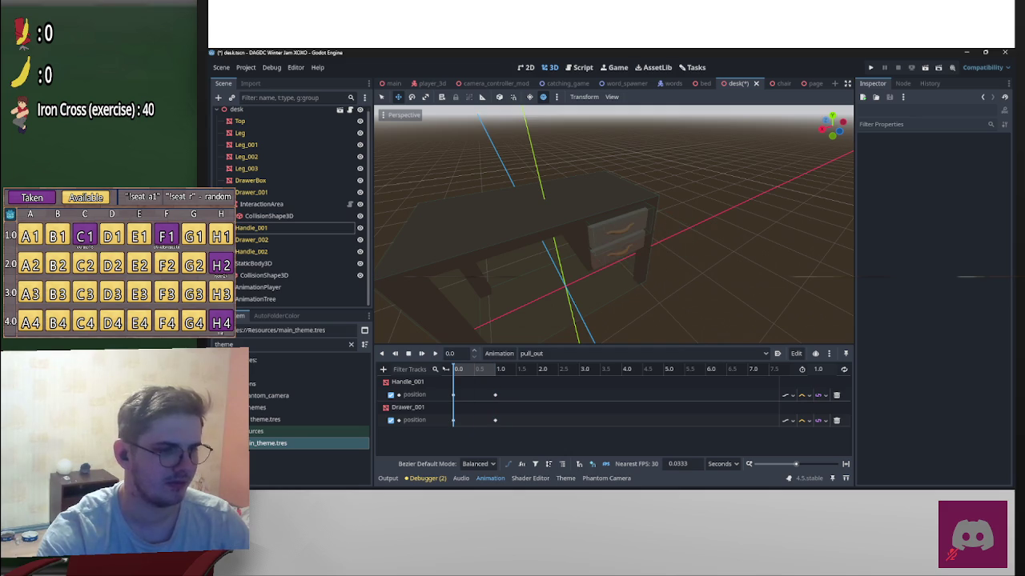
Step: Fine-tune the timing of the pull_out end keys, replaying the drawer slide after each adjustment
mouse_move(488, 390)
left_mouse_down()
mouse_move(503, 424)
mouse_move(476, 398)
left_mouse_up()
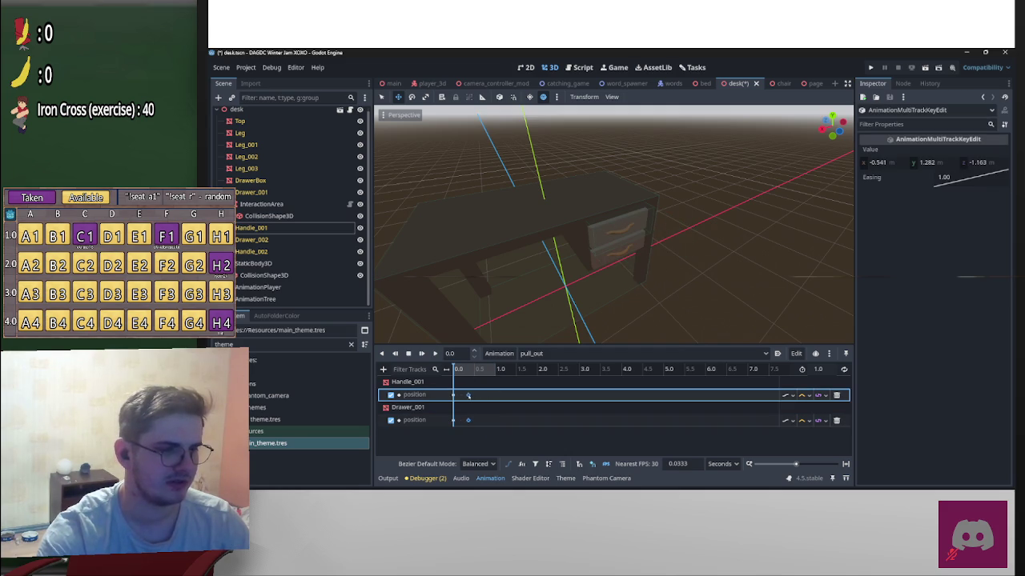
left_click(435, 353)
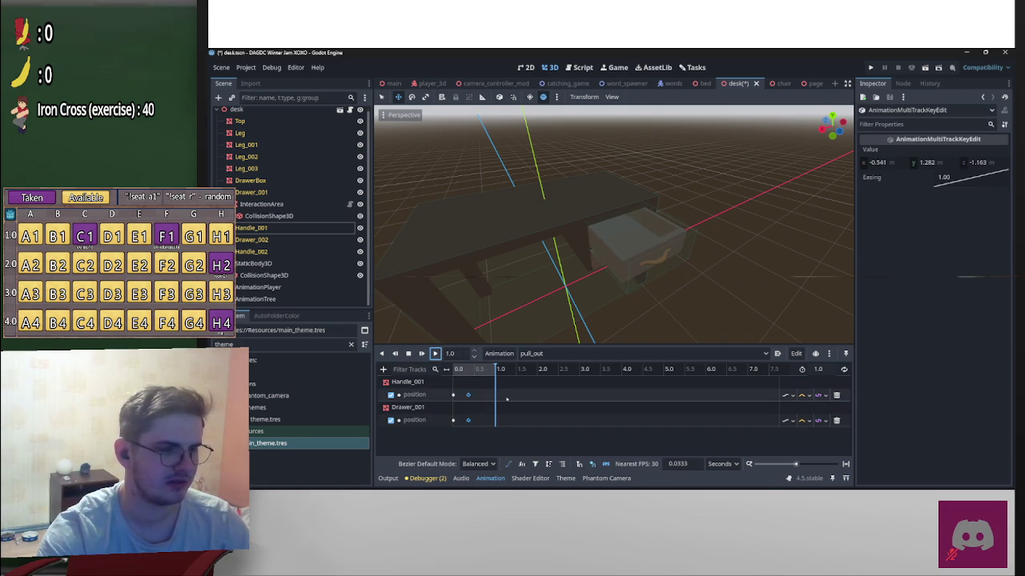
left_click_drag(467, 394, 471, 396)
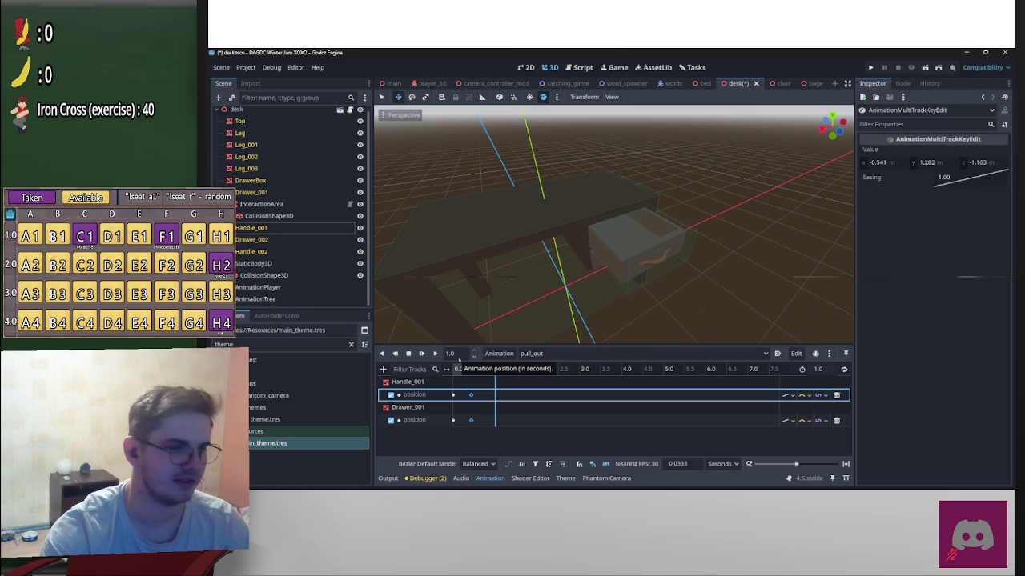
left_click(434, 353)
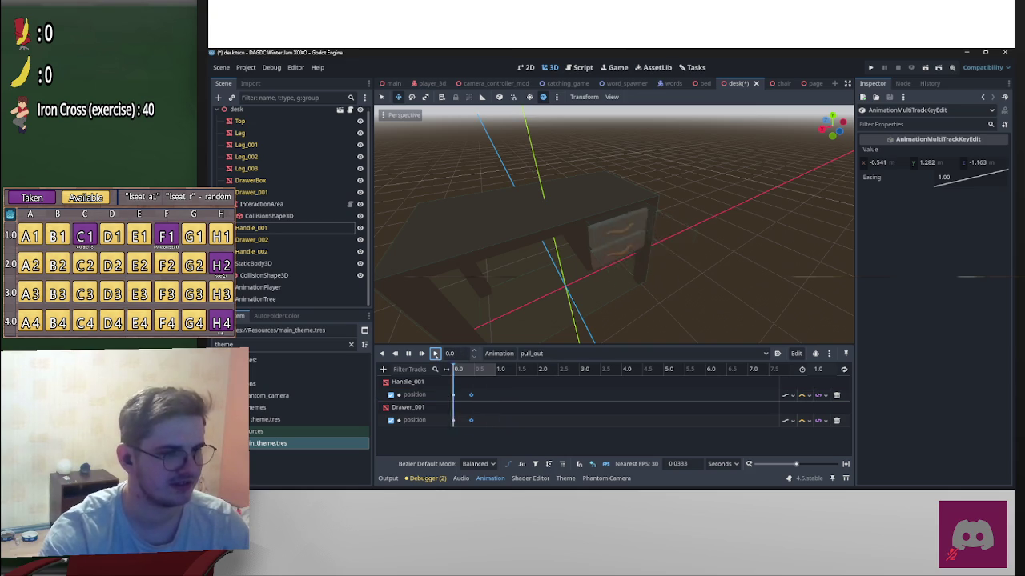
left_click_drag(471, 395, 467, 395)
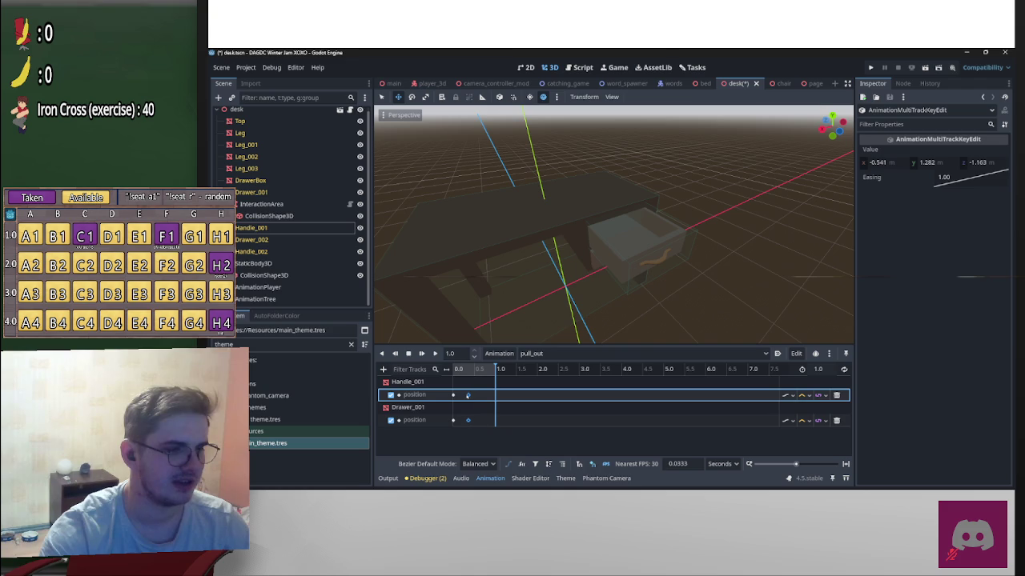
left_click(435, 353)
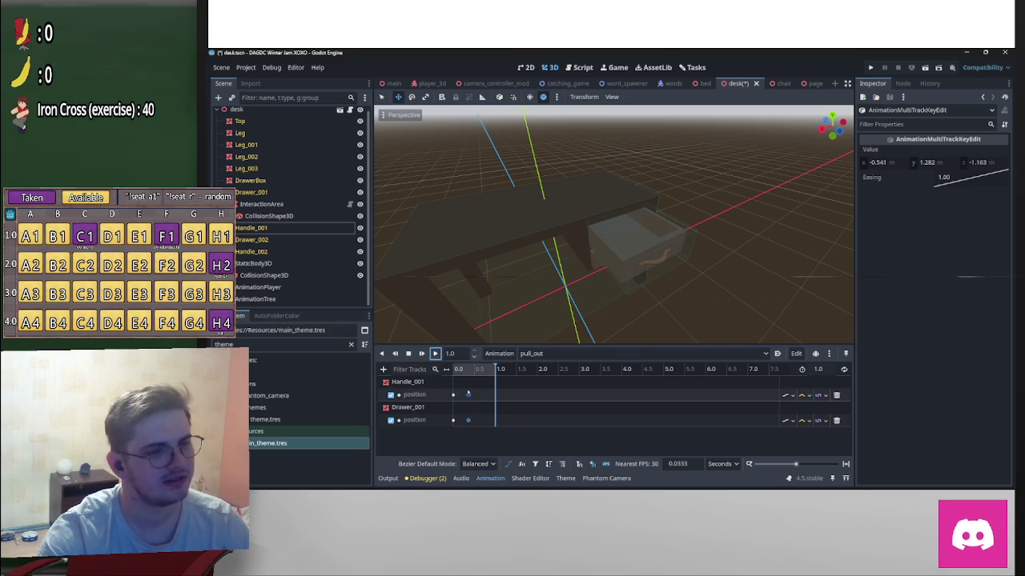
left_click_drag(468, 394, 470, 395)
key("shift+d")
key("shift+d")
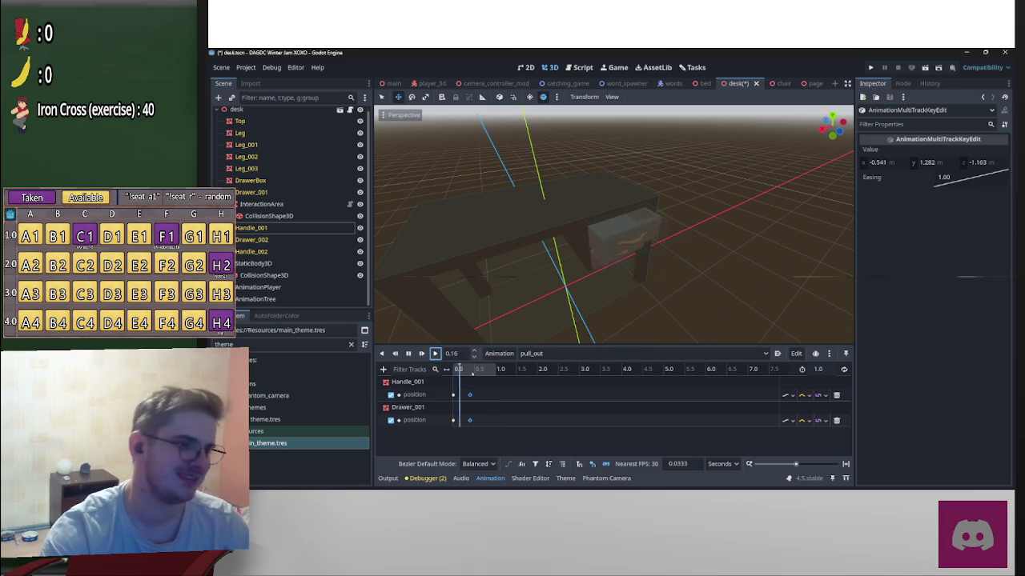
Step: Set the pull_out length to 0.5 seconds and play the shortened animation
left_click(823, 370)
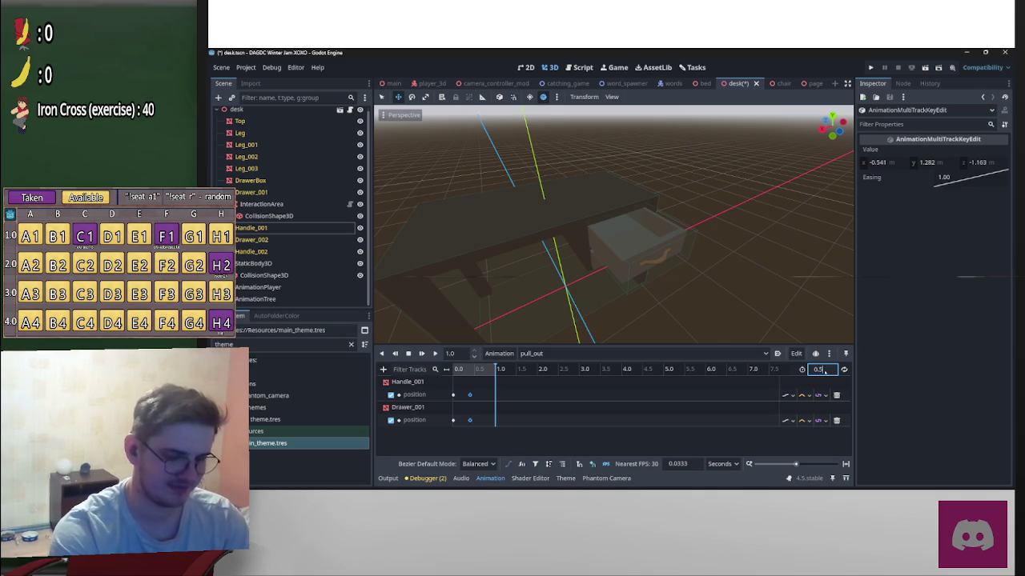
key("Return")
left_click(474, 395)
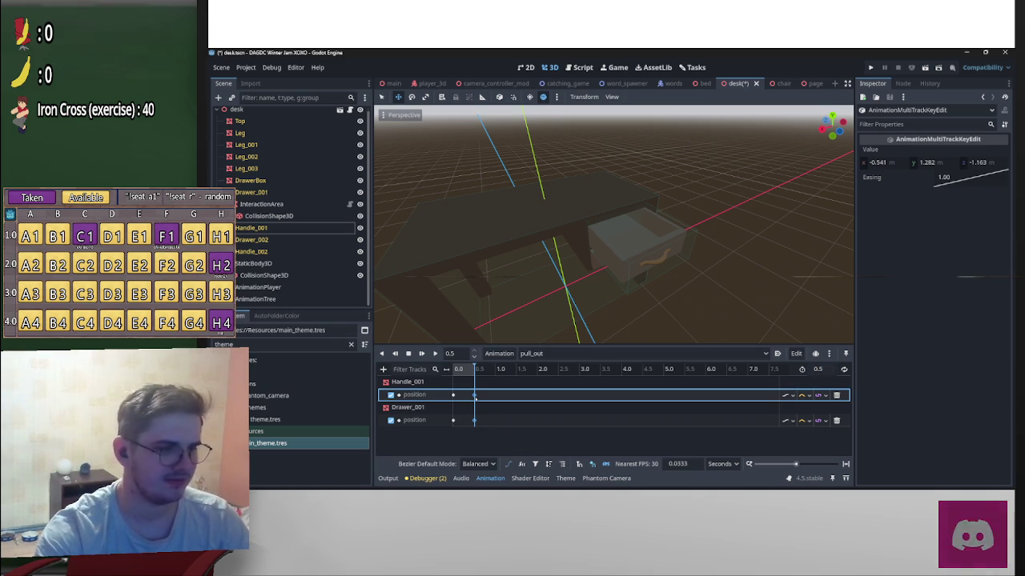
left_click(434, 354)
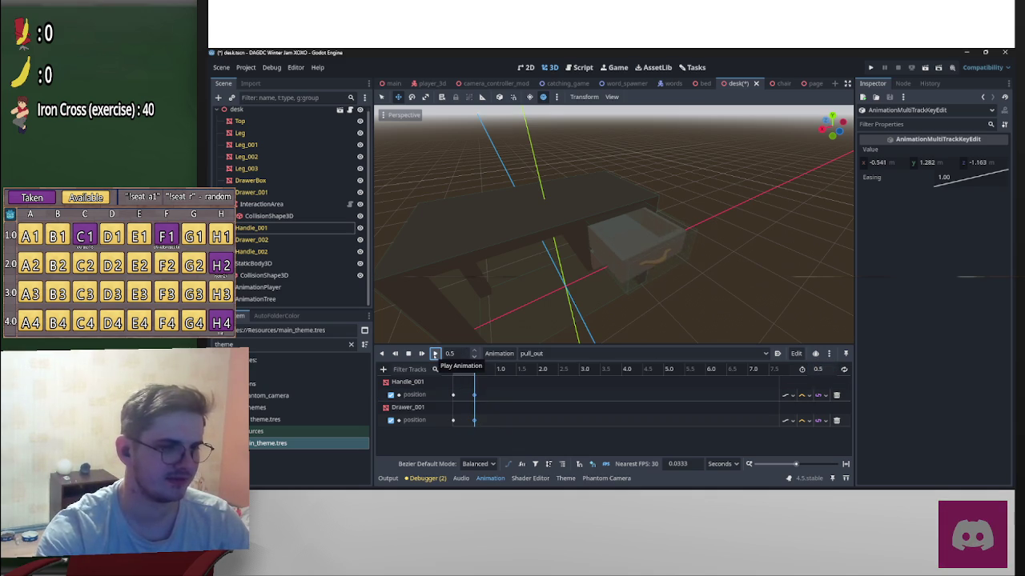
left_click_drag(774, 264, 656, 273)
Step: Shorten pull_out to 0.4 seconds with both end keys at 0.4, then preview the drawer
left_click(817, 370)
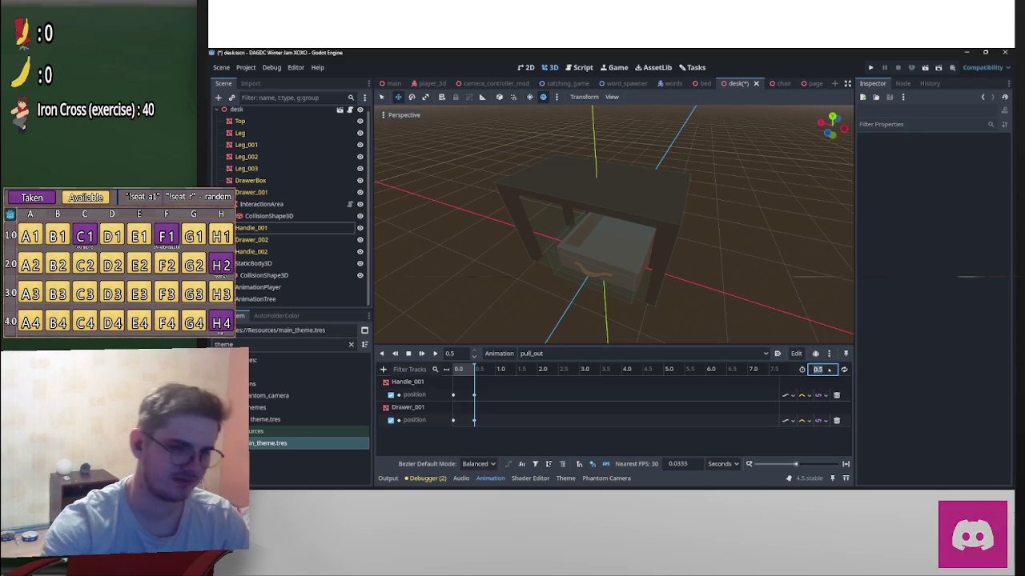
type("0.4")
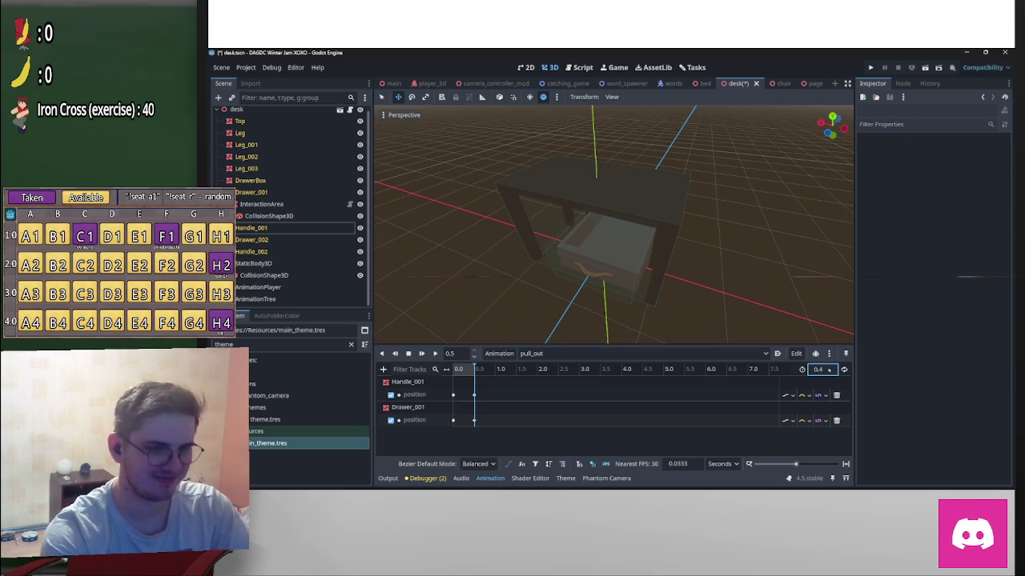
key("Return")
left_click_drag(467, 390, 478, 424)
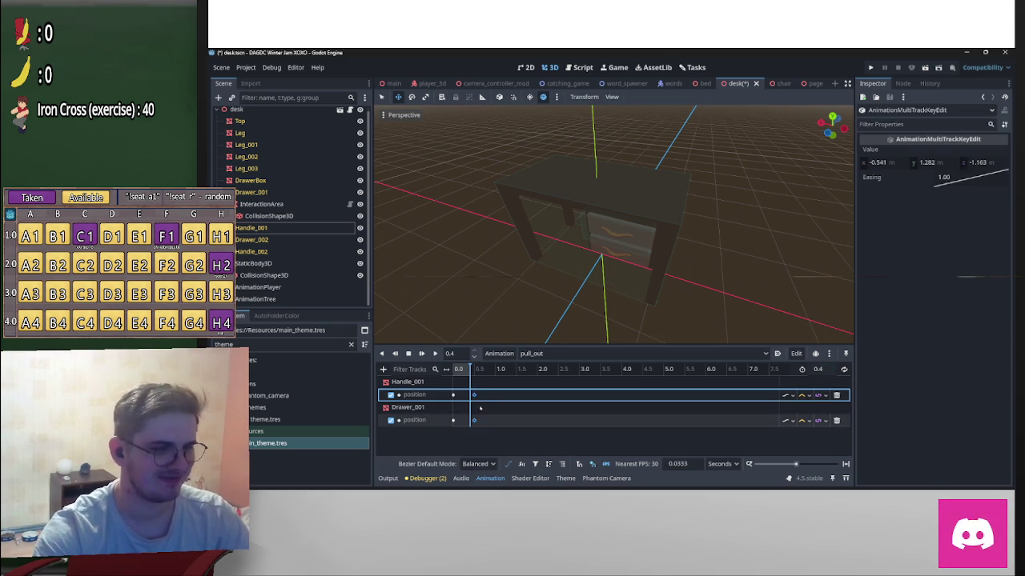
key("shift+d")
mouse_move(728, 258)
left_mouse_down()
mouse_move(787, 229)
mouse_move(761, 252)
left_mouse_up()
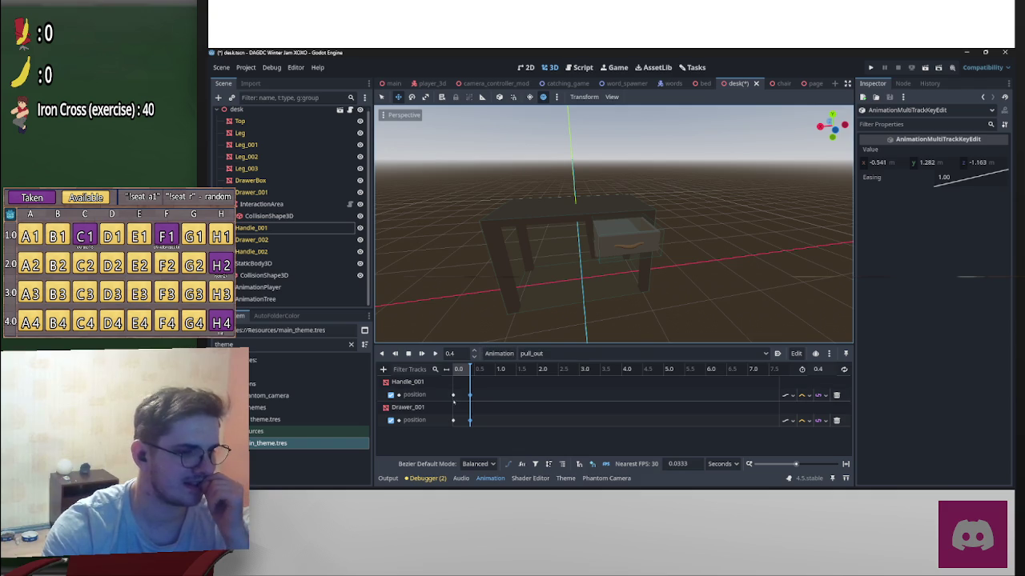
Step: Delete the old push_in animation in the Manage Animations library
left_click(512, 354)
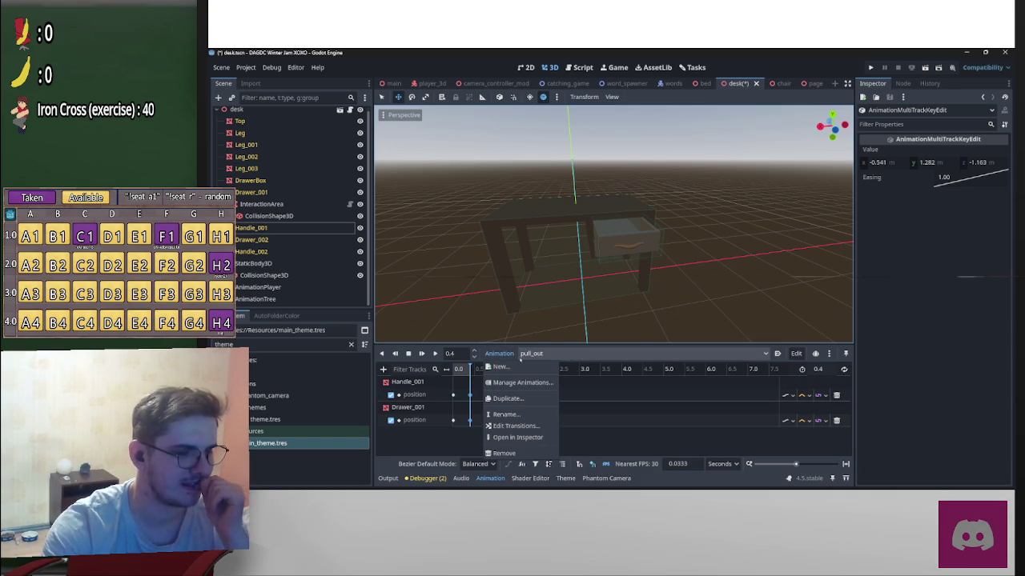
left_click(521, 383)
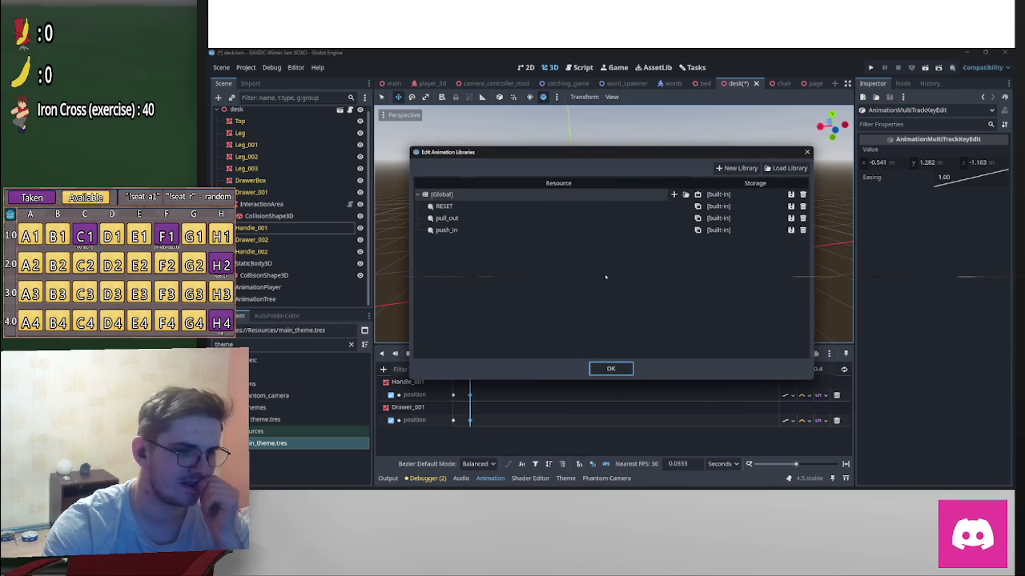
double_click(573, 230)
key("Escape")
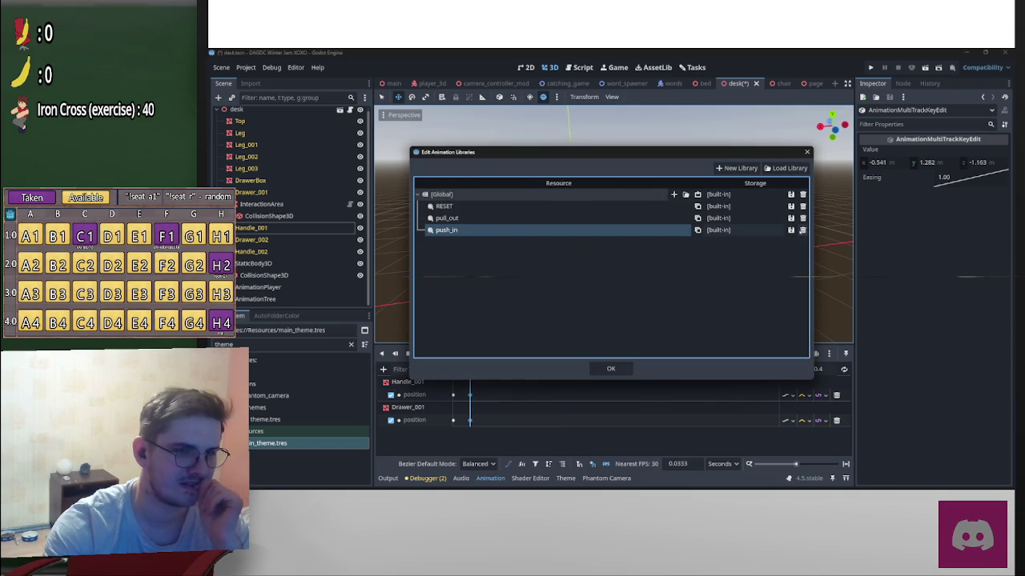
left_click(803, 229)
Step: Duplicate pull_out and rename the copy to push_in
double_click(640, 219)
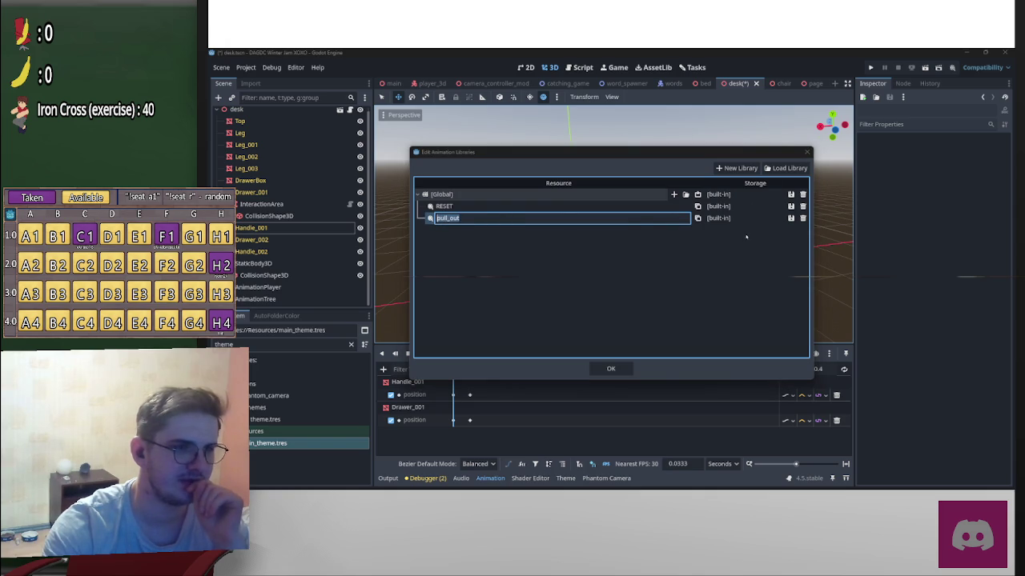
key("Return")
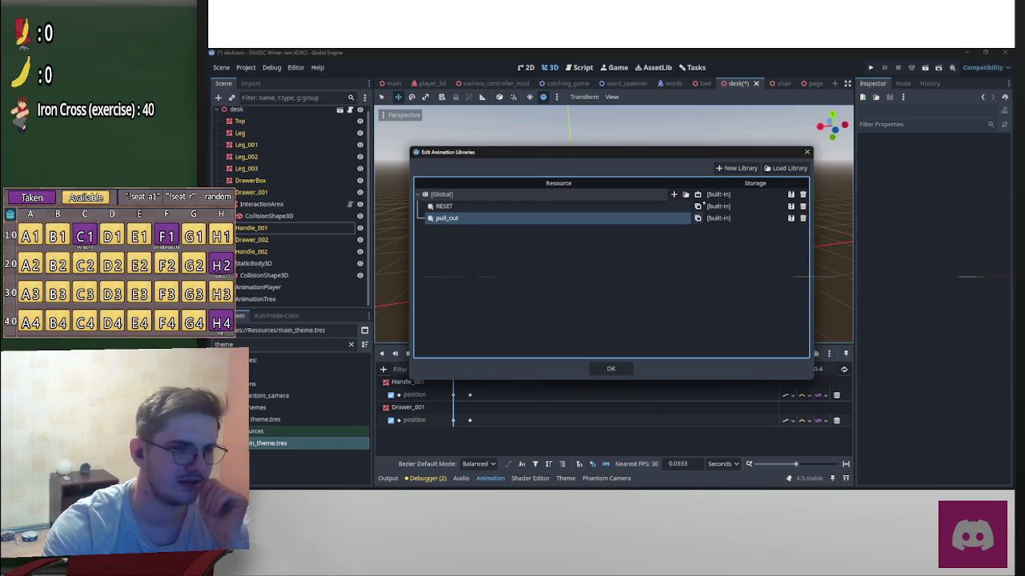
left_click(697, 218)
left_click(697, 194)
double_click(623, 229)
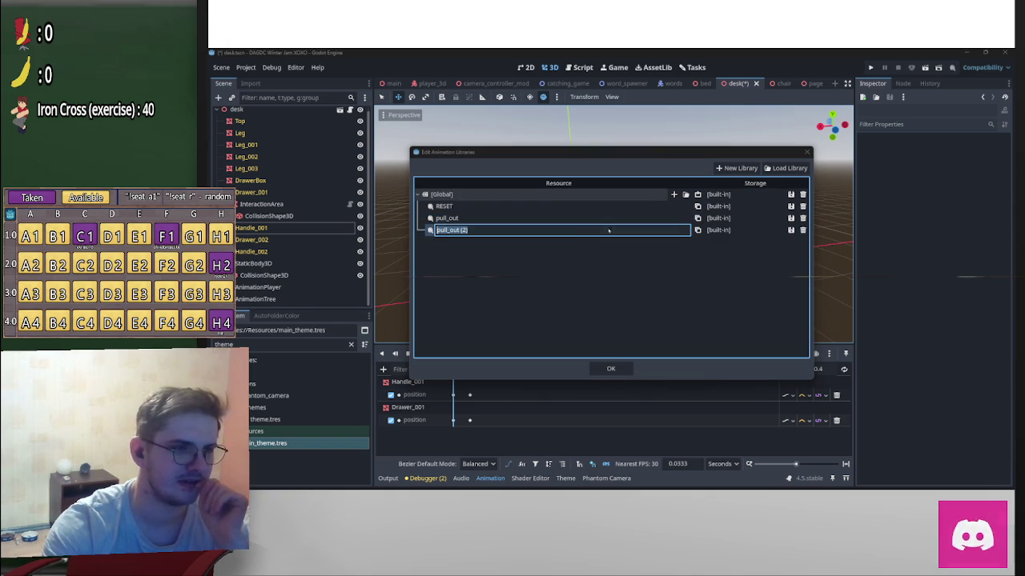
type("push")
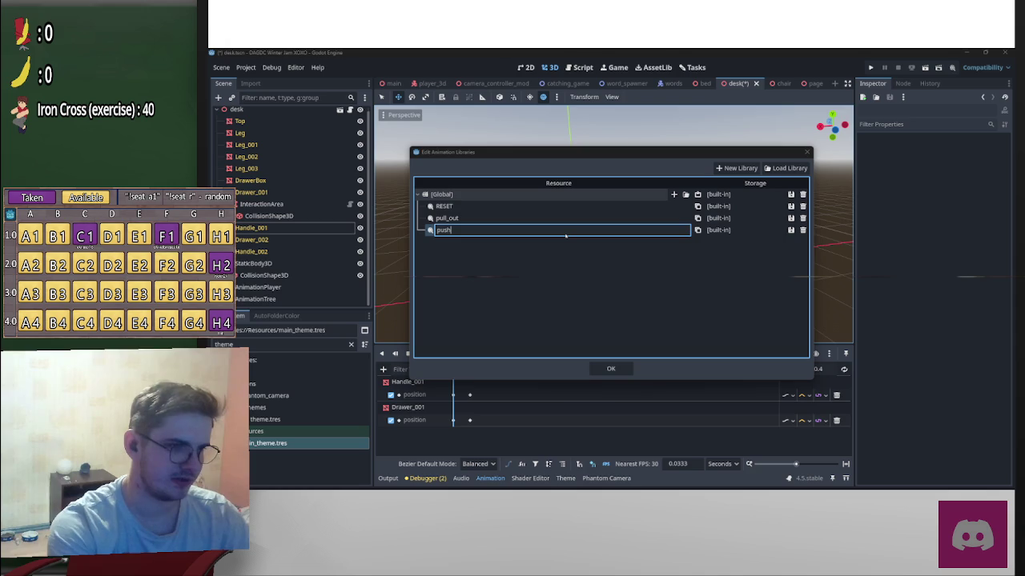
key("Return")
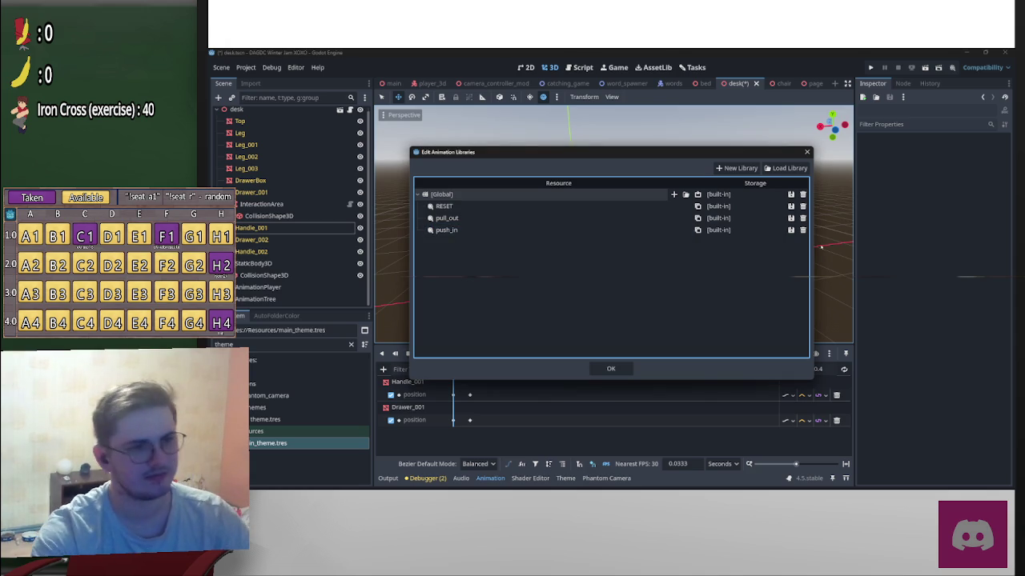
left_click(611, 368)
Step: In push_in, move the open-drawer keys to the start and add closed-drawer keys at the end
left_click(618, 353)
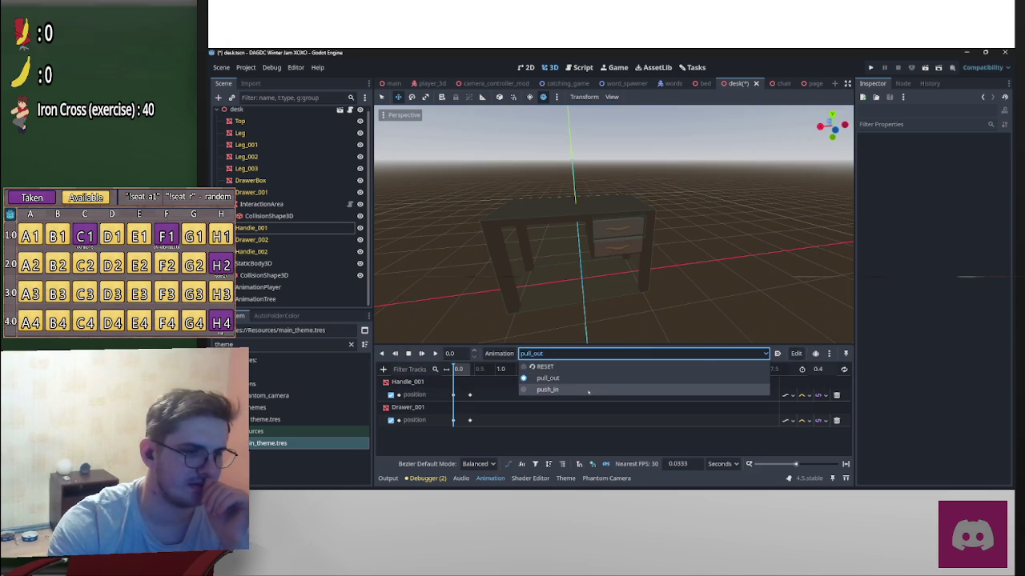
left_click(548, 389)
left_click_drag(483, 384, 464, 439)
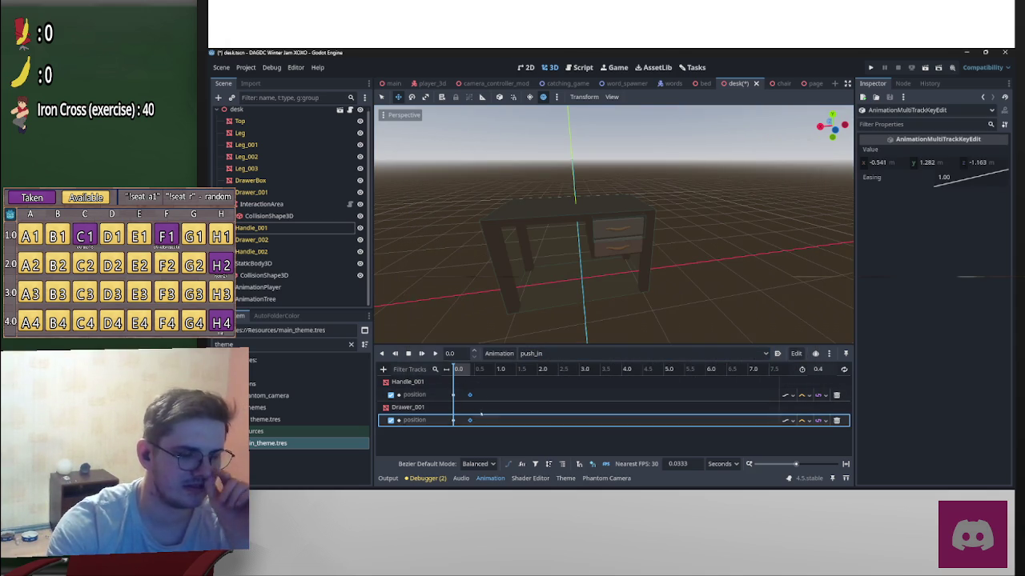
left_click_drag(470, 395, 466, 395)
left_click(446, 392)
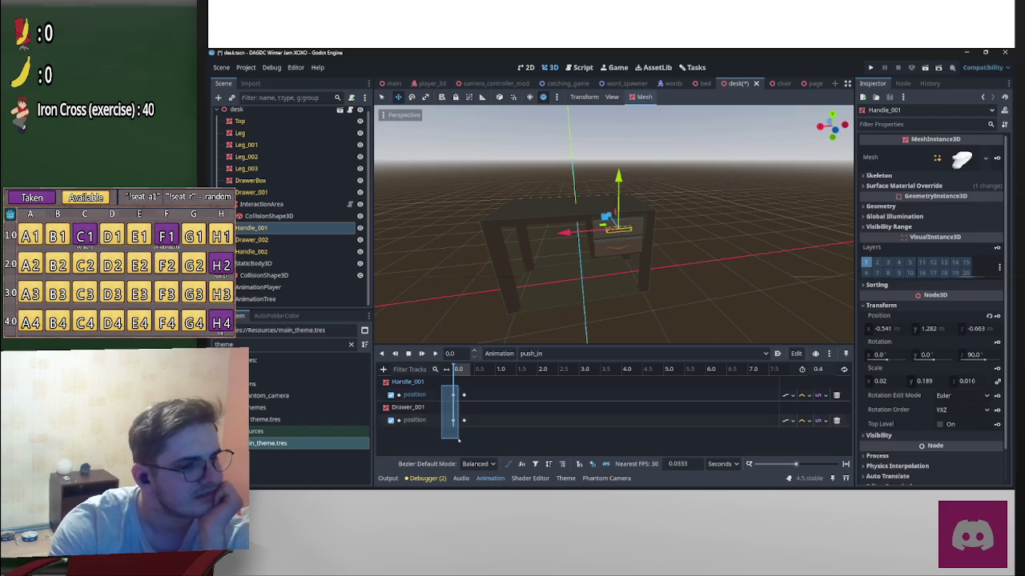
key("ctrl+d")
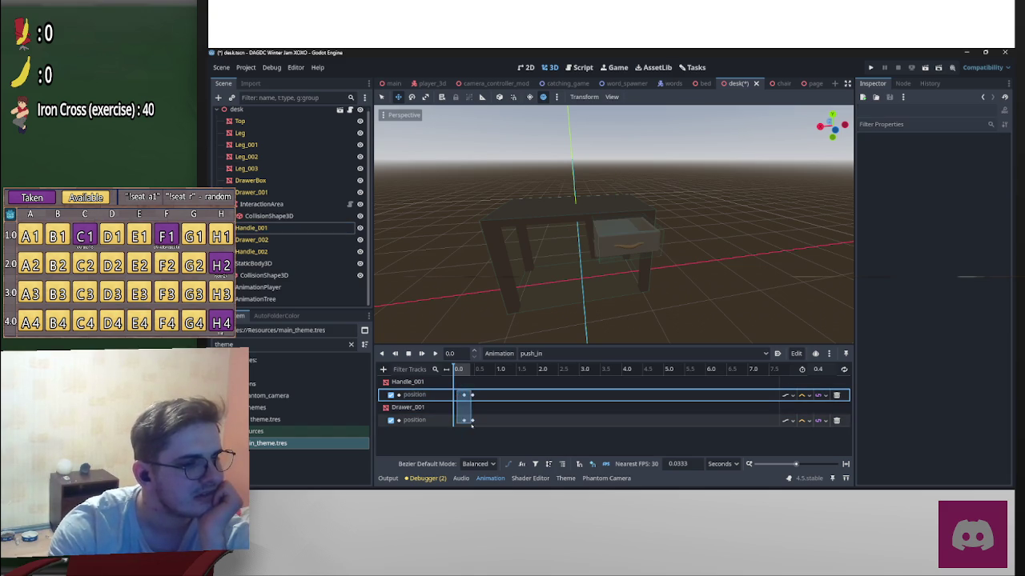
left_click_drag(456, 385, 463, 423)
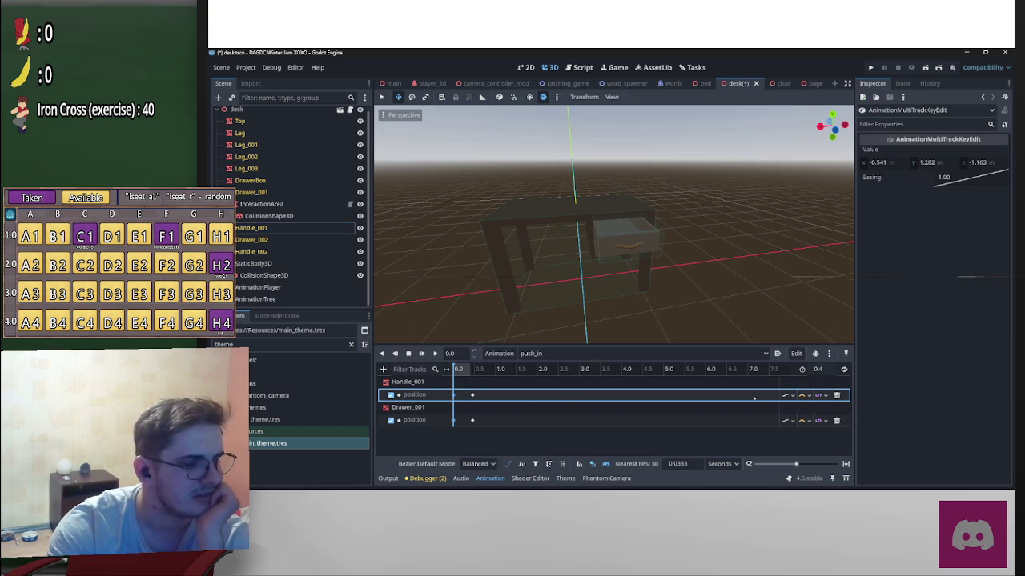
Step: Set push_in's length to 0.2 seconds with end keys at 0.2, then play it
left_click(821, 370)
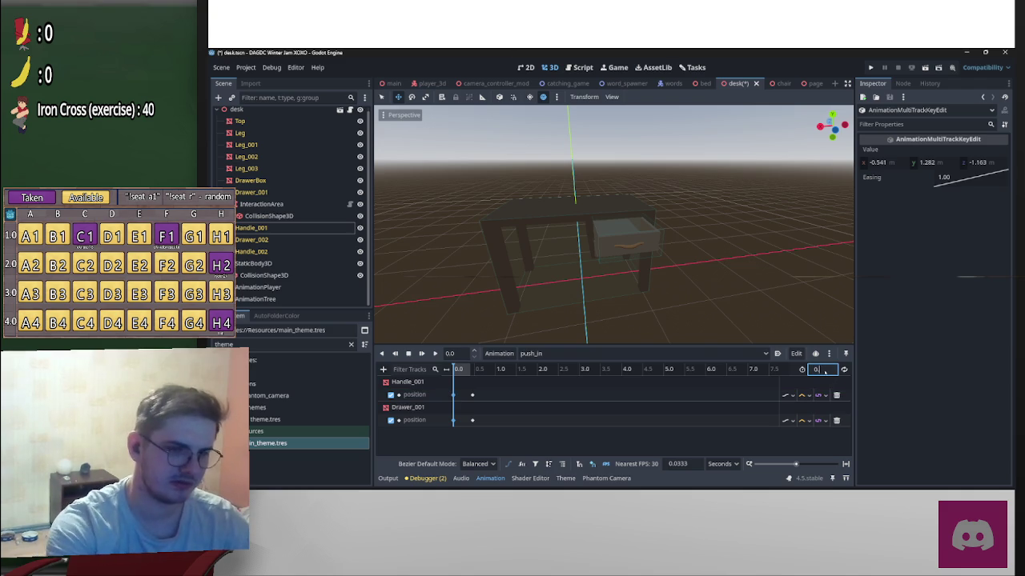
type("2")
key("Return")
left_click_drag(473, 395, 467, 396)
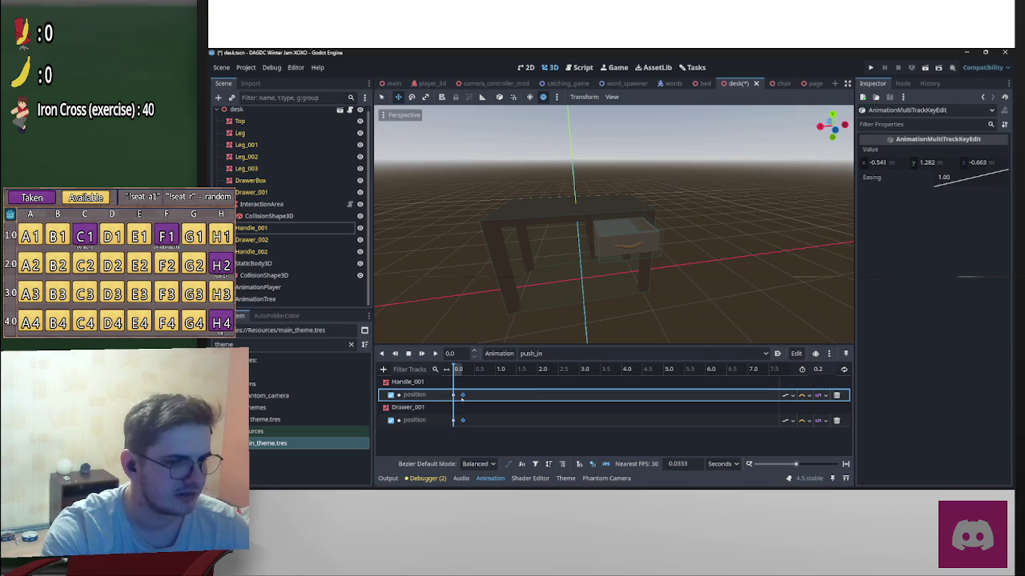
scroll(470, 395, "up", 5)
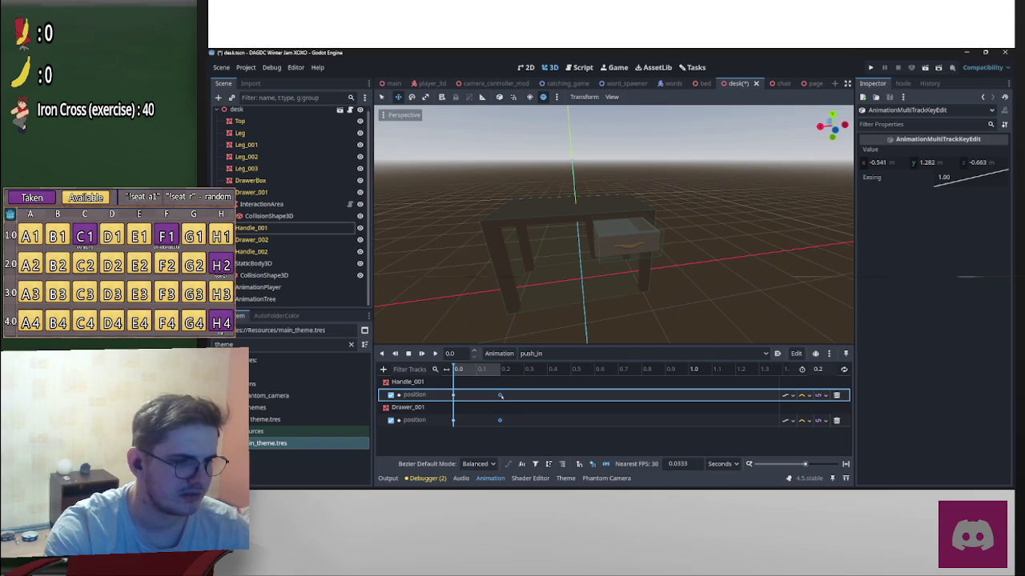
left_click(660, 382)
left_click(434, 354)
left_click(436, 354)
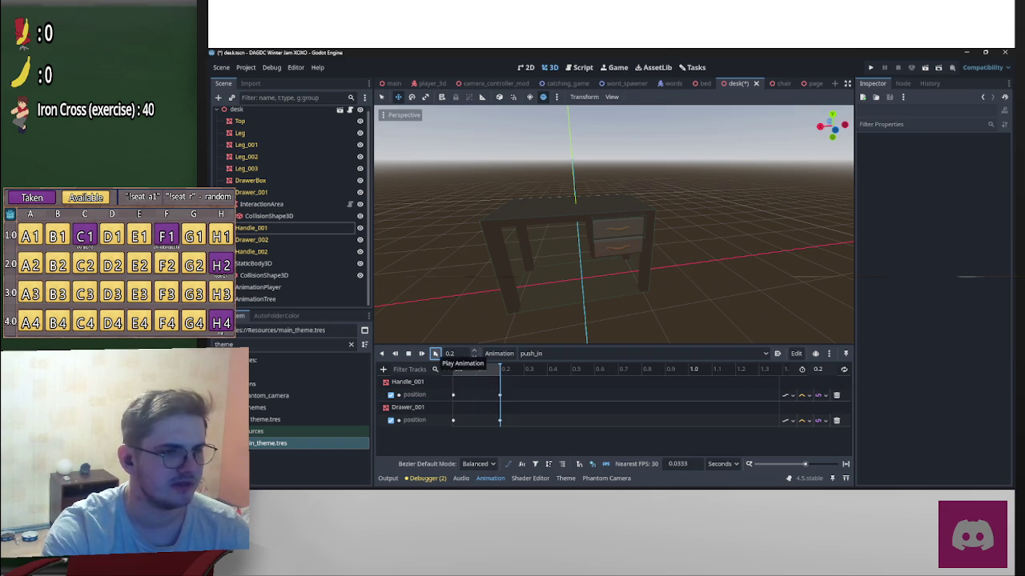
Step: Play pull_out and then push_in to check the drawer opens and closes
left_click(558, 354)
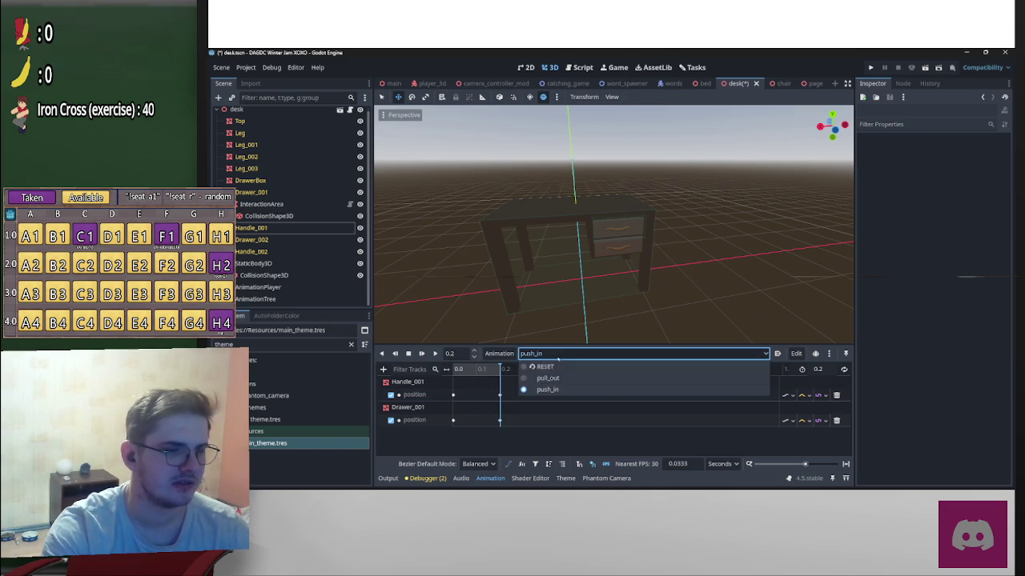
left_click(548, 378)
key("shift+d")
left_click(601, 356)
left_click(547, 390)
key("shift+d")
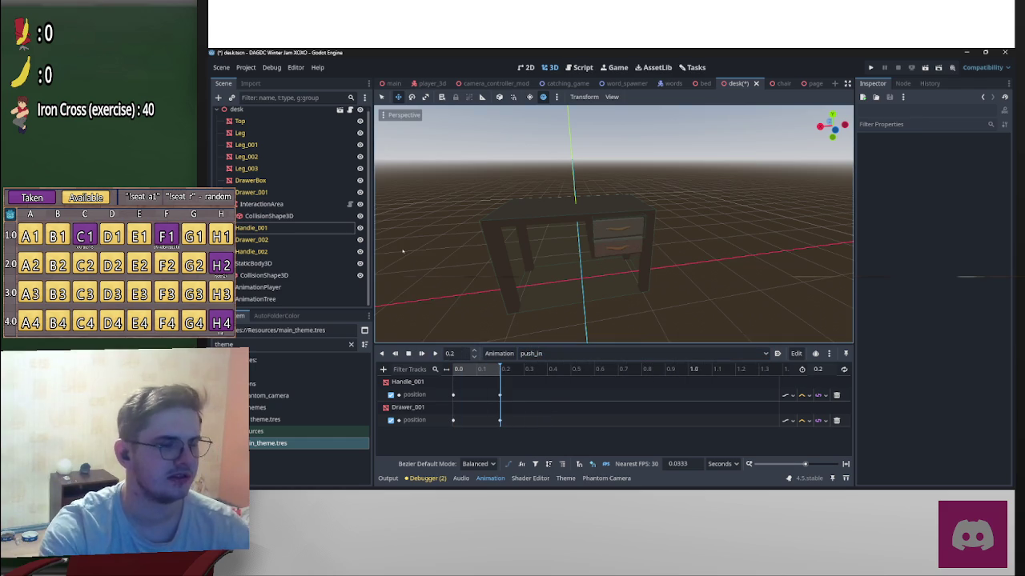
left_click(254, 298)
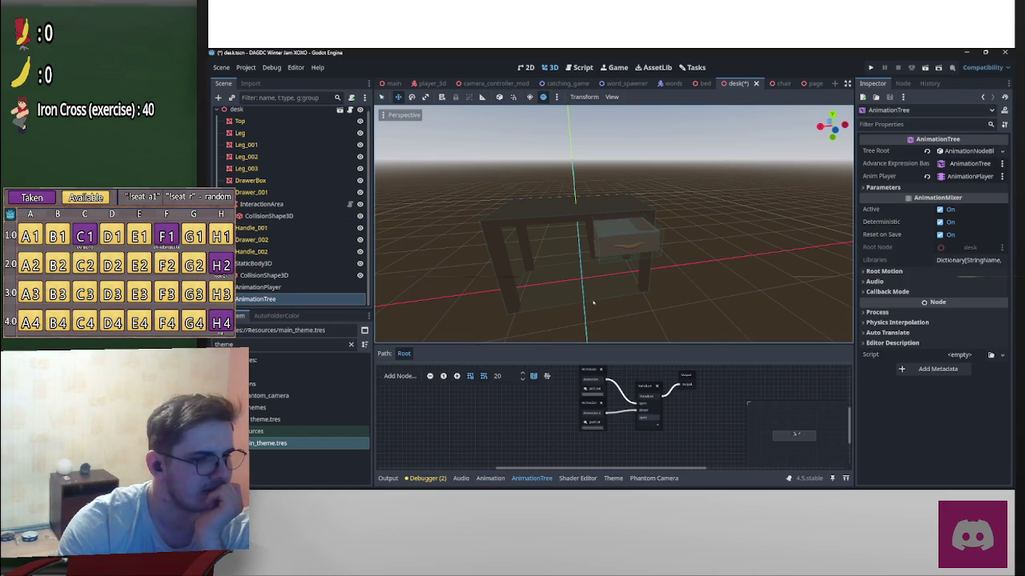
Step: Switch the AnimationTree Transition between open and closed to watch the drawer, then select InteractionArea
scroll(594, 328, "up", 3)
left_click_drag(632, 270, 608, 288)
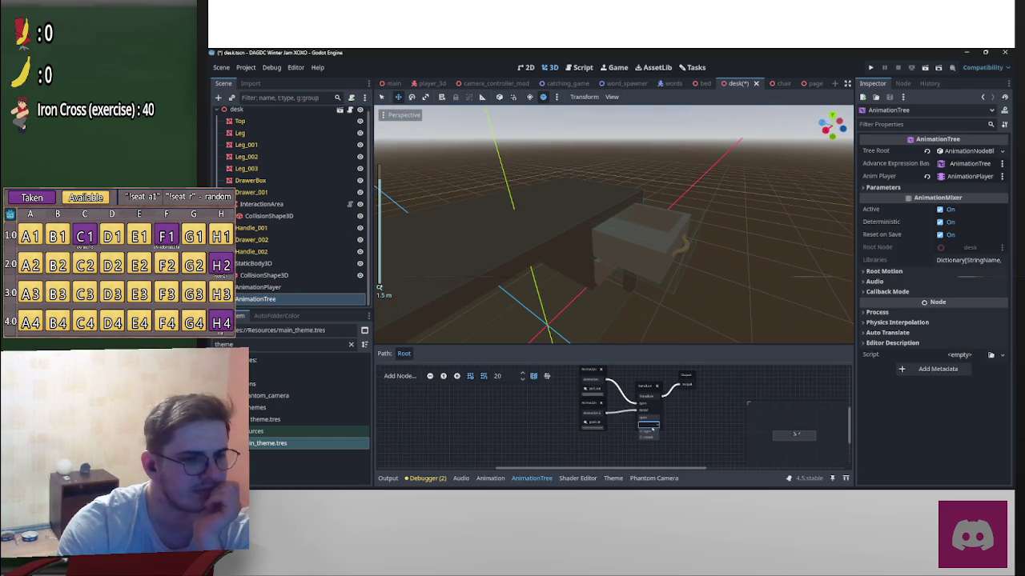
left_click(650, 432)
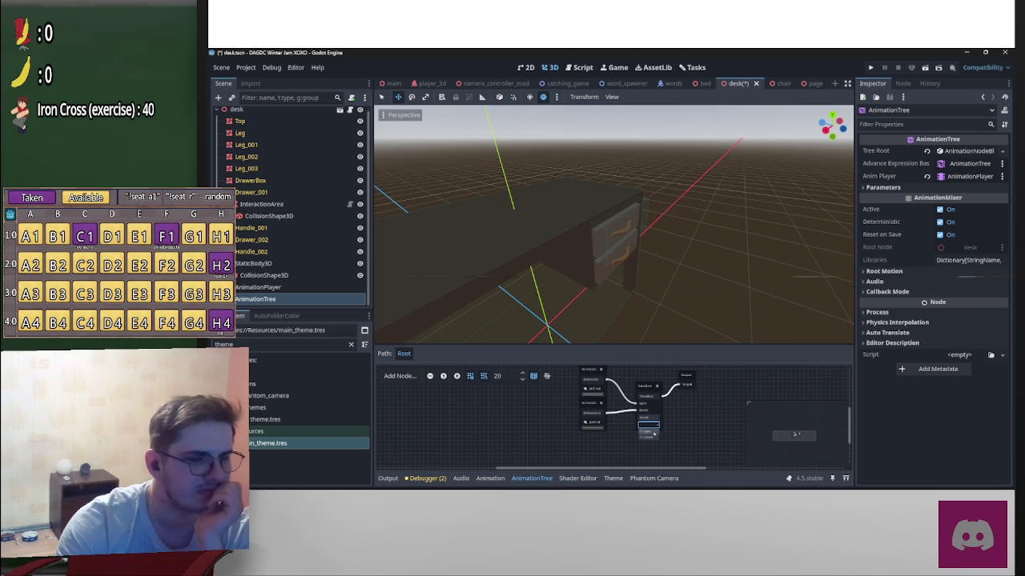
left_click(655, 427)
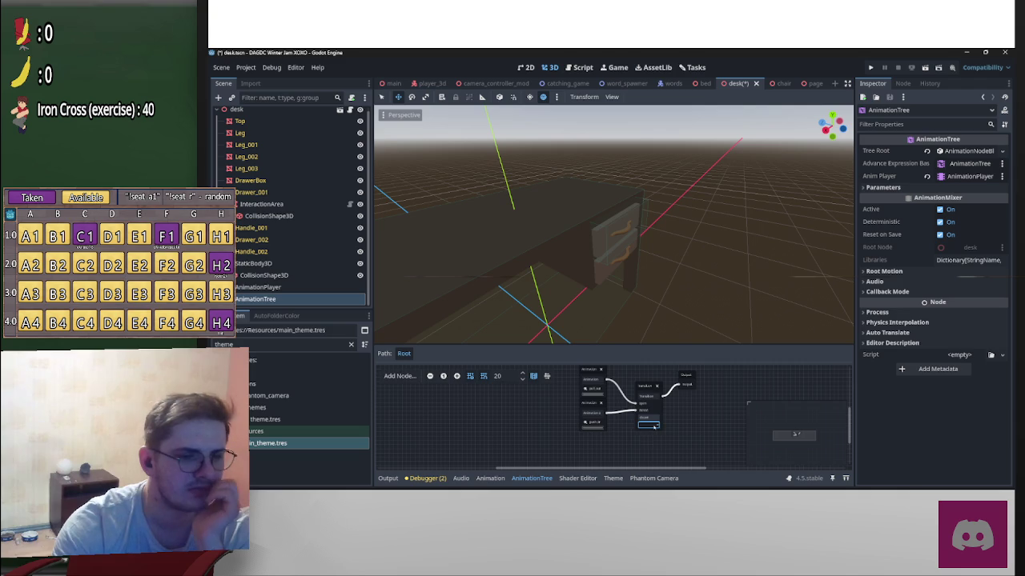
left_click(654, 257)
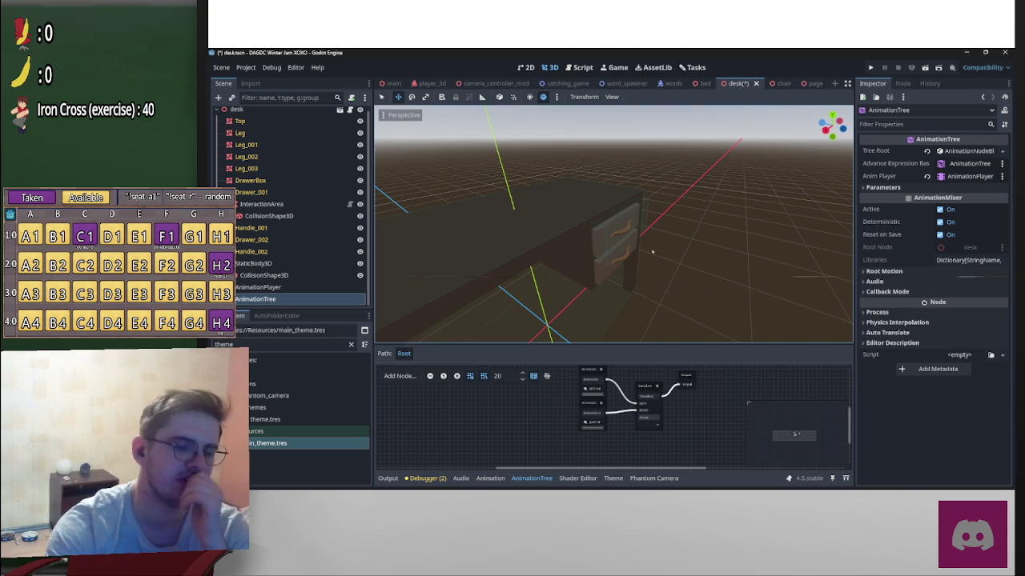
scroll(350, 128, "up", 1)
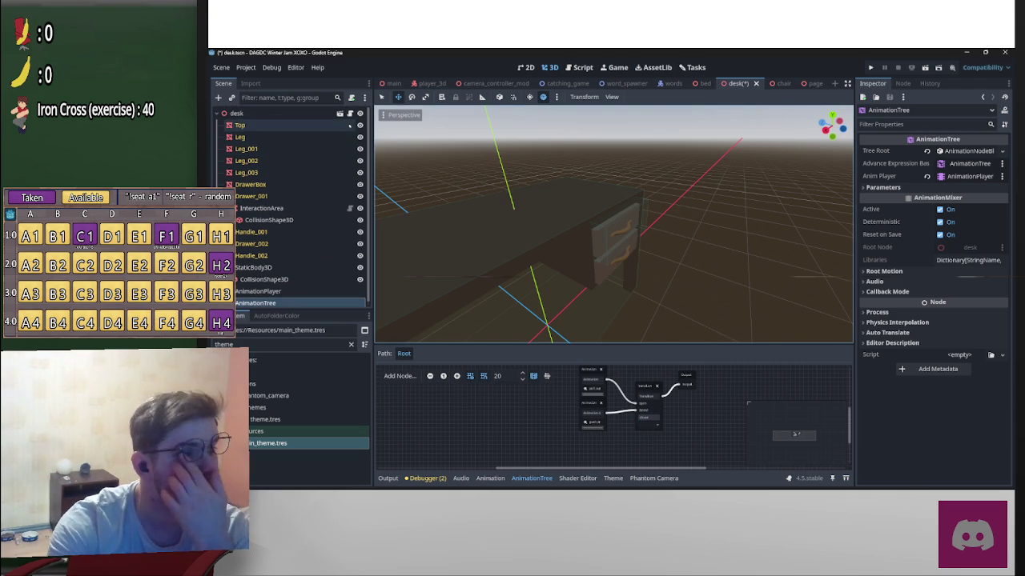
left_click(304, 208)
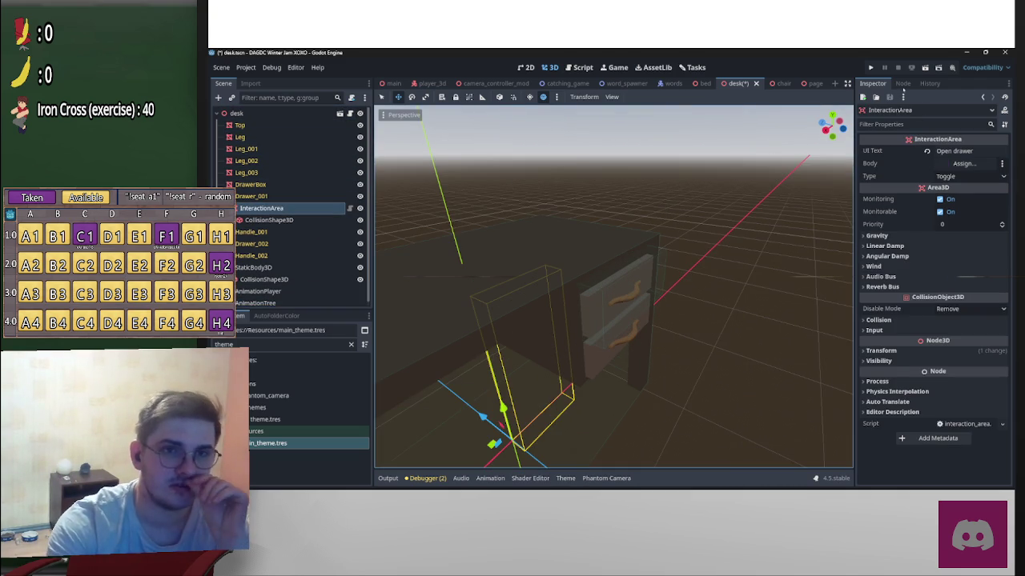
Step: Connect the InteractionArea's interacted signal to a new handler in desk.gd
left_click(902, 84)
double_click(895, 138)
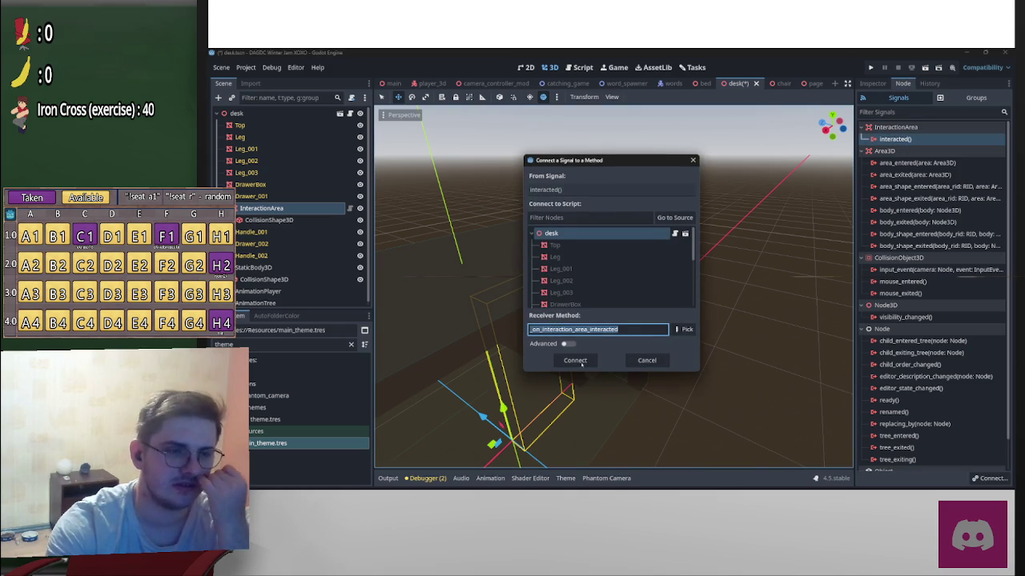
left_click(582, 361)
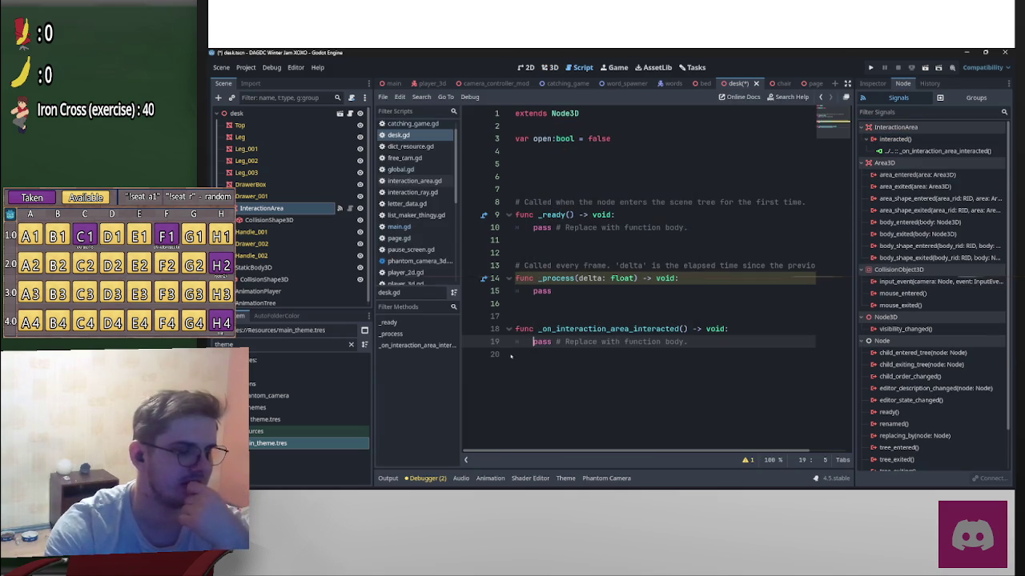
Step: Write 'open = !open' and an 'if open:' line in the interacted handler
left_click_drag(533, 341, 695, 346)
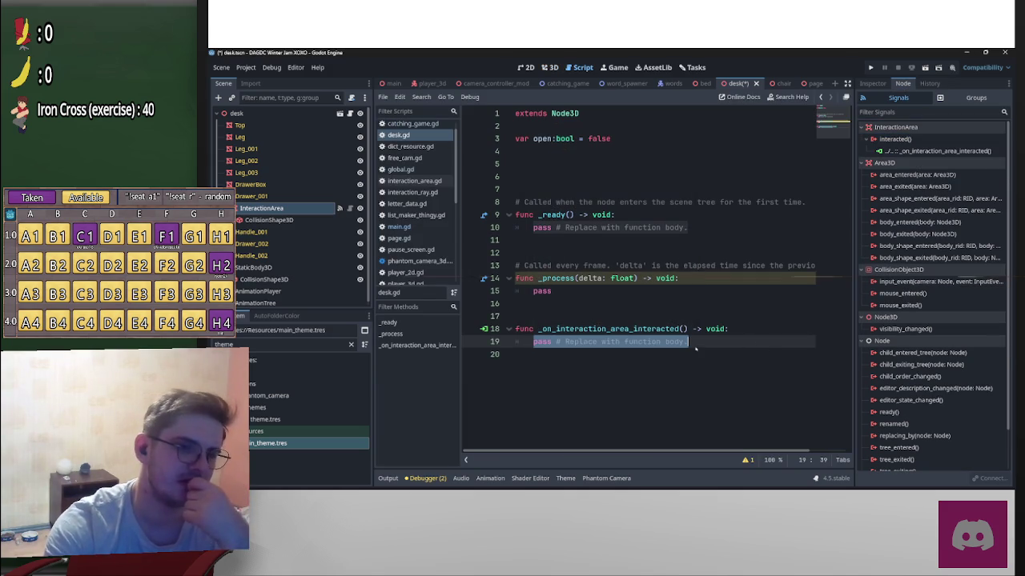
left_click(536, 342)
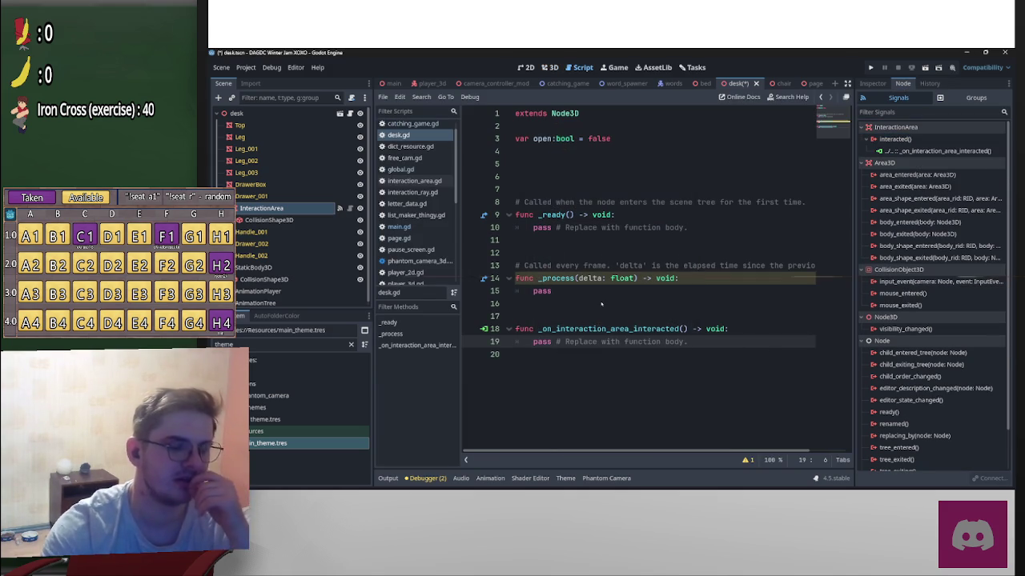
key("Return")
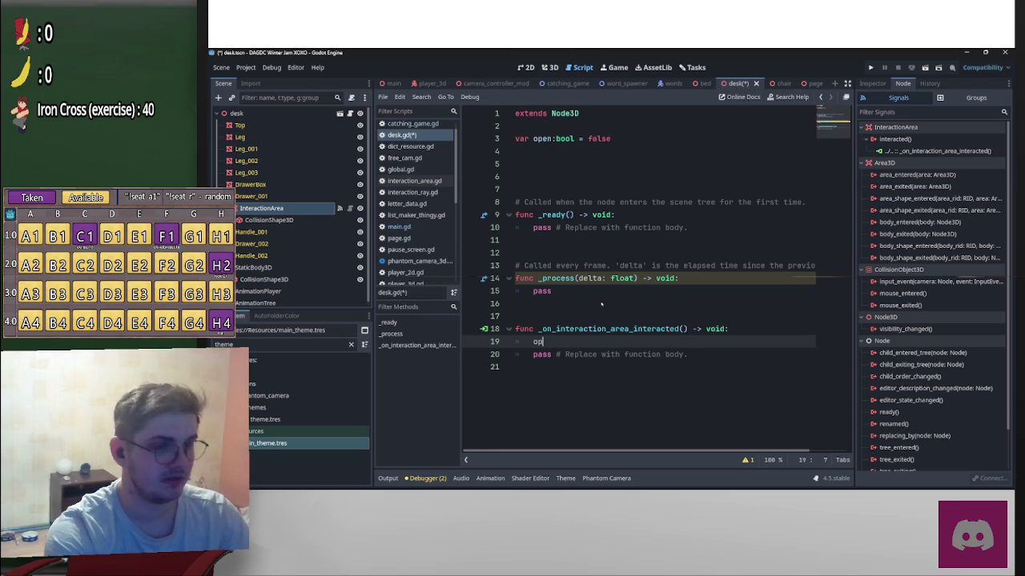
type("en = !o")
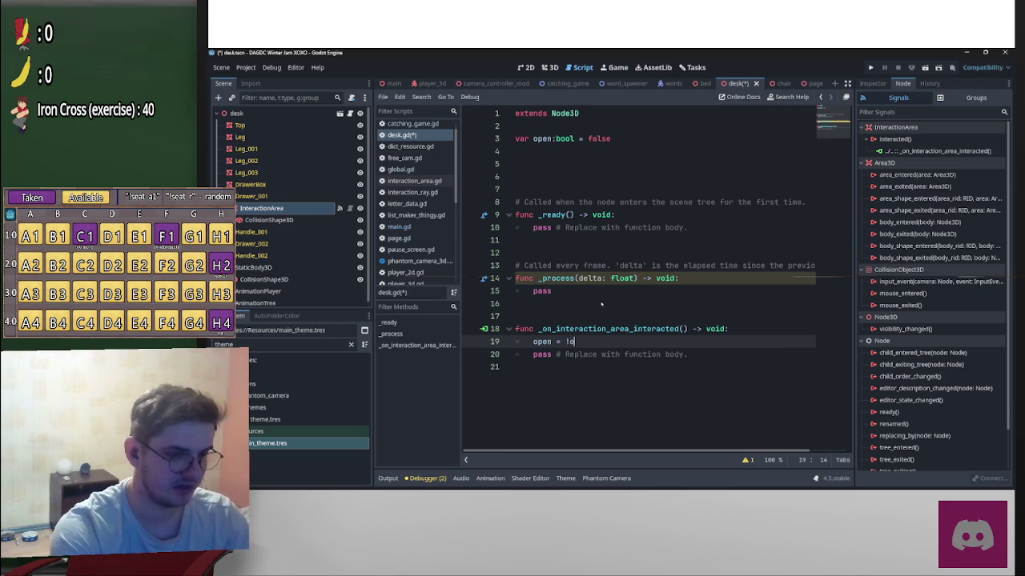
type("pen")
key("Return")
key("Return")
type("i")
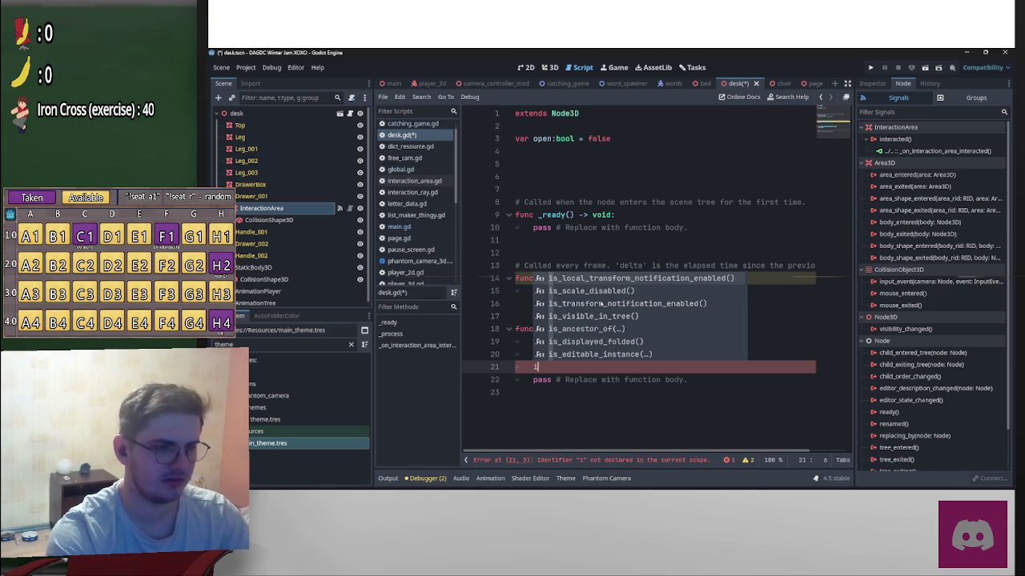
type("f ")
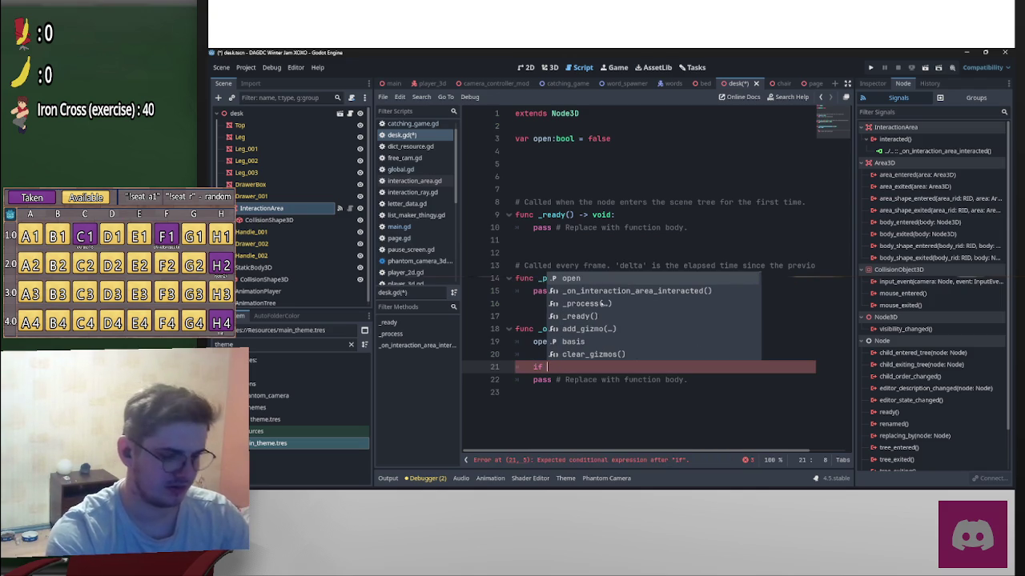
type("op")
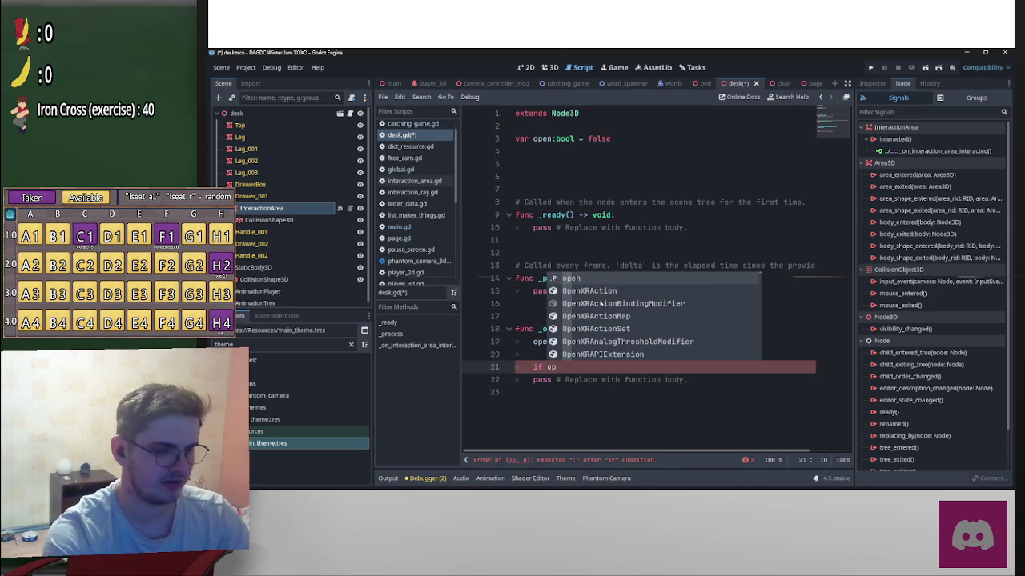
type("en")
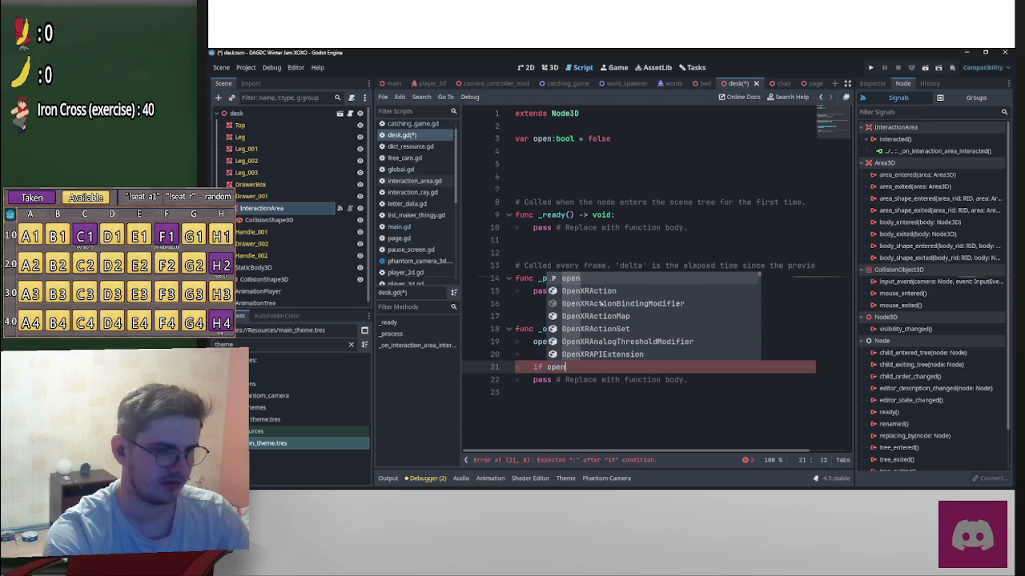
type(":")
key("Return")
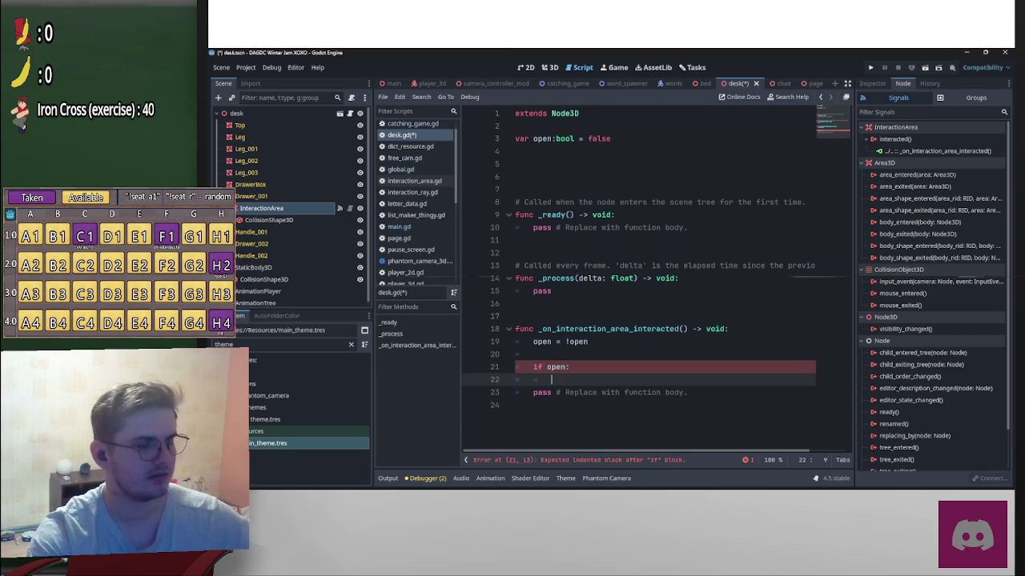
scroll(331, 286, "down", 1)
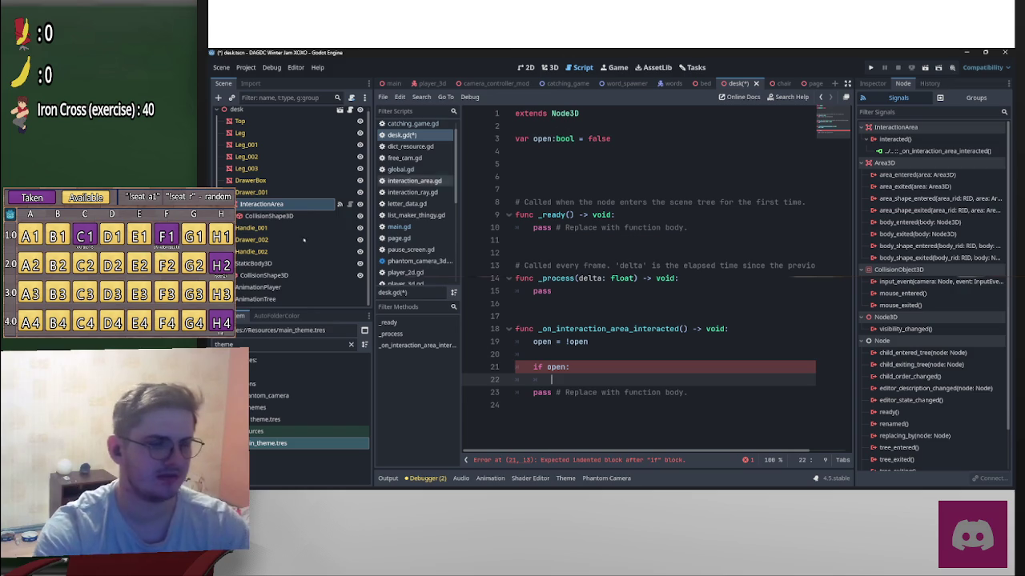
mouse_move(256, 299)
left_mouse_down()
mouse_move(520, 153)
mouse_move(617, 168)
left_mouse_up()
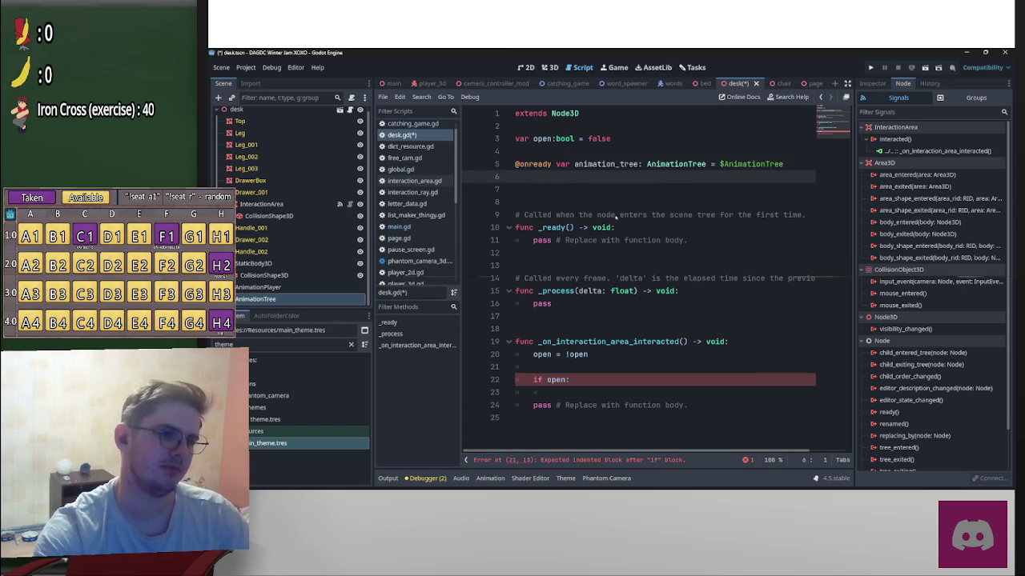
double_click(633, 164)
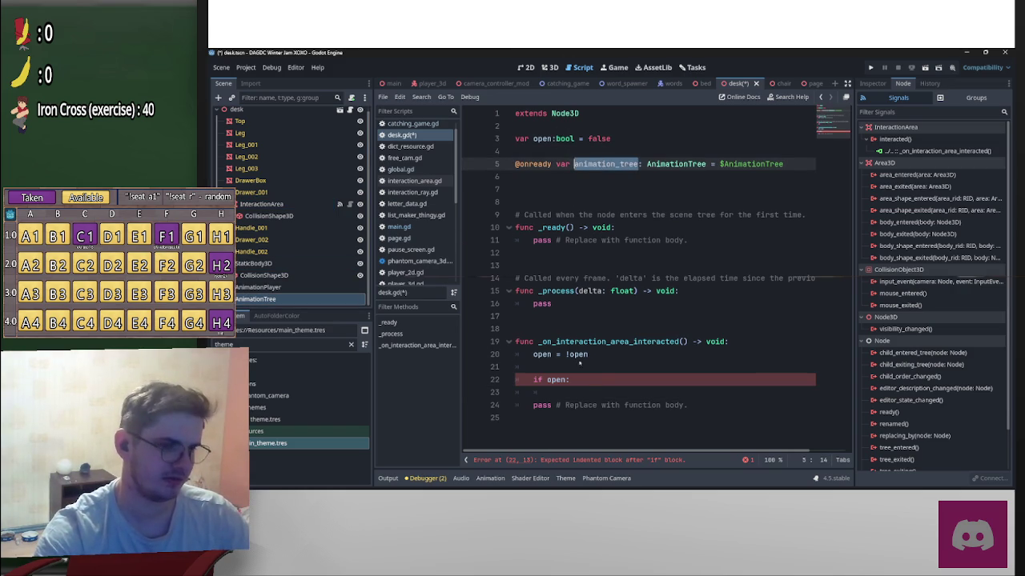
left_click(602, 379)
key("ctrl+v")
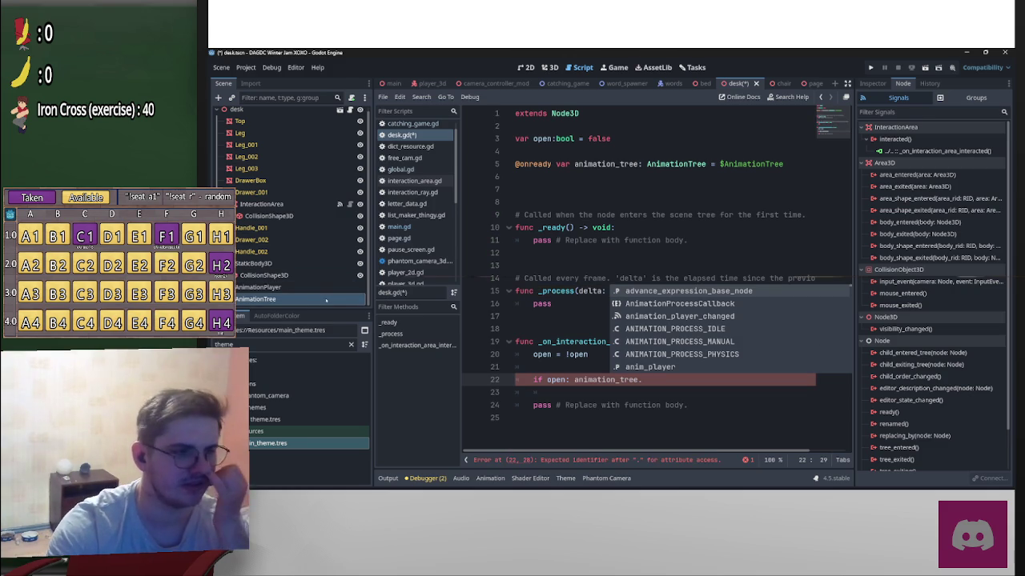
left_click(264, 299)
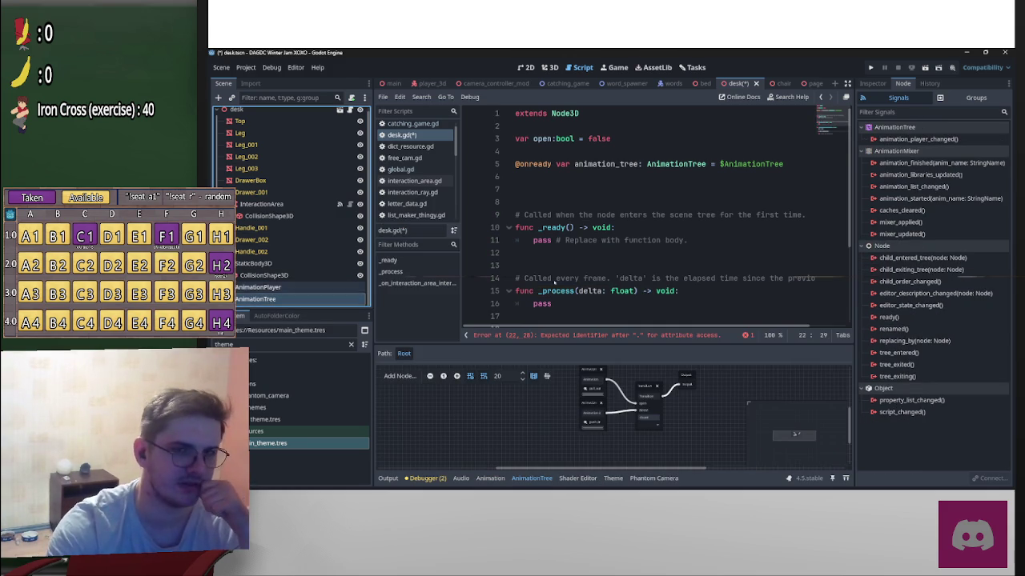
Step: Inspect the Transition node's open and closed inputs, then delete the stray dot after animation_tree
left_click(649, 385)
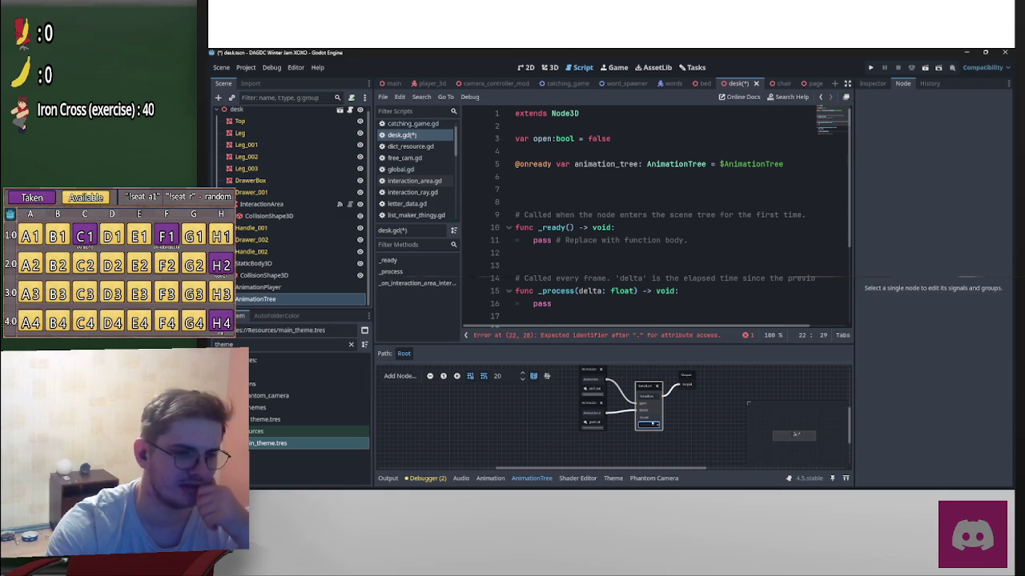
left_click(872, 83)
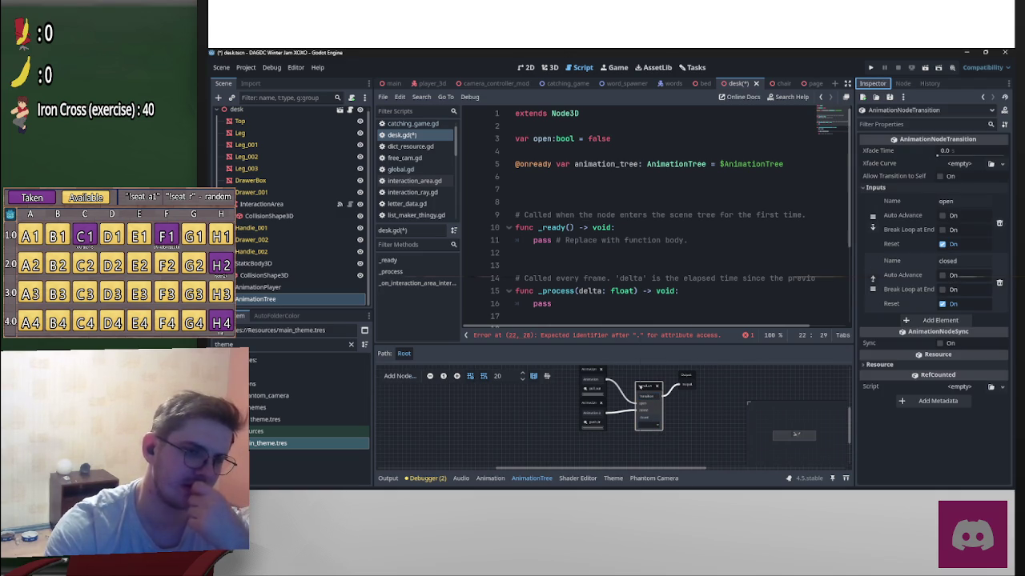
right_click(640, 386)
left_click(748, 401)
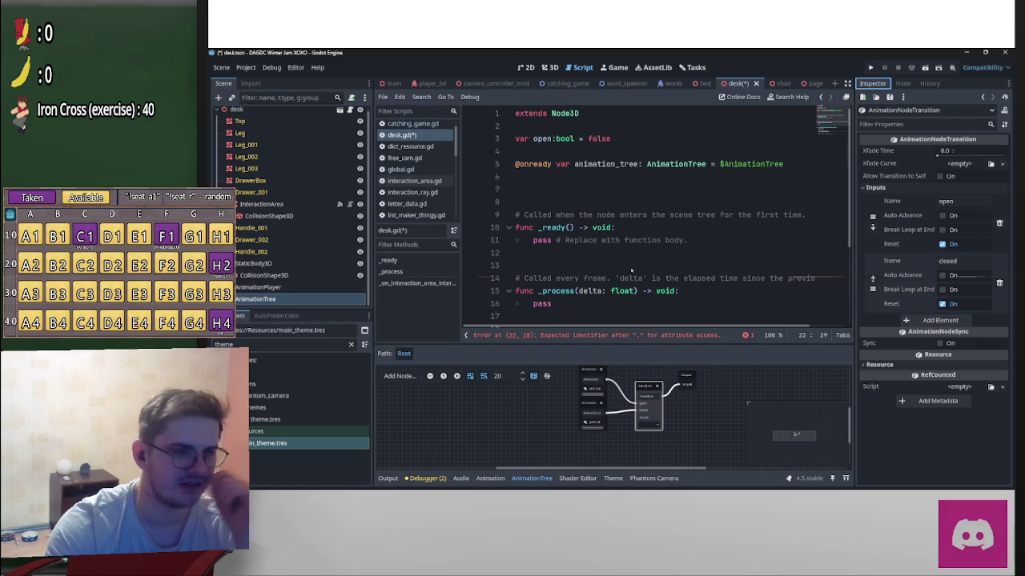
scroll(669, 265, "down", 3)
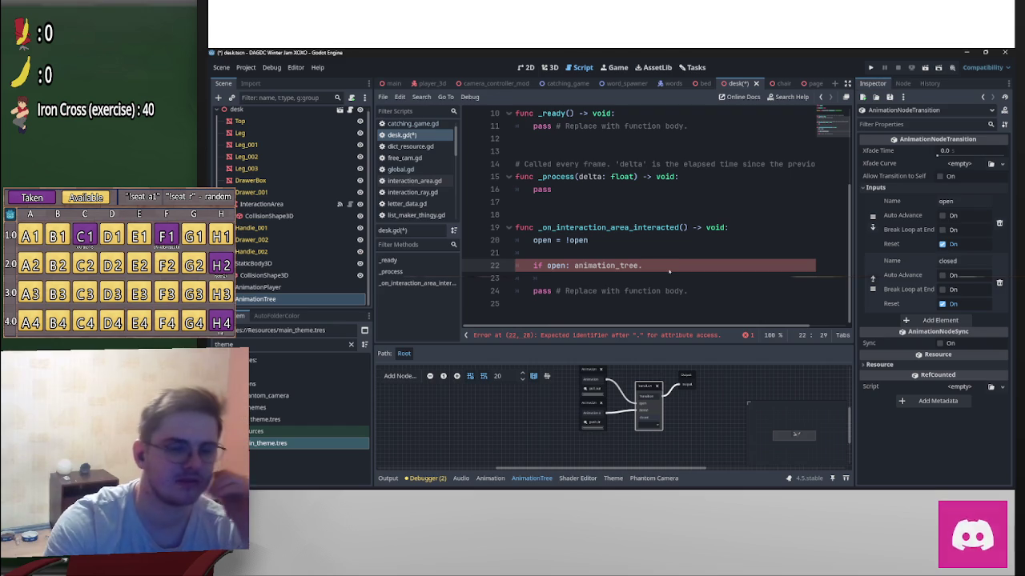
key("BackSpace")
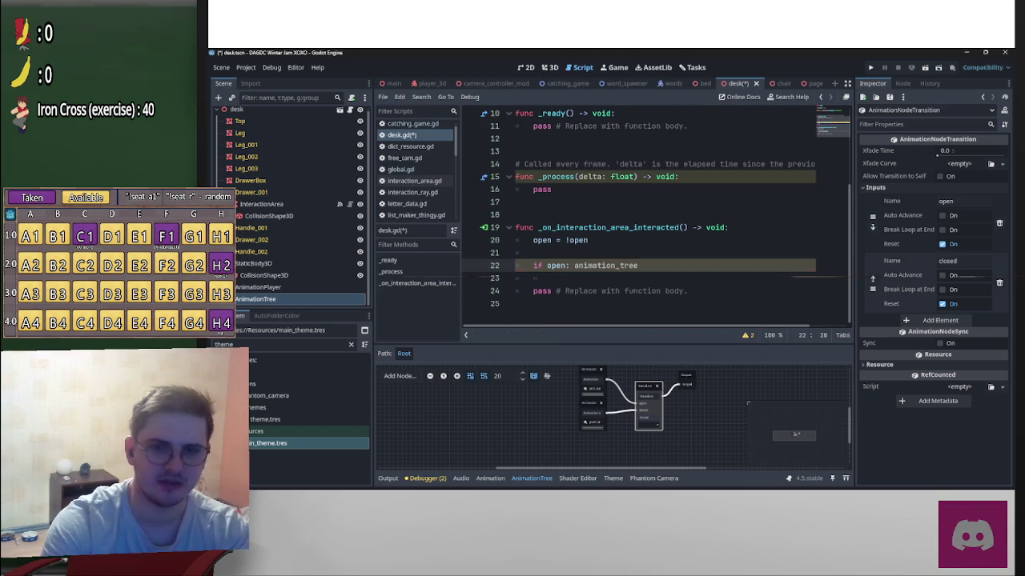
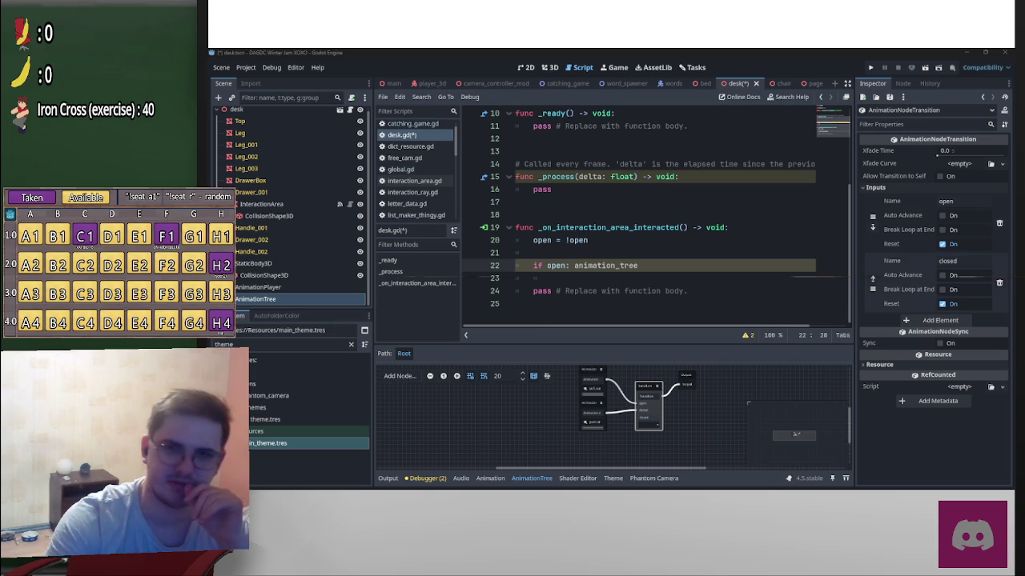
Step: Switch from Godot's desk.gd script to the ChatGPT browser window
key("alt+Tab")
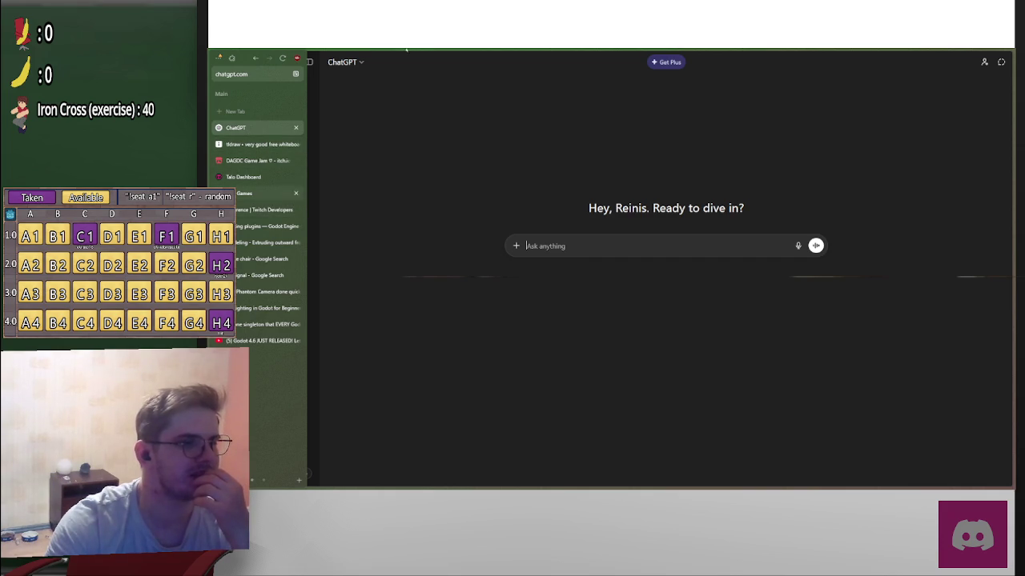
Step: Load the Twitch Stream Manager dashboard from the Manager bookmark
left_click(323, 56)
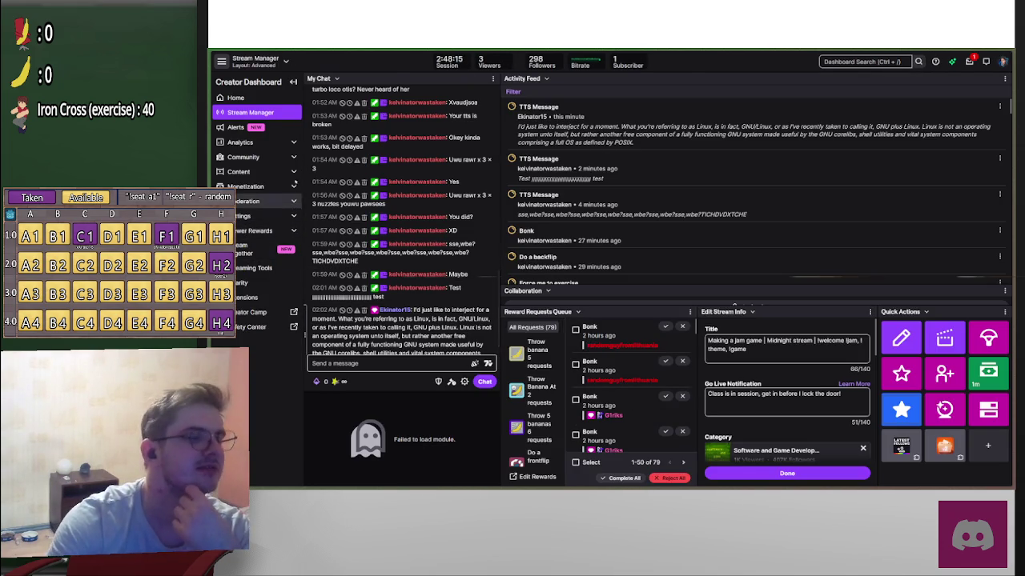
Step: Save the TTS Message channel-point reward at 100 points with a 1-minute cooldown
left_click(282, 231)
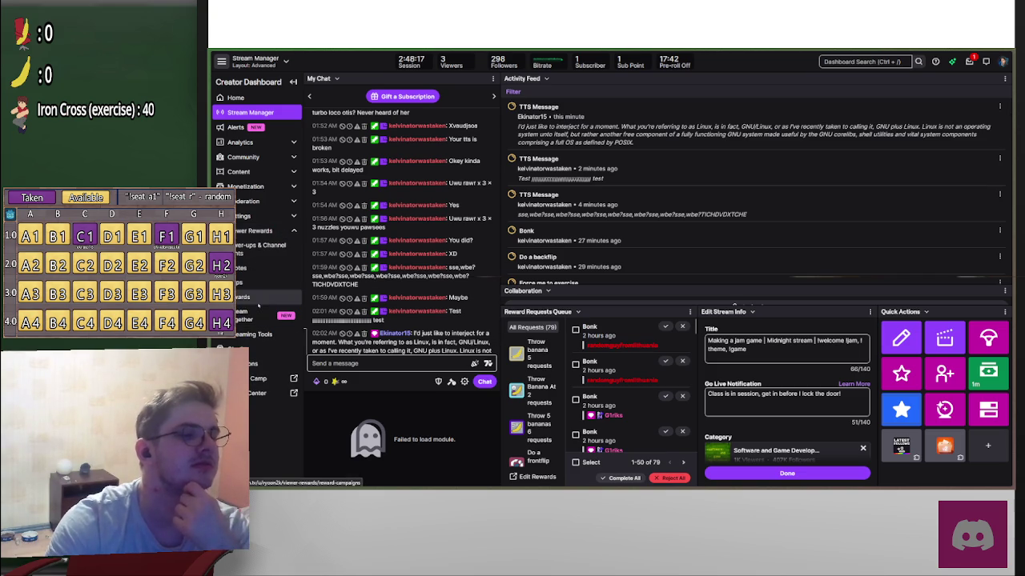
left_click(269, 254)
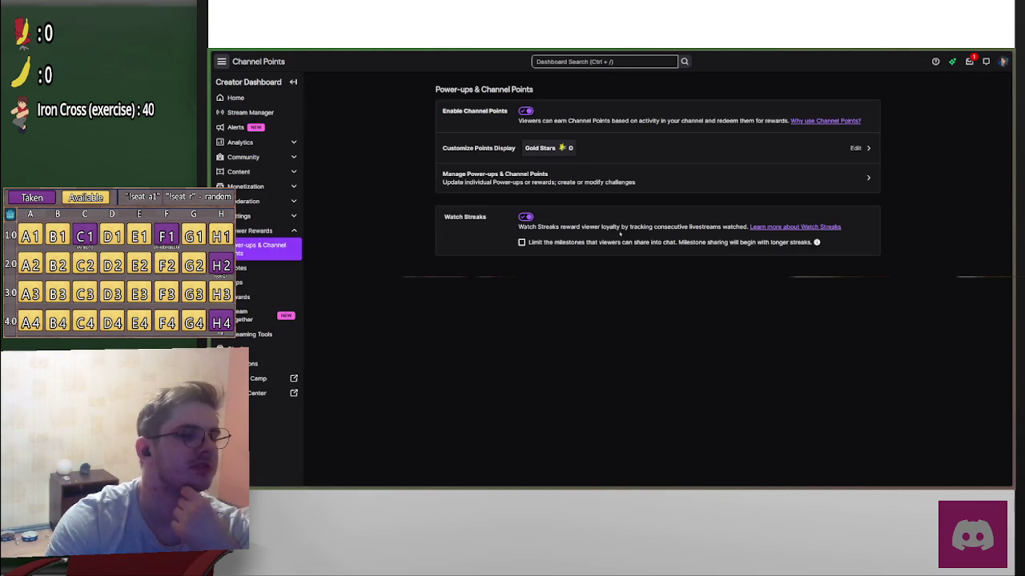
scroll(596, 355, "down", 8)
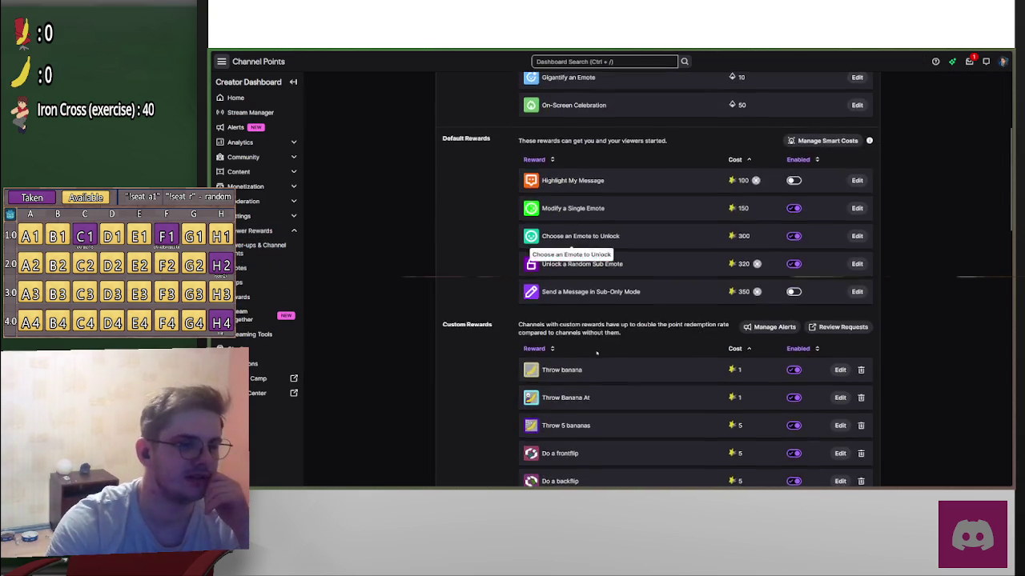
scroll(597, 355, "down", 4)
left_click(840, 342)
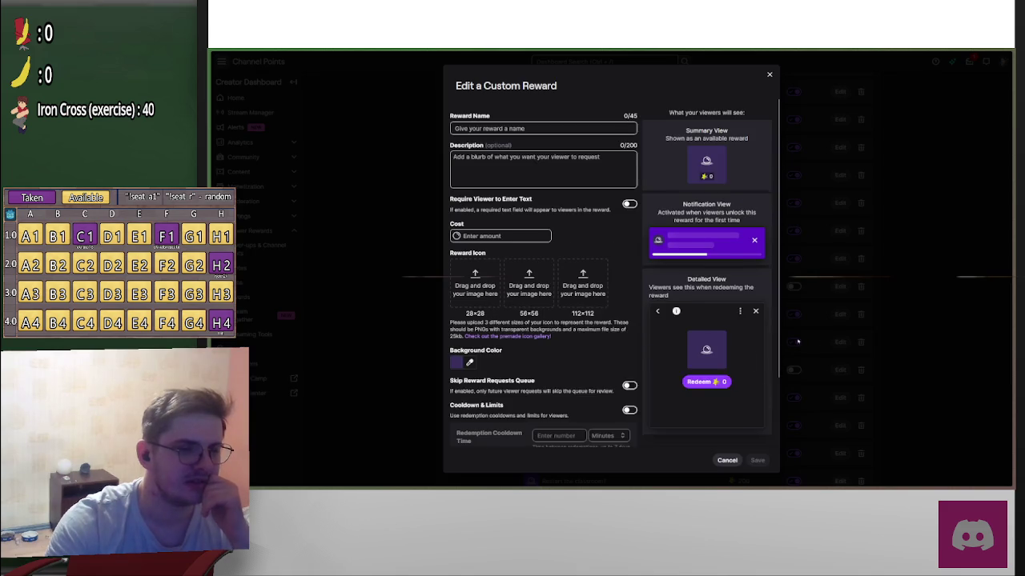
scroll(549, 285, "down", 2)
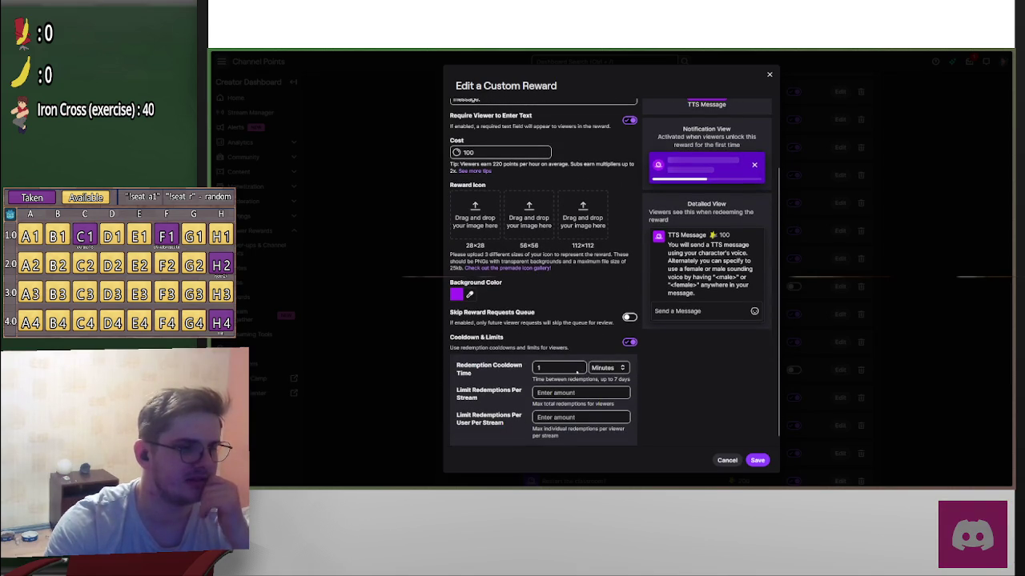
left_click(757, 461)
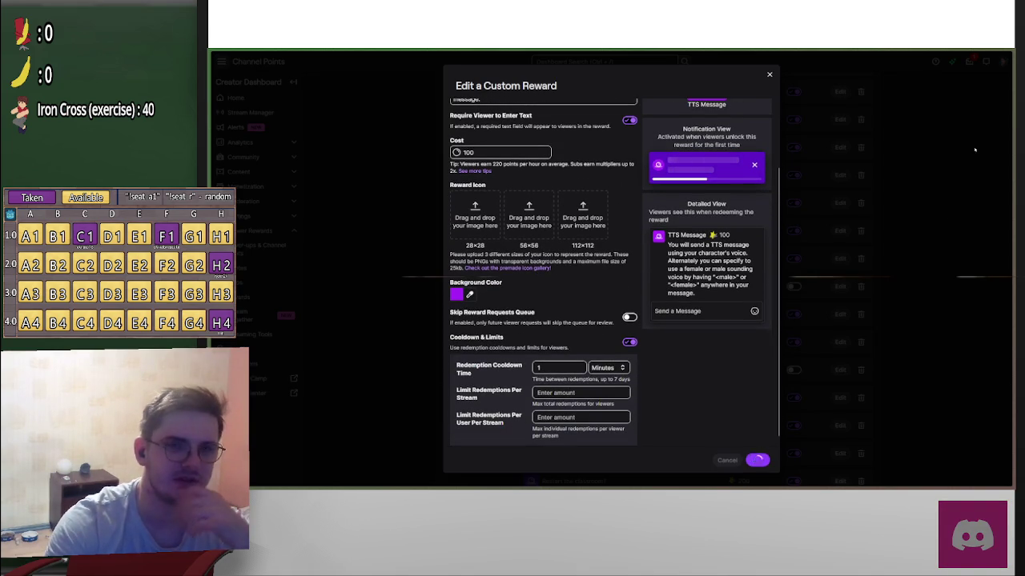
Step: Go back through the ChatGPT tab to Godot's desk.gd script
mouse_move(220, 360)
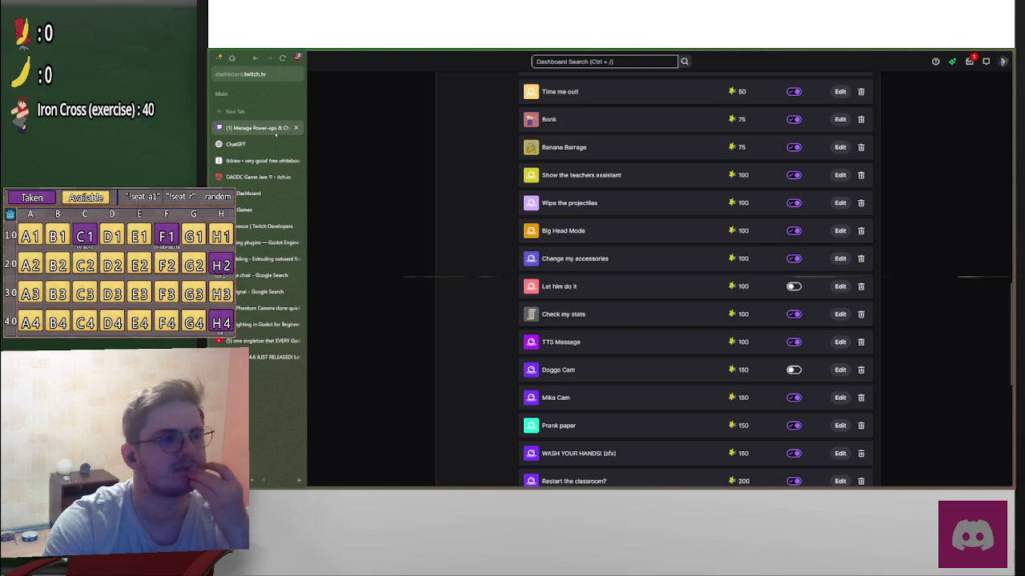
left_click(240, 144)
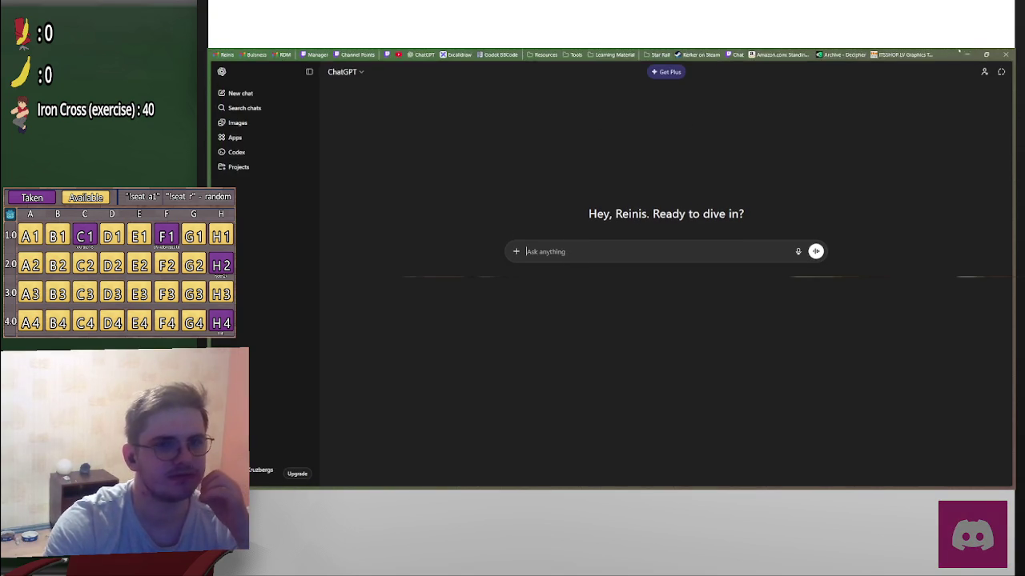
key("alt+Tab")
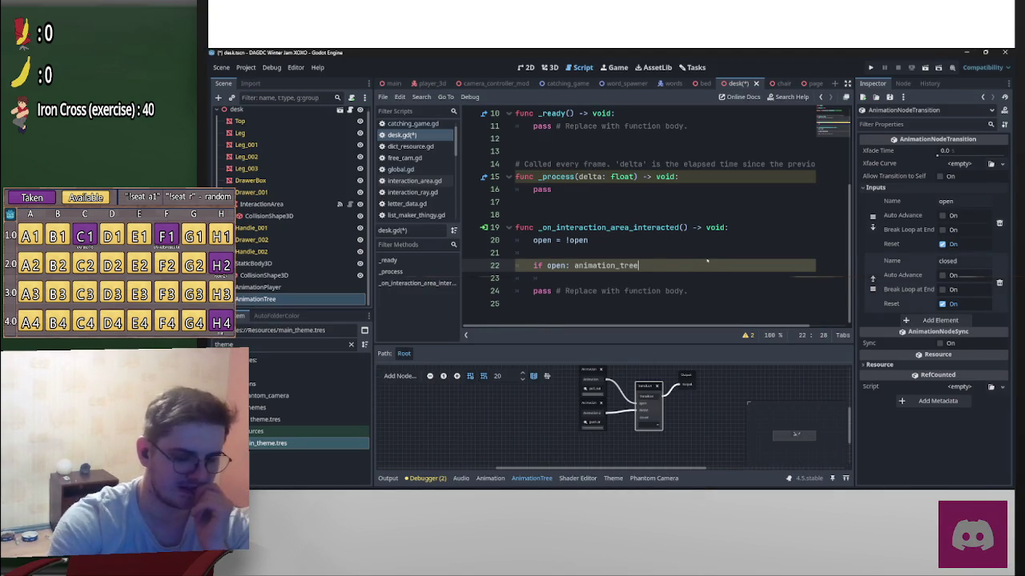
Step: On line 22, call animation_tree.set with the Transition current_state path and "open"
type(".set")
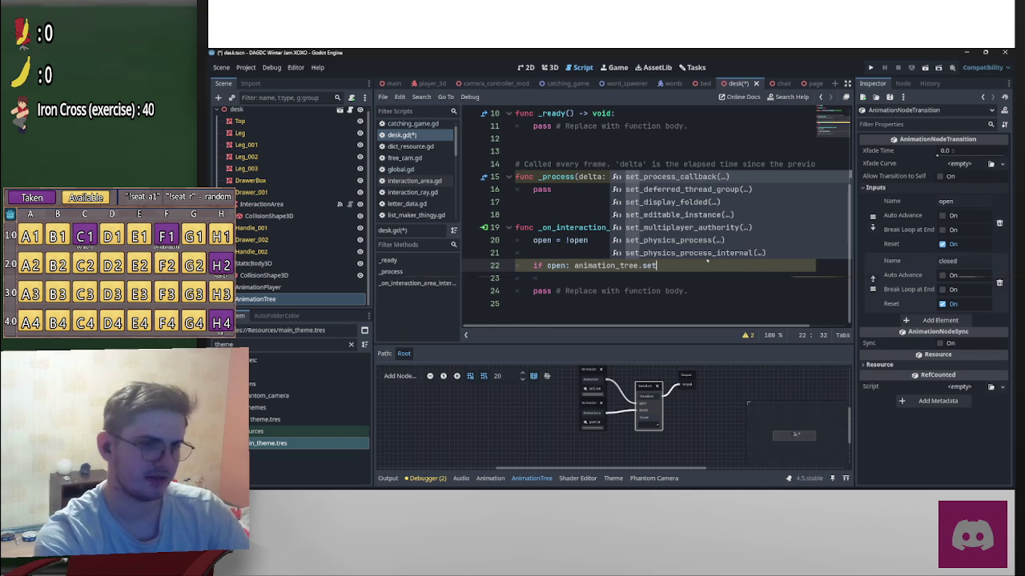
type("_tr")
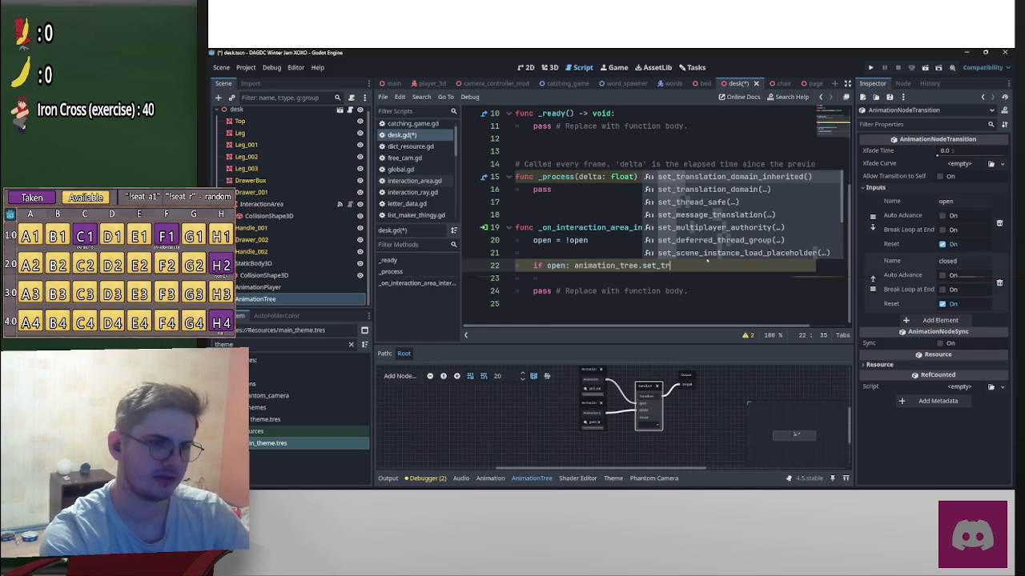
type("ans")
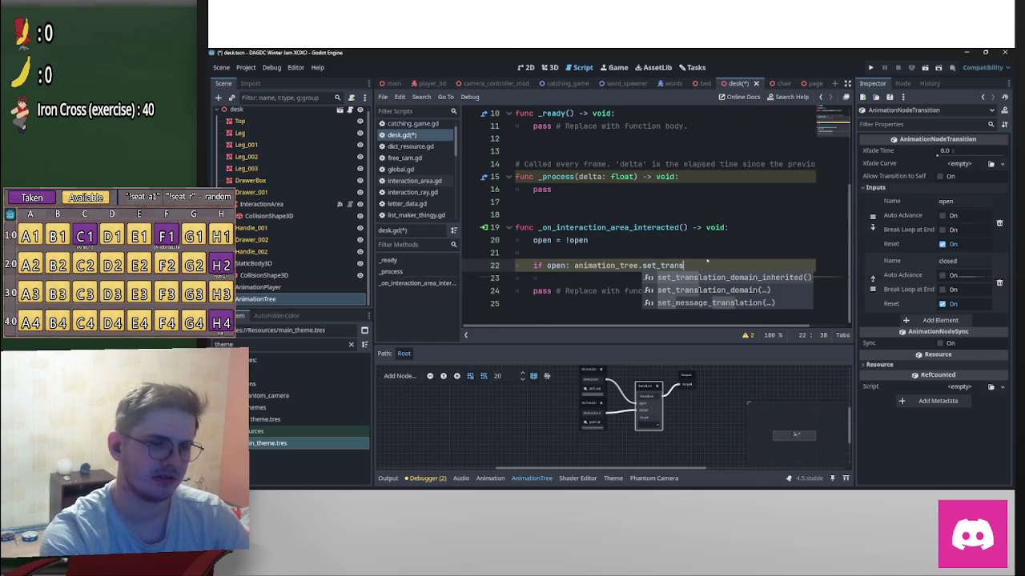
key("ctrl+BackSpace")
type("set(")
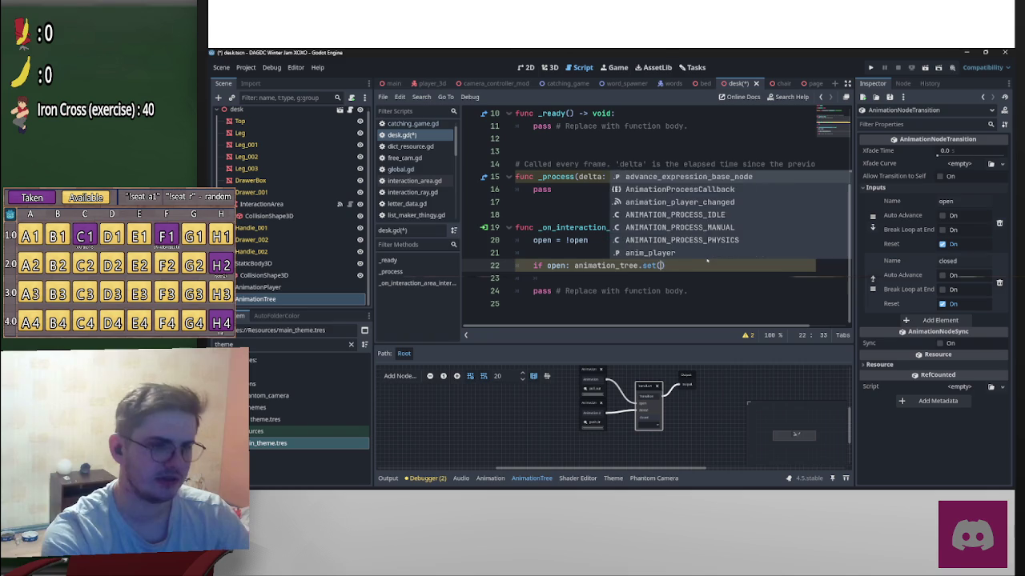
scroll(715, 199, "down", 5)
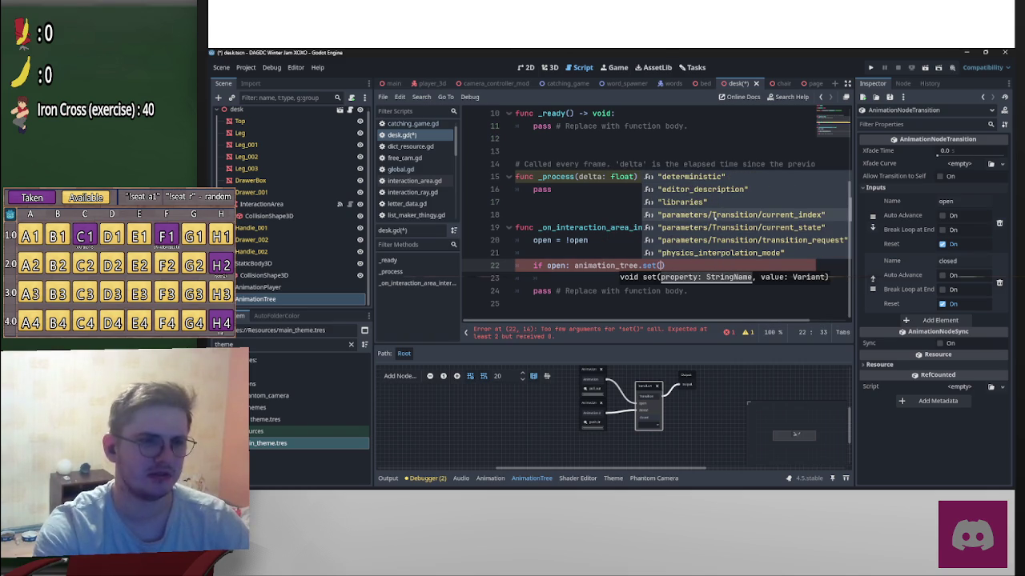
left_click(737, 229)
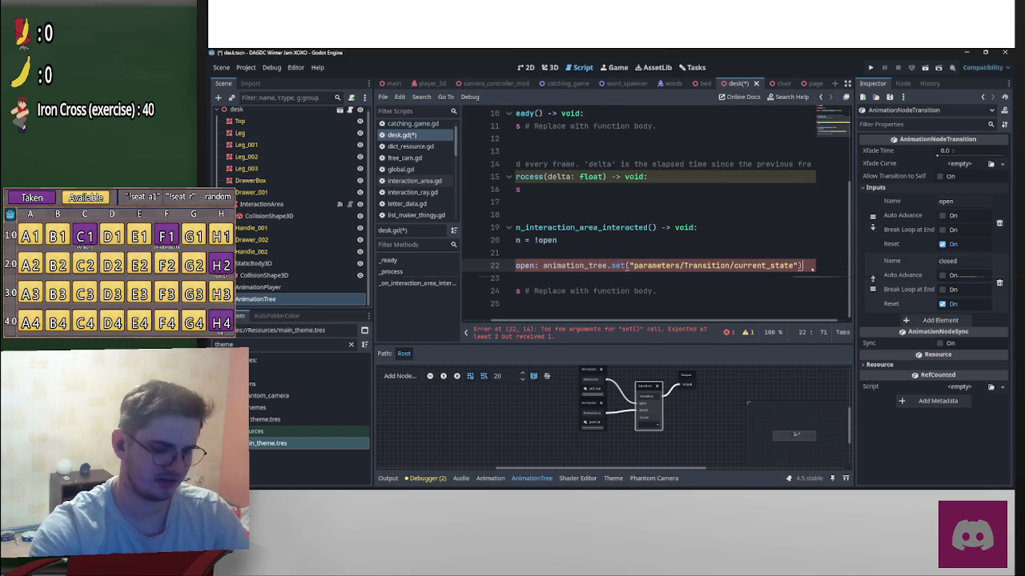
key("Left")
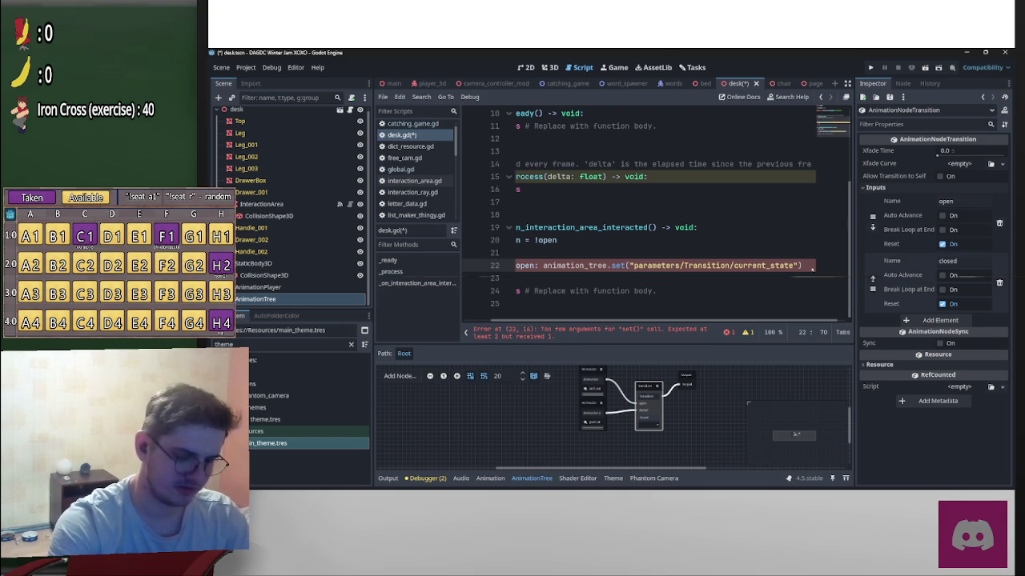
type(",\"")
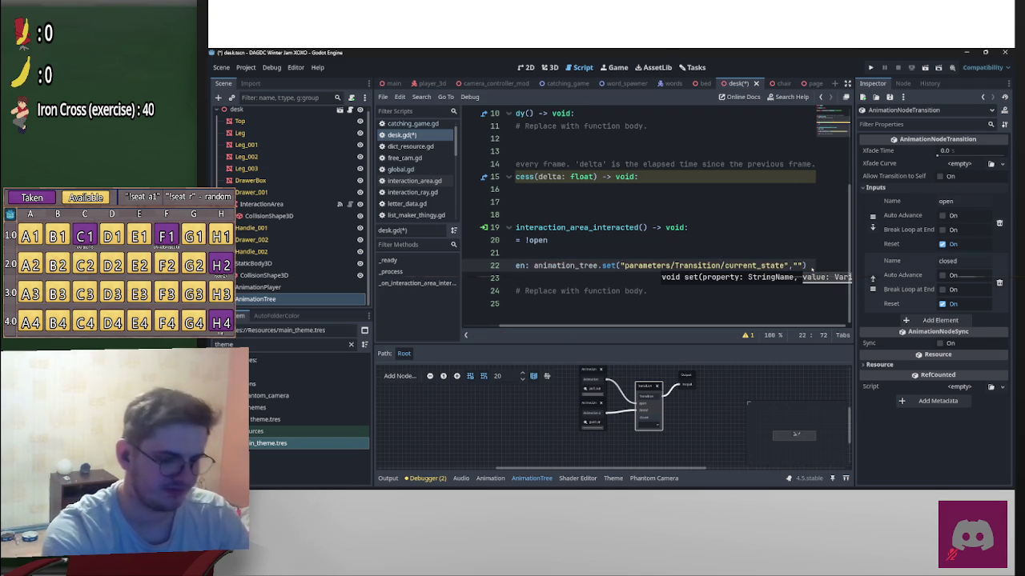
type("open")
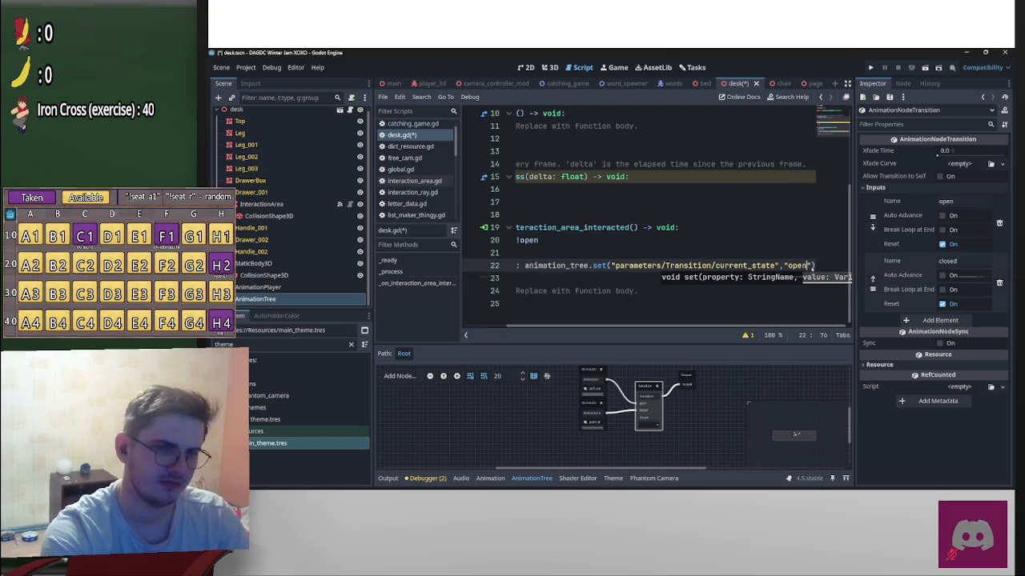
Step: Add an else branch that sets the Transition current_state to "closed"
scroll(785, 296, "left", 3)
scroll(801, 280, "right", 3)
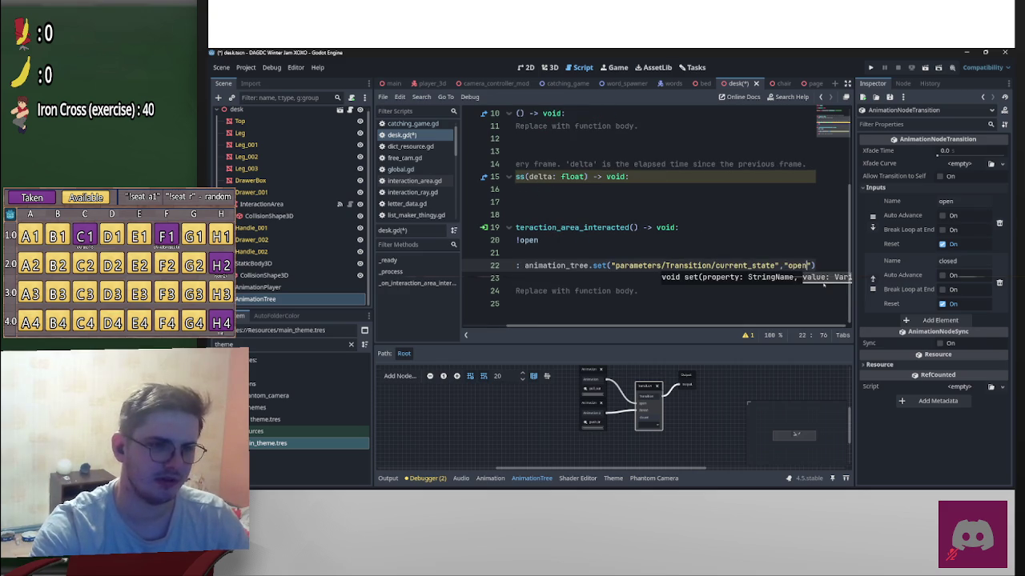
left_click(830, 269)
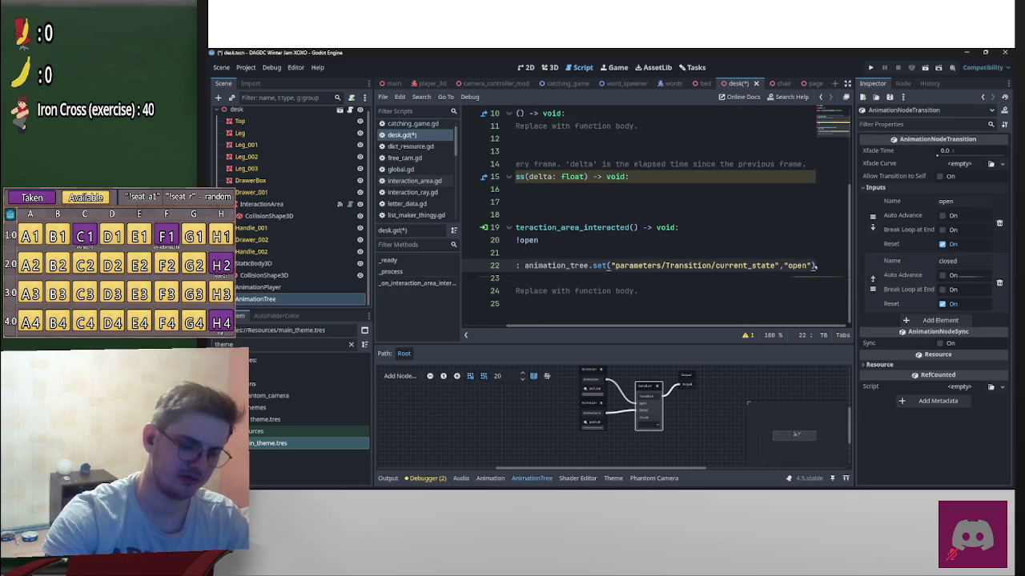
type(";")
key("Return")
type("else:")
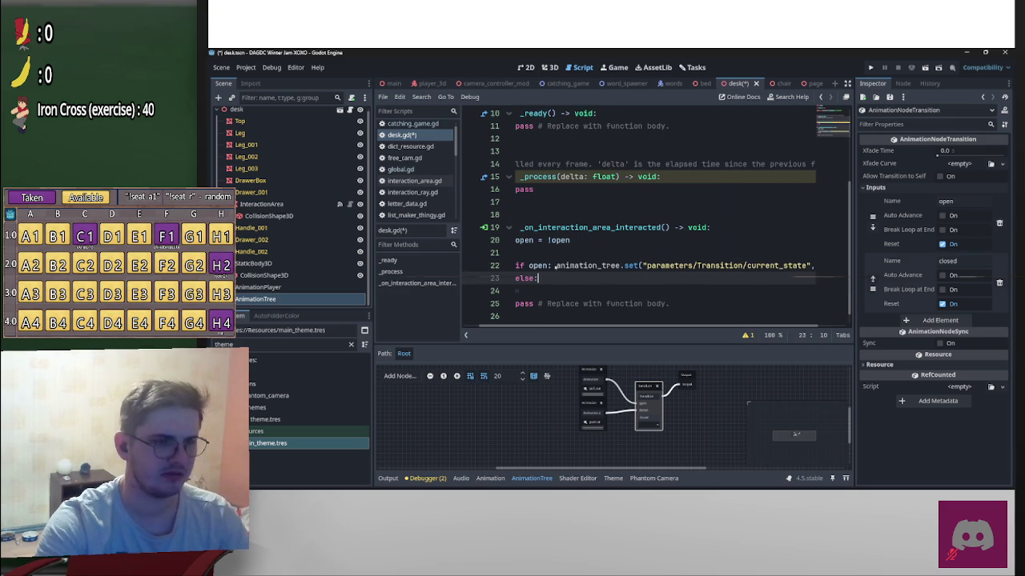
left_click_drag(554, 267, 817, 266)
key("ctrl+c")
left_click(618, 281)
key("ctrl+v")
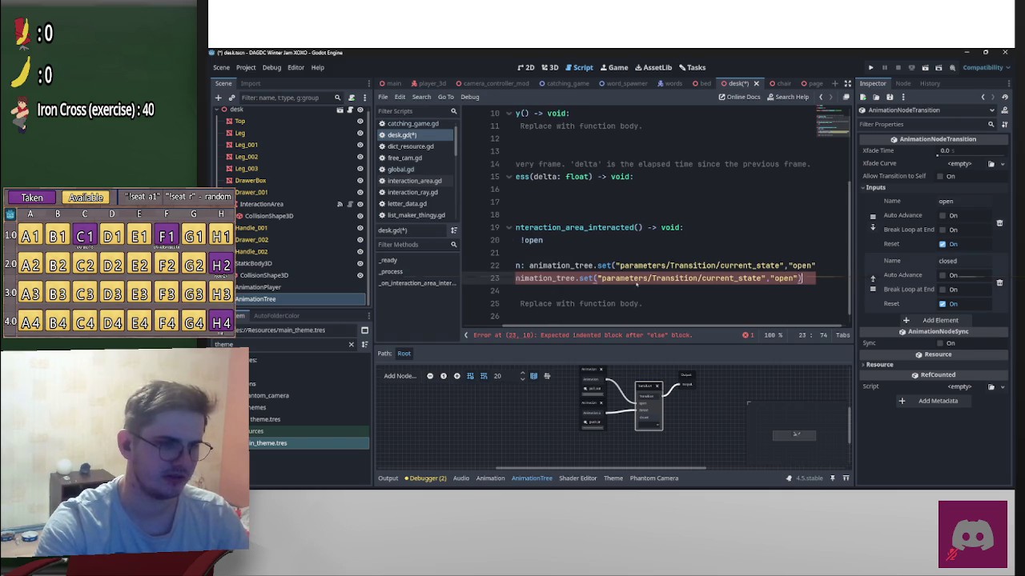
key("ctrl+shift+Left")
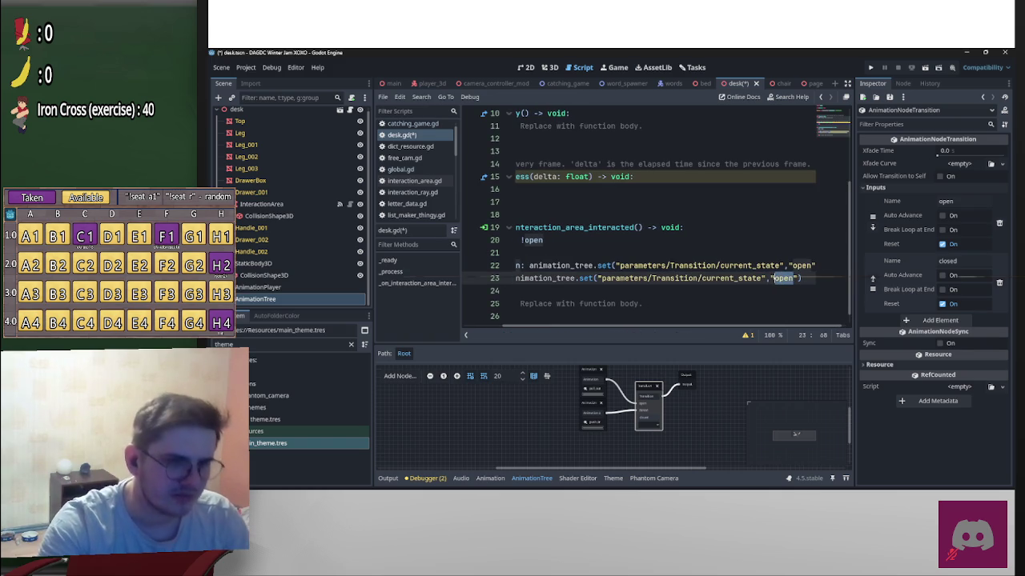
type("closed")
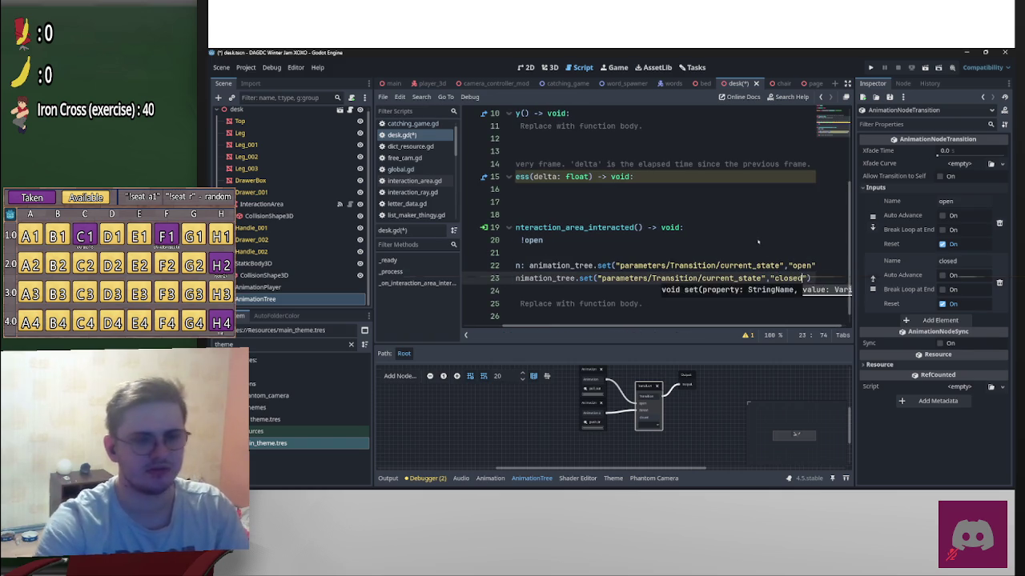
key("Up")
key("Up")
key("Up")
Step: Save desk.gd and delete the leftover pass placeholder
key("ctrl+s")
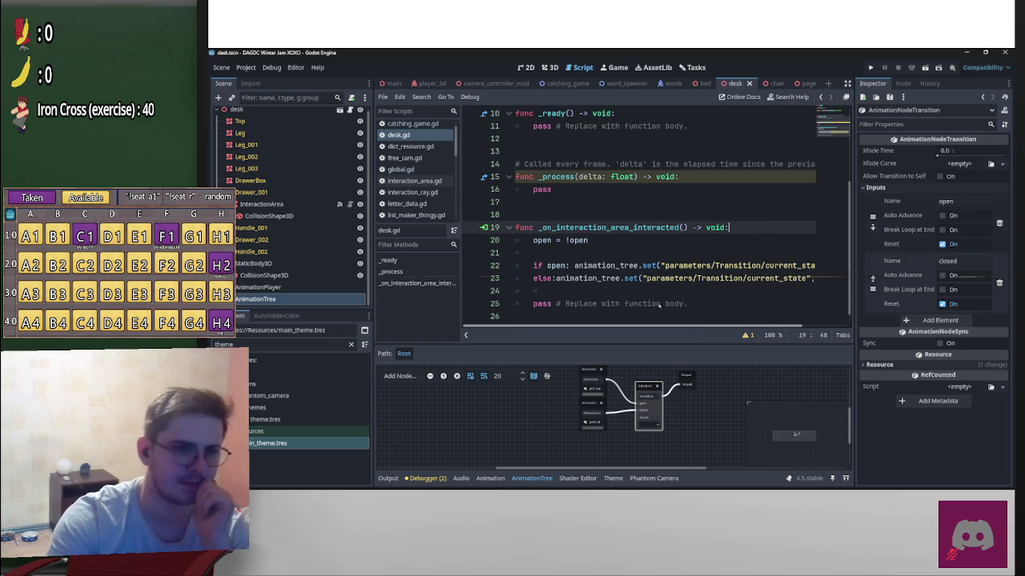
left_click_drag(697, 305, 543, 298)
key("BackSpace")
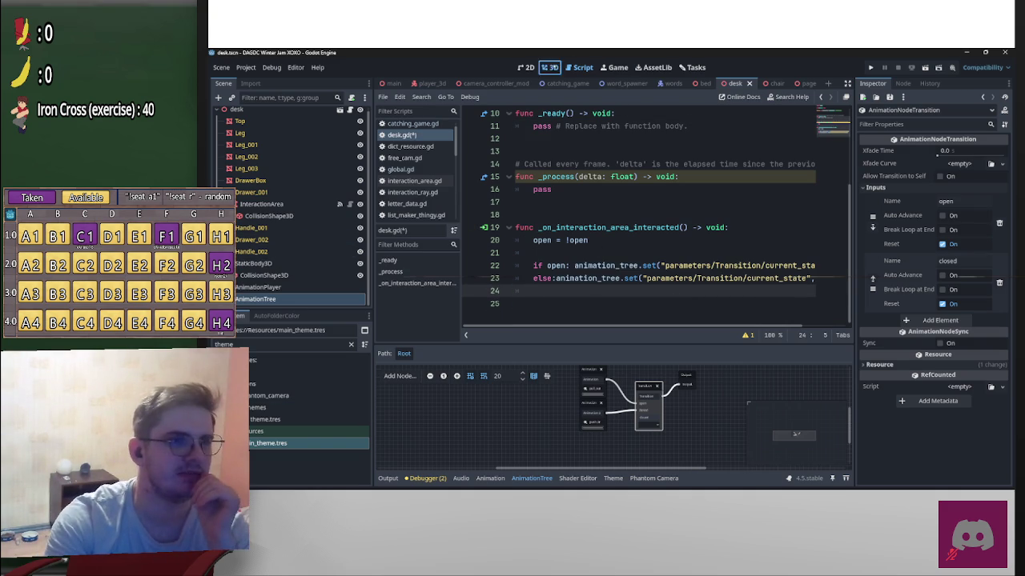
Step: In the desk scene's 3D view, preview the drawer sliding open
left_click(549, 67)
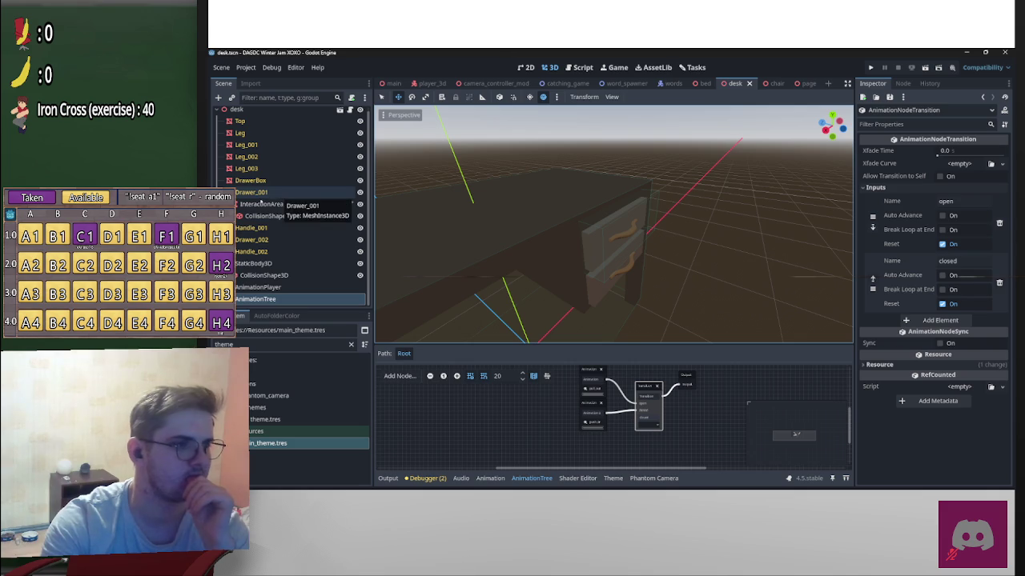
left_click(656, 425)
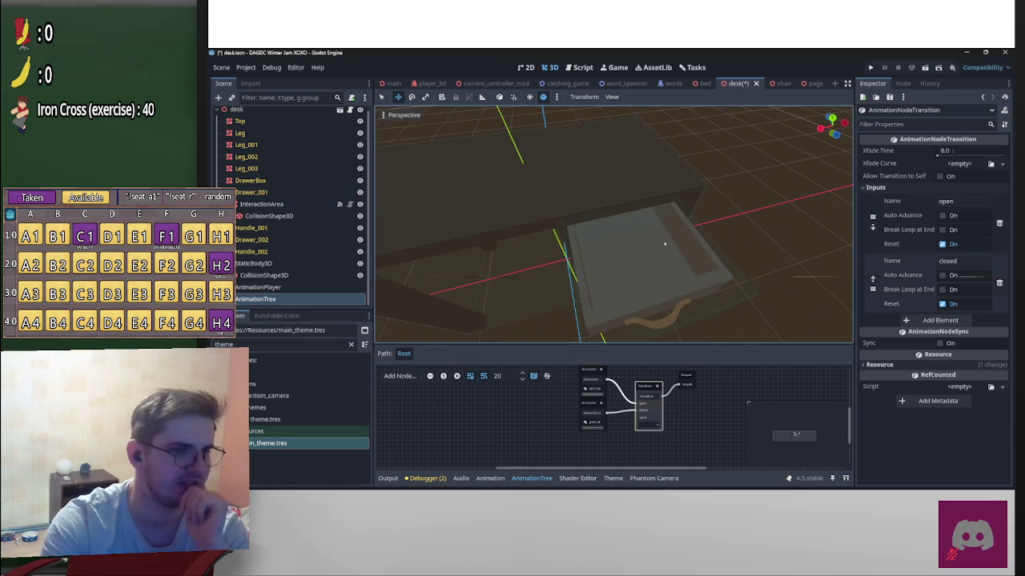
left_click_drag(801, 232, 696, 224)
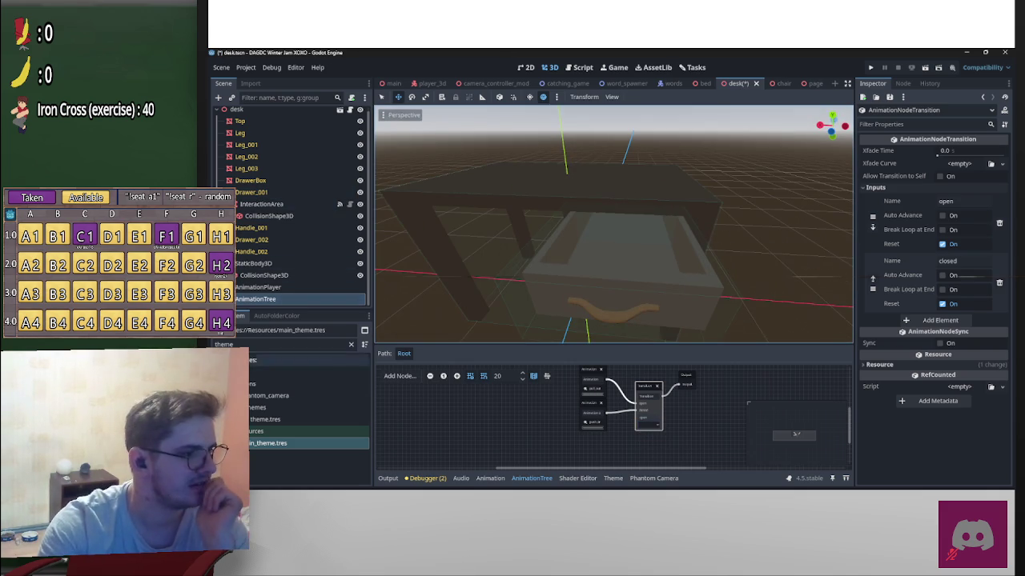
Step: Filter the FileSystem for 'paper' and drag paper_flat.blend into the desk scene
left_click(280, 344)
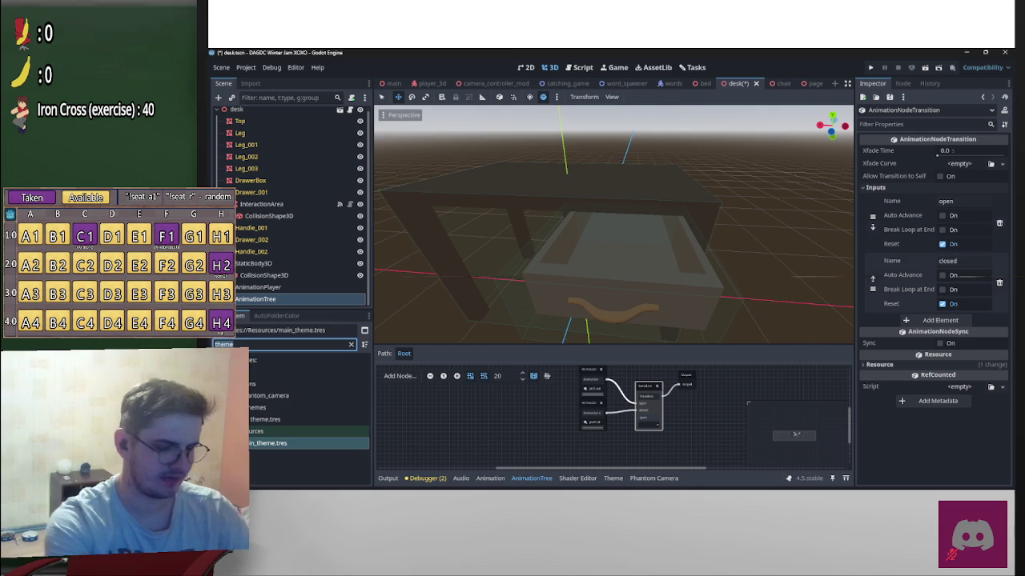
type("paper")
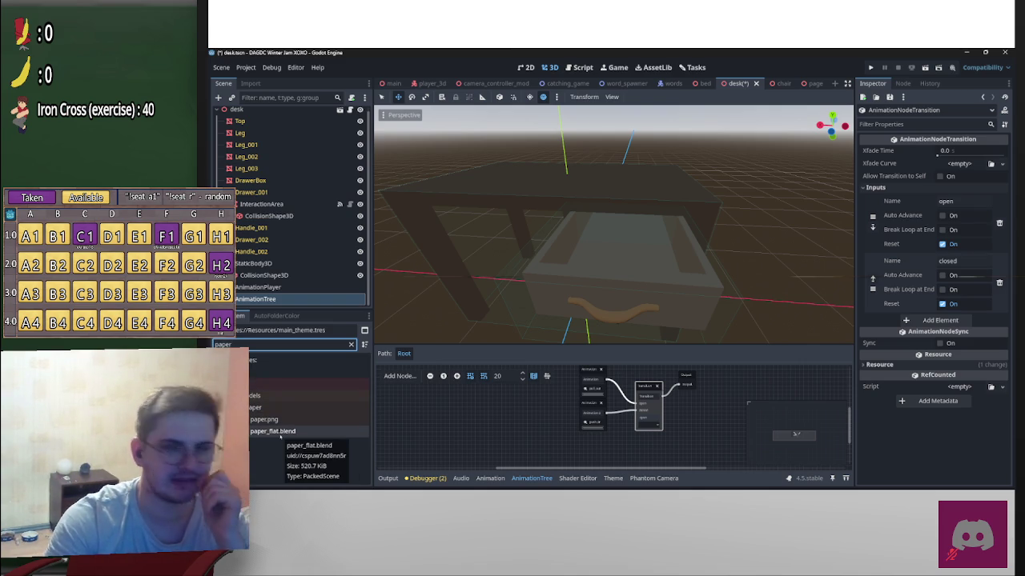
mouse_move(280, 436)
left_mouse_down()
mouse_move(416, 336)
mouse_move(606, 279)
mouse_move(630, 240)
left_mouse_up()
scroll(680, 304, "down", 5)
mouse_move(725, 324)
left_mouse_down()
mouse_move(796, 294)
mouse_move(780, 372)
left_mouse_up()
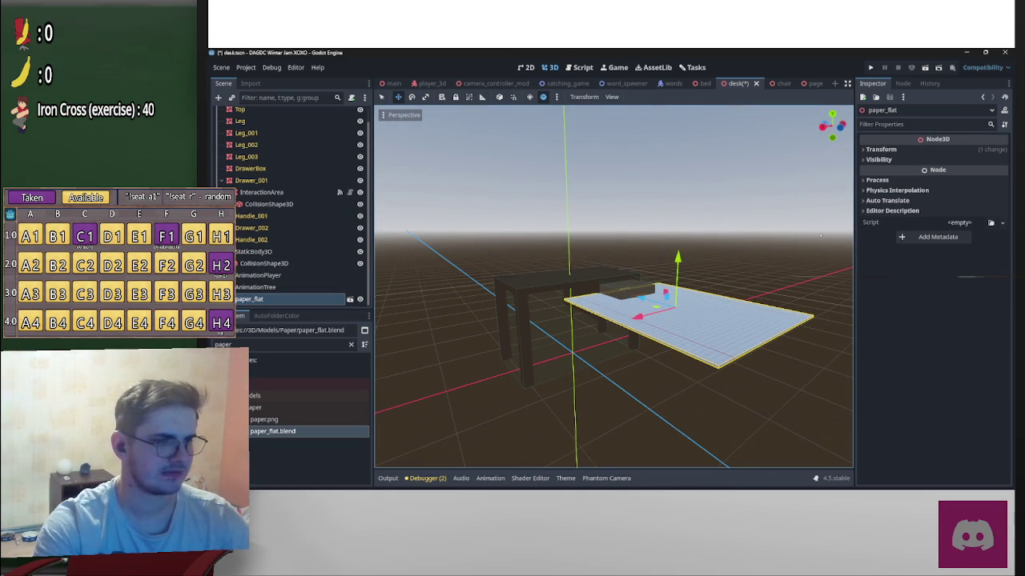
left_click(881, 148)
Step: Scale paper_flat down uniformly, settling on 0.2 after trying 0.25
left_click(885, 225)
type("0.25")
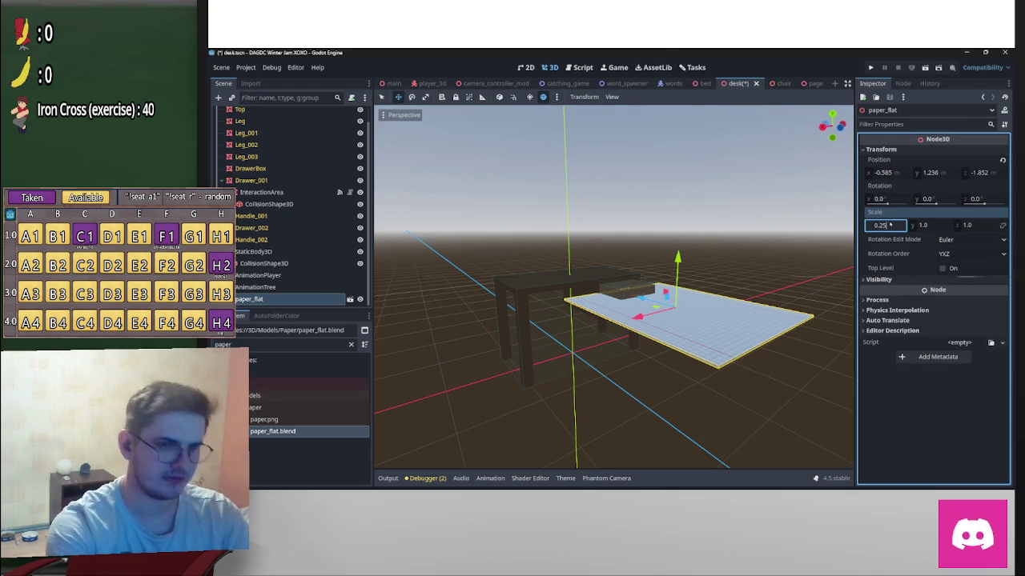
key("Return")
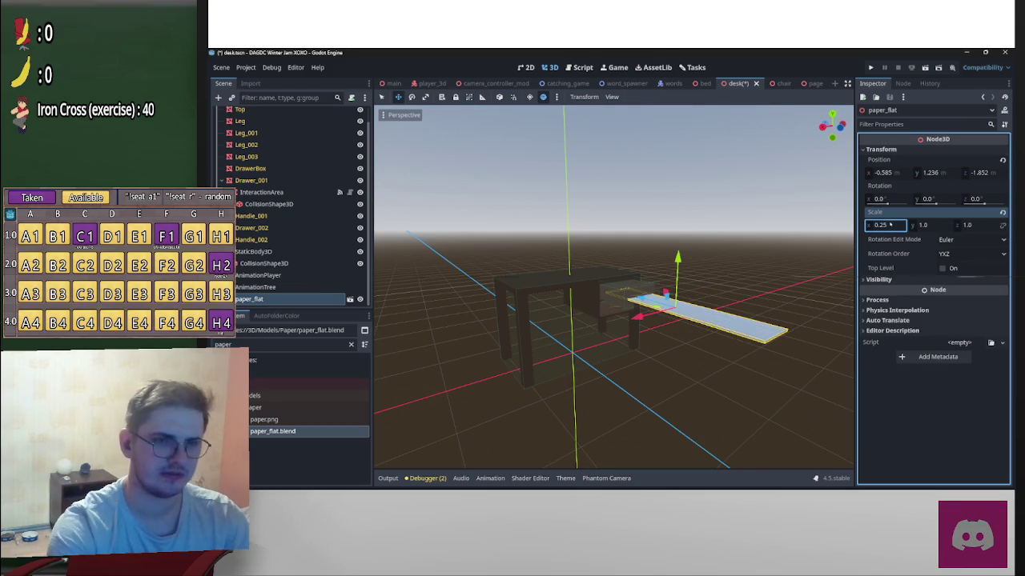
key("ctrl+z")
left_click(885, 225)
type("0")
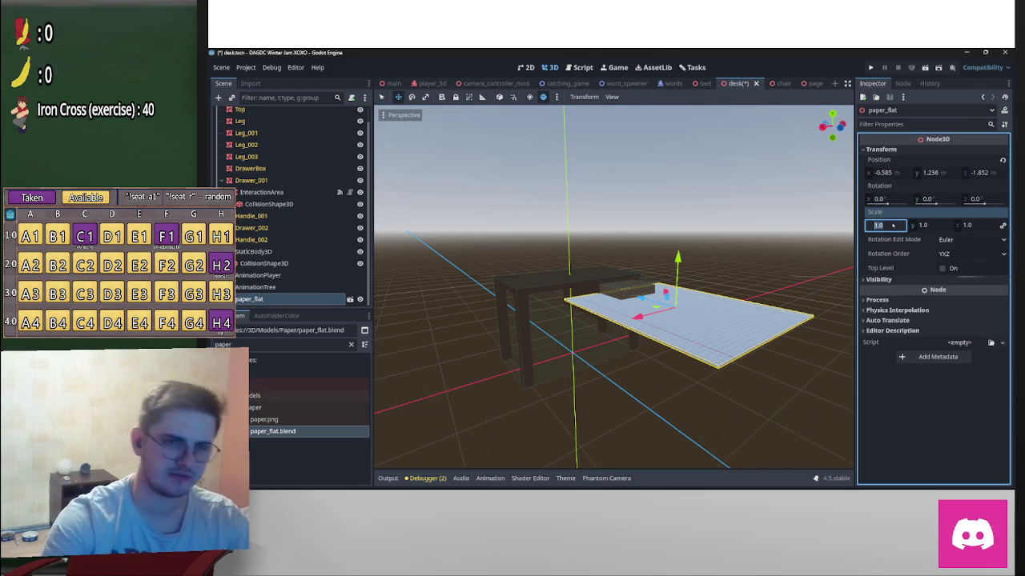
type(".25")
key("Return")
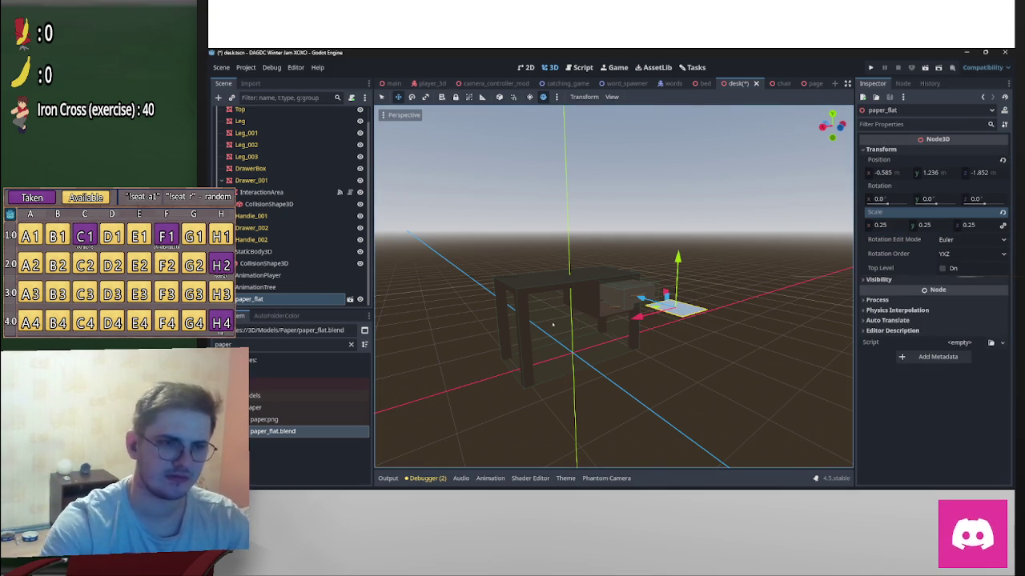
scroll(634, 314, "up", 5)
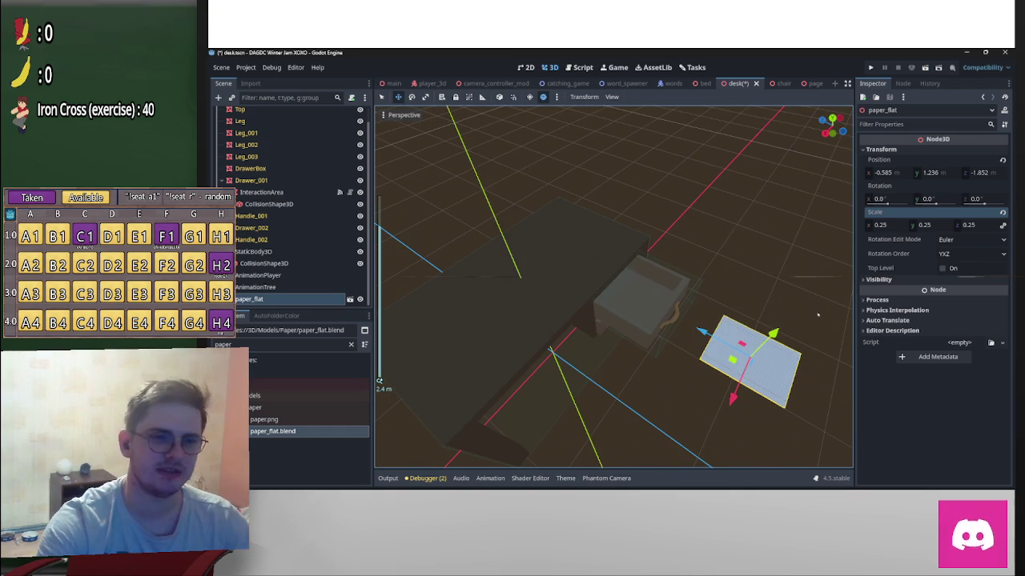
left_click_drag(380, 381, 578, 320)
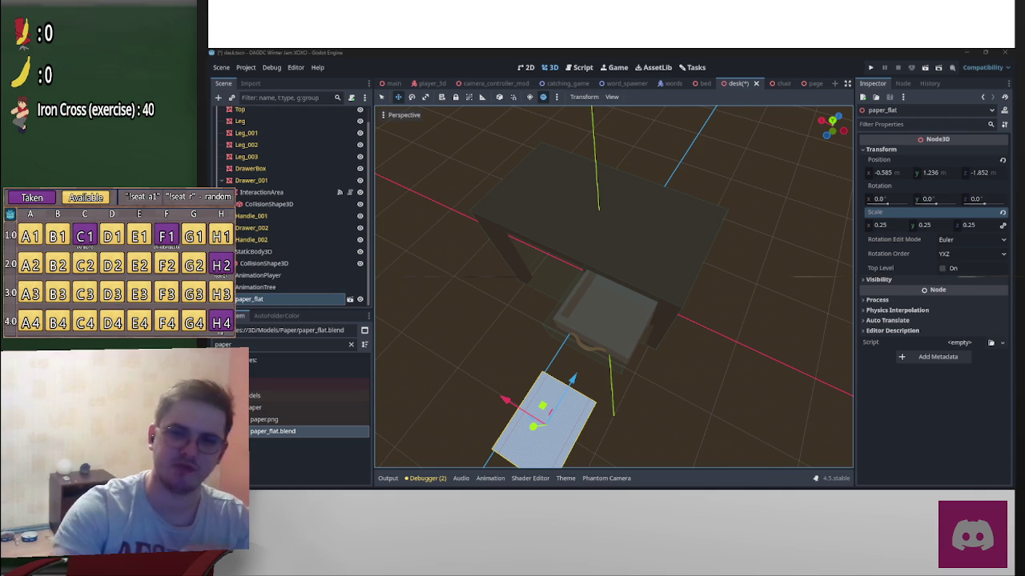
left_click(880, 225)
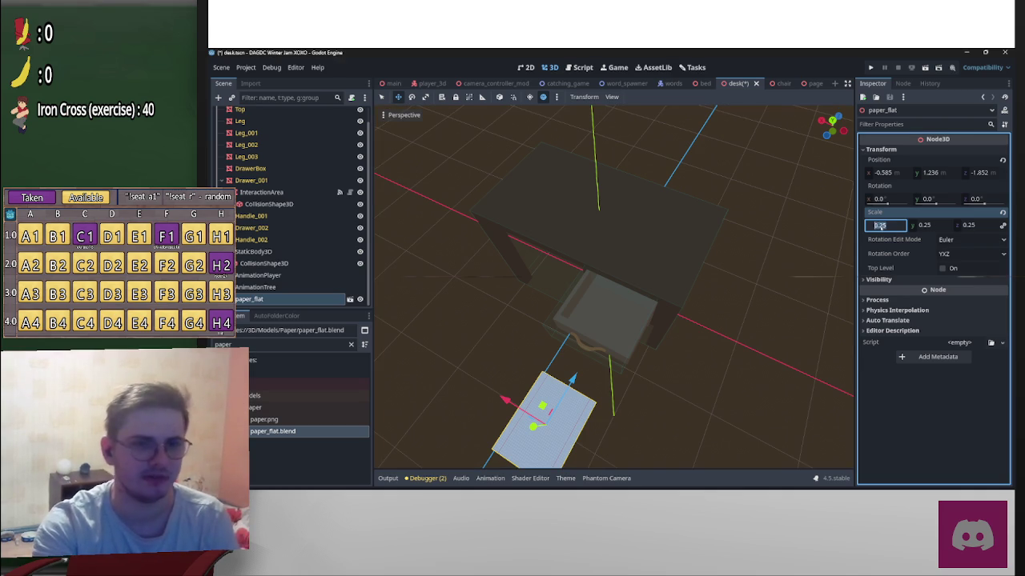
type("2")
key("Return")
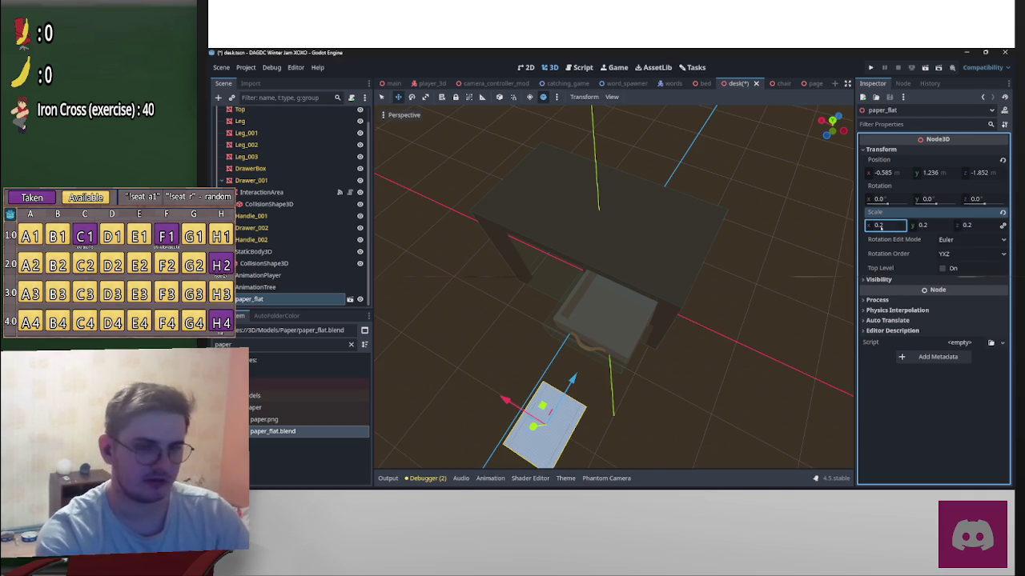
scroll(668, 265, "up", 3)
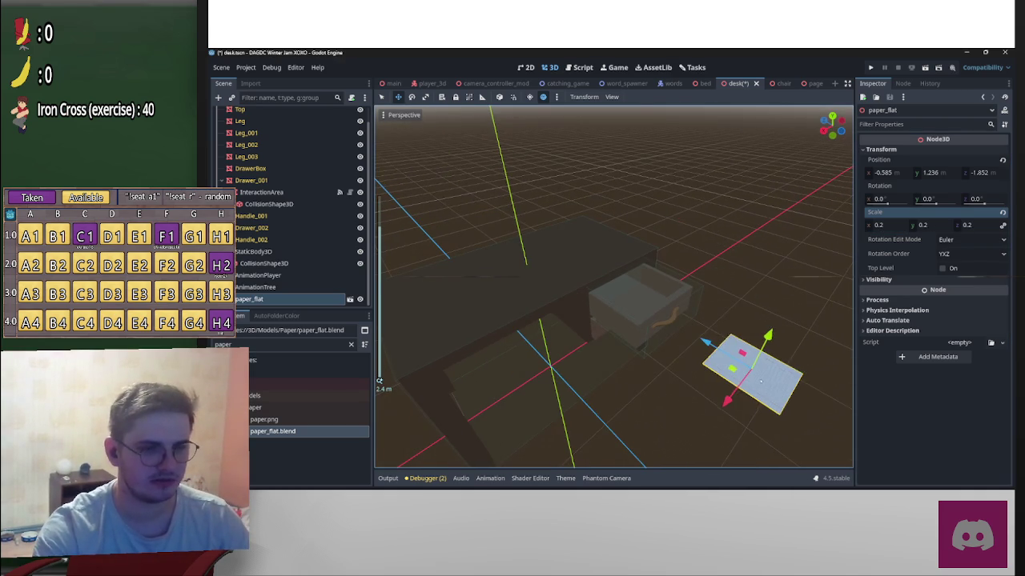
Step: Move the paper onto the drawer box with the move gizmo
mouse_move(704, 344)
left_mouse_down()
mouse_move(653, 313)
mouse_move(665, 323)
left_mouse_up()
scroll(664, 323, "up", 4)
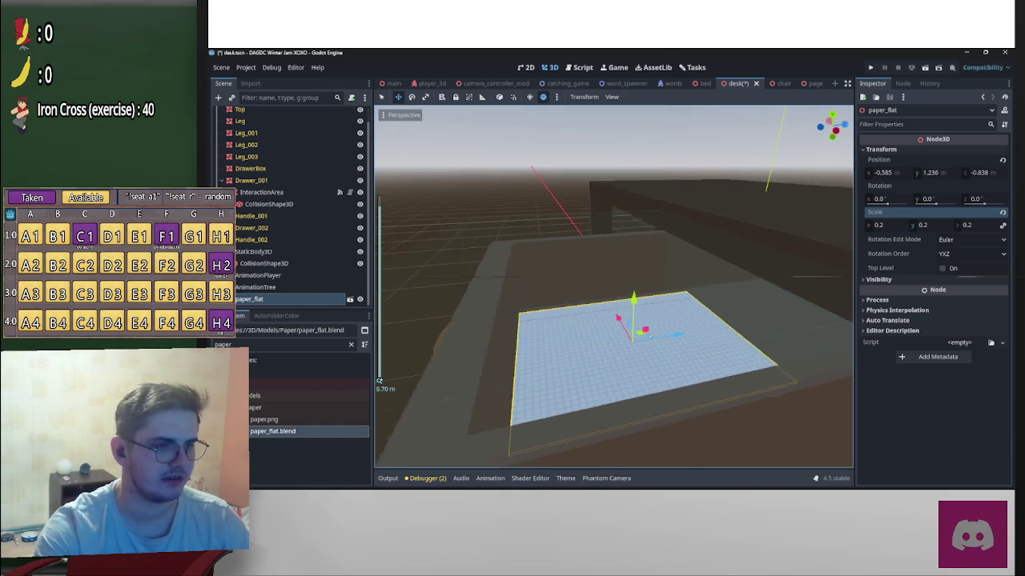
scroll(506, 335, "down", 5)
scroll(506, 334, "up", 4)
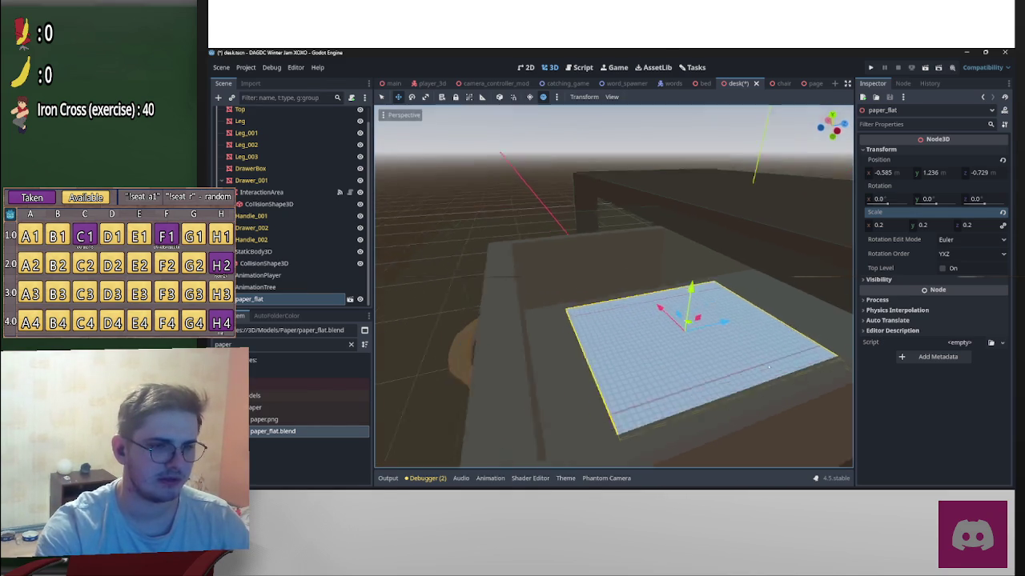
scroll(702, 322, "up", 3)
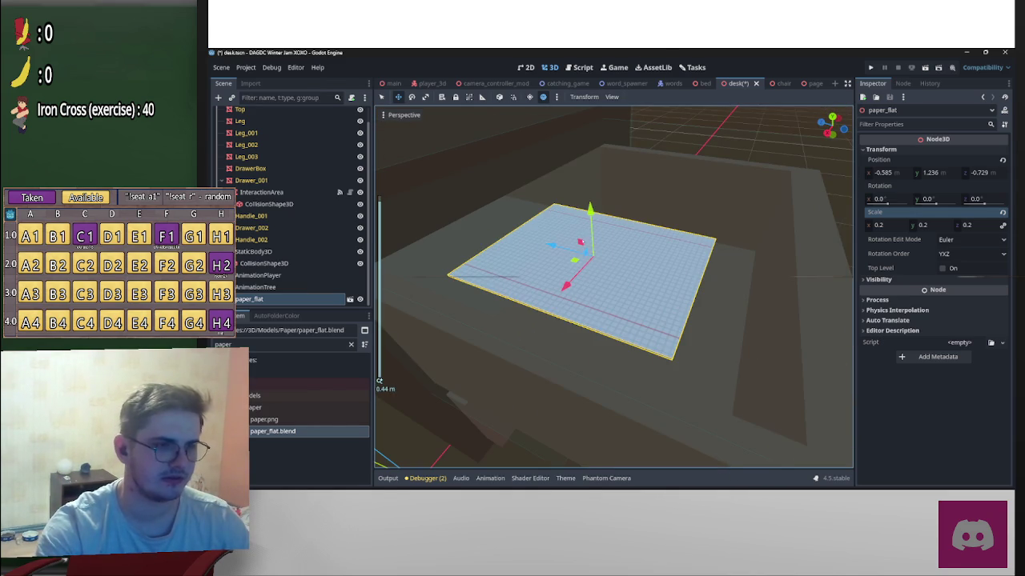
Step: Set the paper's Y scale to 0.4 to thicken it slightly
mouse_move(379, 381)
left_mouse_down()
mouse_move(498, 197)
mouse_move(522, 235)
mouse_move(503, 259)
left_mouse_up()
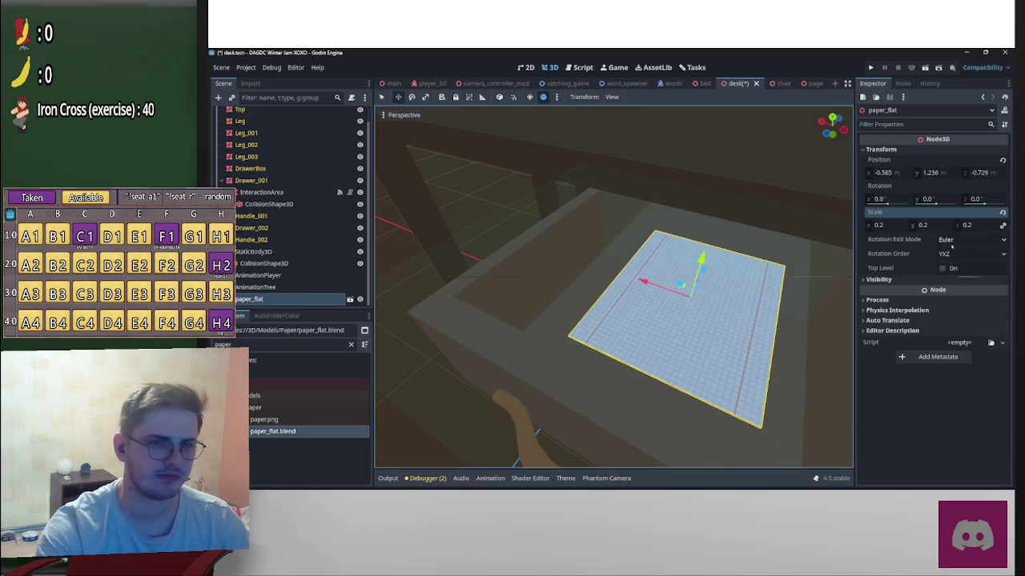
left_click(935, 226)
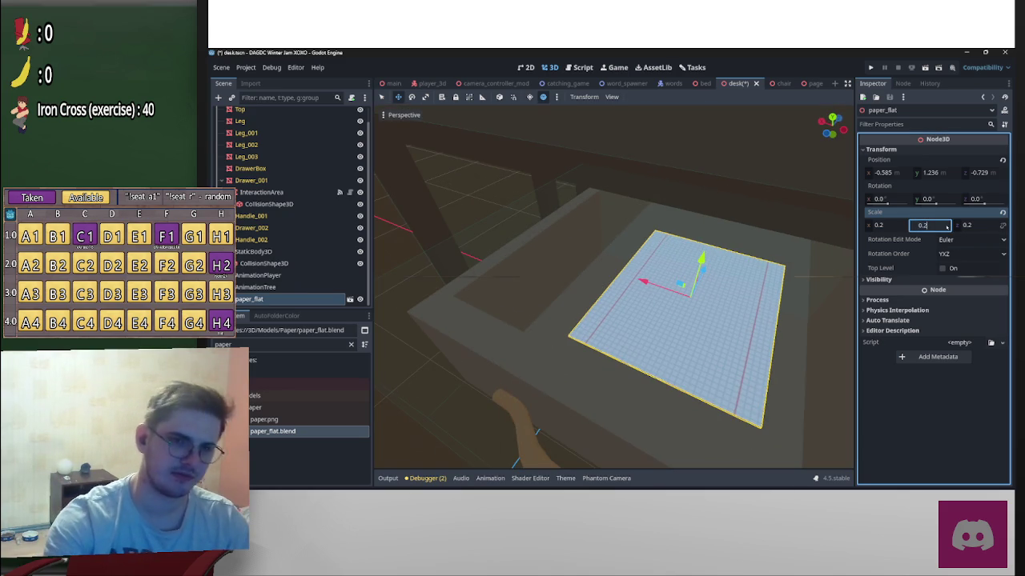
type("0.4")
mouse_move(720, 304)
left_mouse_down()
mouse_move(689, 304)
mouse_move(718, 329)
mouse_move(689, 305)
left_mouse_up()
scroll(689, 304, "up", 3)
scroll(708, 320, "down", 3)
Step: Duplicate the paper sheet, lift the copy slightly and turn it to a new angle
key("ctrl+d")
left_click_drag(633, 229, 646, 215)
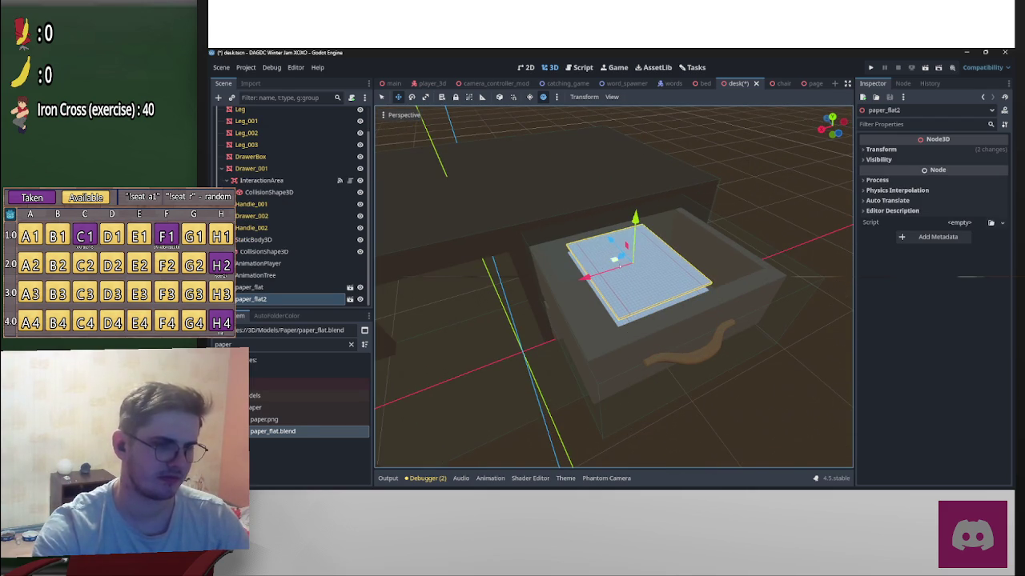
key("e")
mouse_move(648, 276)
left_mouse_down()
mouse_move(614, 260)
mouse_move(617, 315)
mouse_move(640, 286)
mouse_move(664, 297)
mouse_move(696, 285)
left_mouse_up()
key("w")
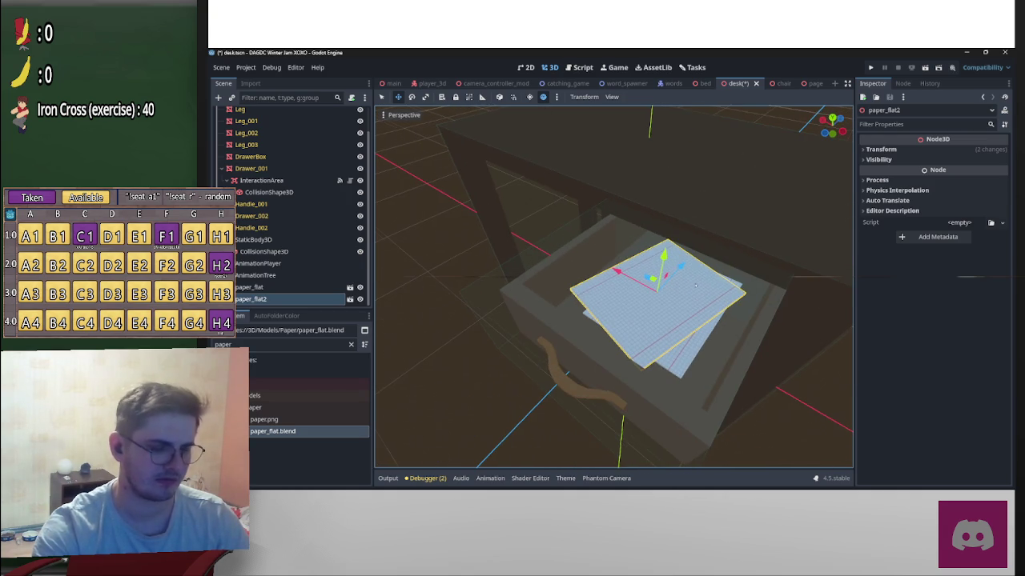
Step: Duplicate again as paper_flat3, rotate it about 45 degrees and raise it above the others
key("ctrl+d")
key("e")
left_click_drag(682, 312, 684, 300)
key("w")
key("e")
left_click_drag(686, 321, 710, 315)
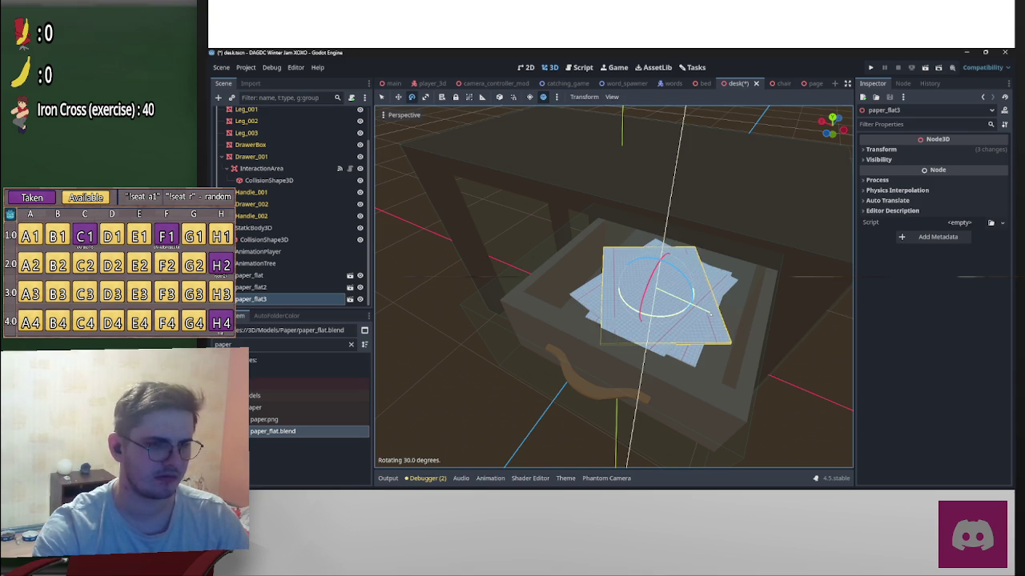
key("w")
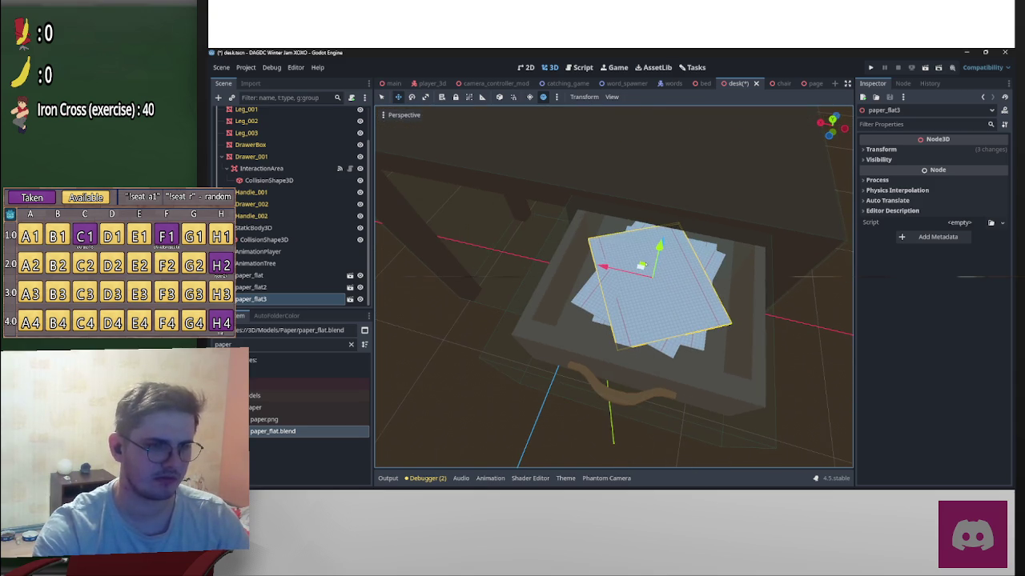
left_click_drag(658, 247, 677, 251)
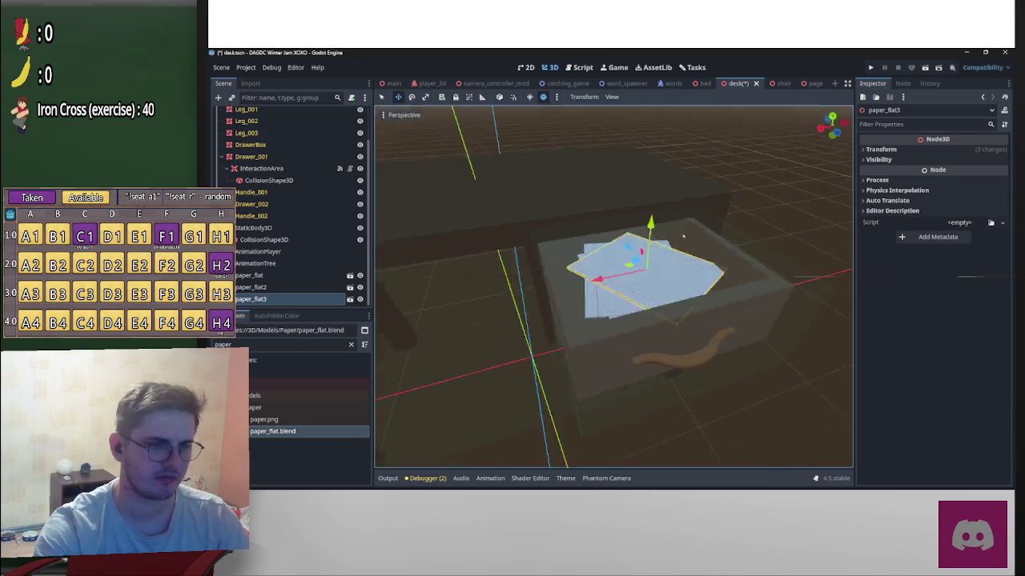
Step: Duplicate as paper_flat4, rotate it around Y and raise it into place on the pile
left_click_drag(607, 237, 713, 272)
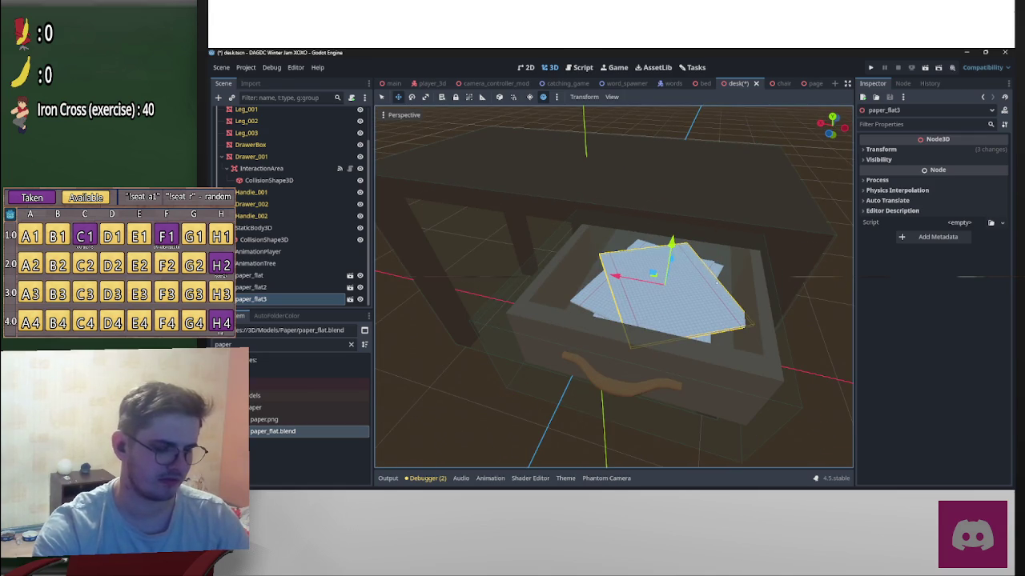
key("ctrl+d")
key("r")
key("y")
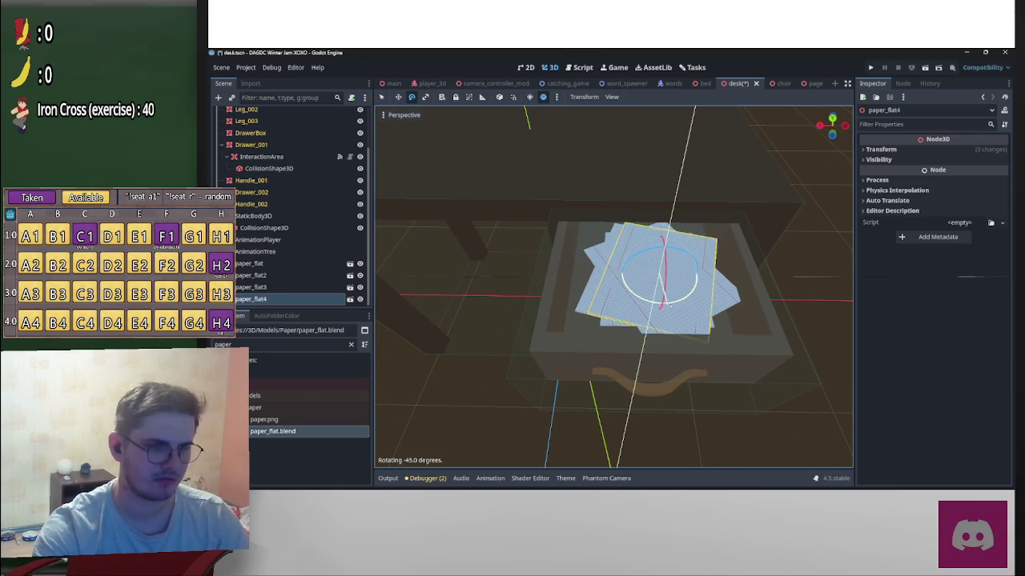
left_click(671, 280)
key("w")
key("g")
key("y")
left_click(665, 265)
mouse_move(638, 255)
left_mouse_down()
mouse_move(641, 264)
mouse_move(649, 241)
left_mouse_up()
left_click(747, 294)
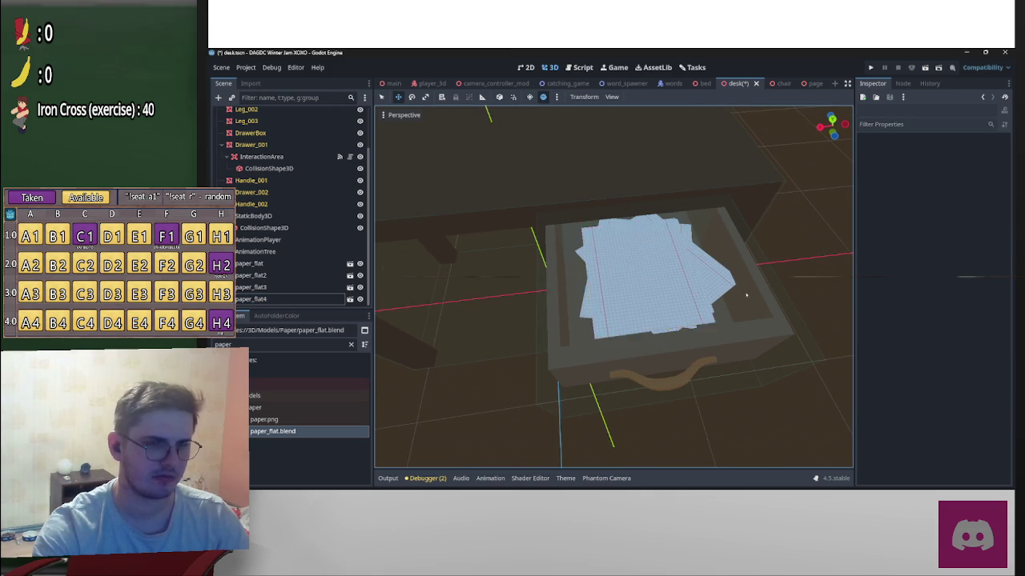
Step: Add a Node3D child named Papers under Drawer_001
left_click(255, 264)
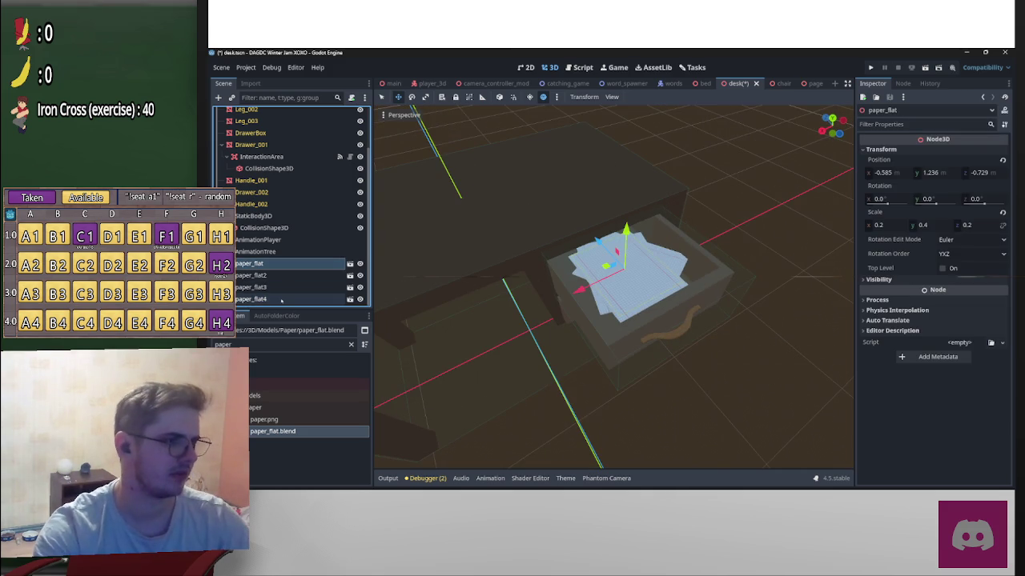
left_click(281, 300, "shift")
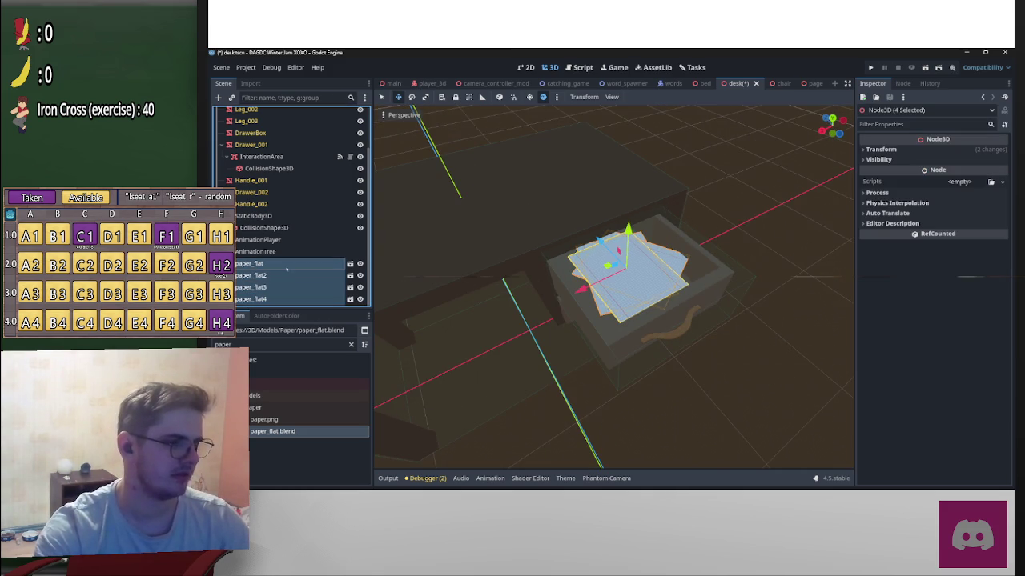
left_click(255, 145)
right_click(258, 145)
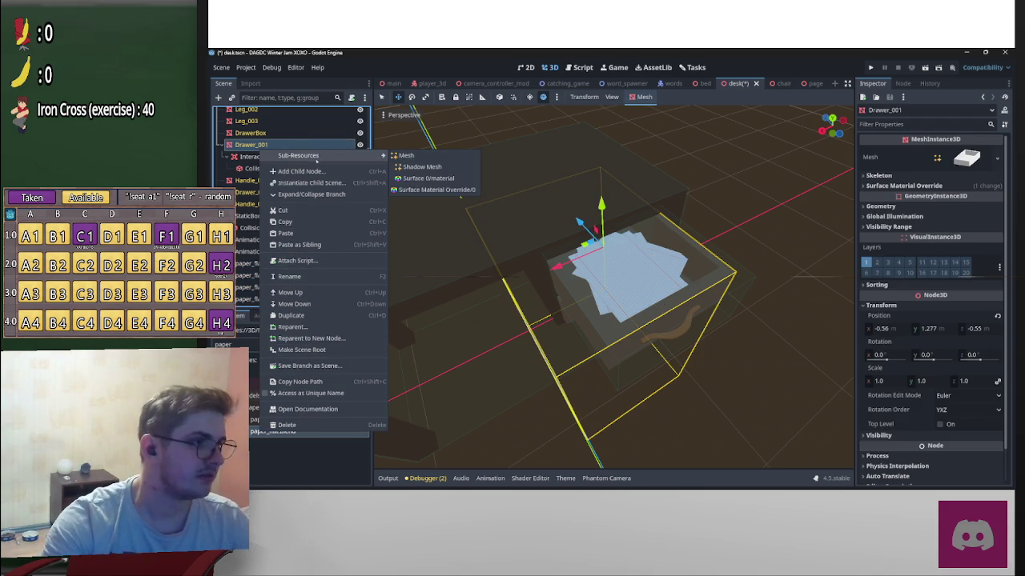
left_click(346, 174)
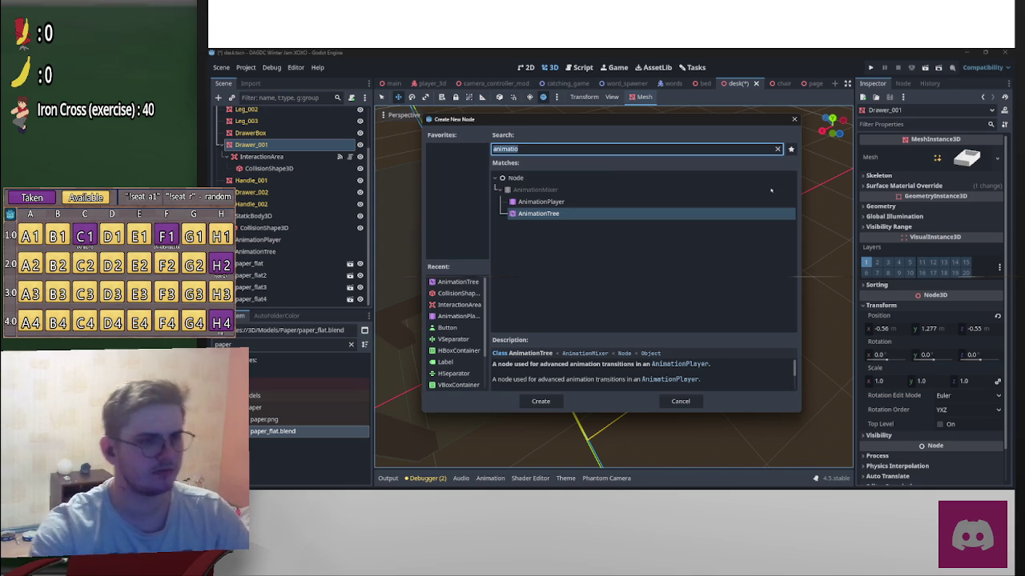
left_click(777, 149)
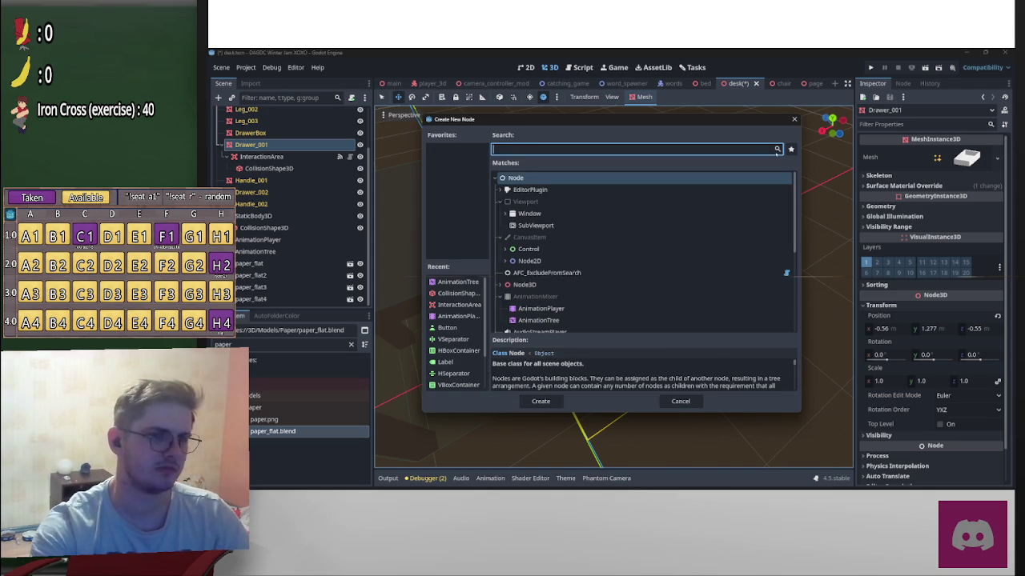
double_click(525, 284)
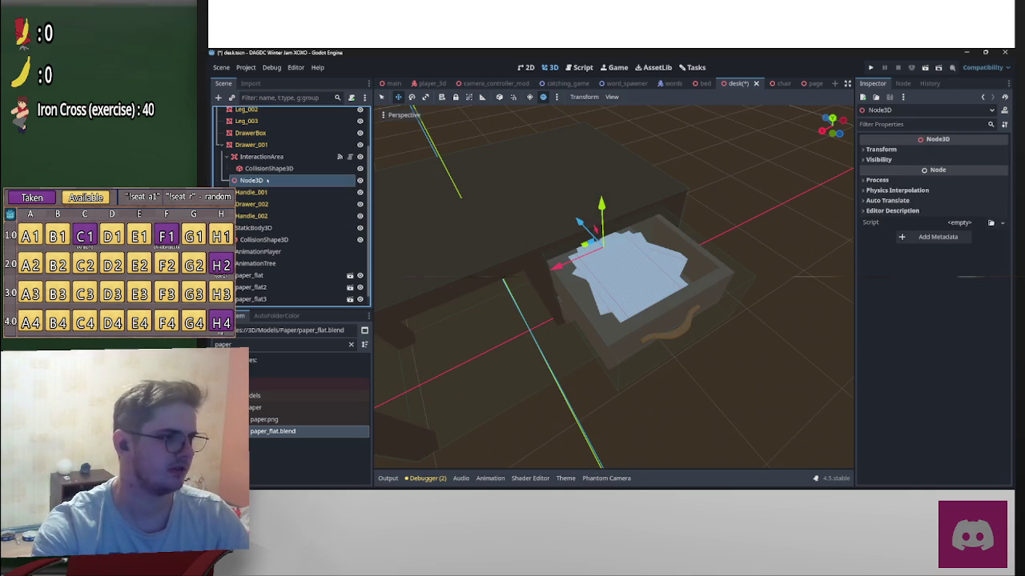
type("pAPERS")
key("BackSpace")
key("BackSpace")
key("BackSpace")
type("Papers")
key("Return")
Step: Move paper_flat through paper_flat4 under Papers and save the desk scene
left_click(267, 275)
scroll(268, 275, "down", 1)
left_click(250, 299, "shift")
mouse_move(251, 299)
left_mouse_down()
mouse_move(300, 212)
mouse_move(290, 173)
mouse_move(292, 216)
left_mouse_up()
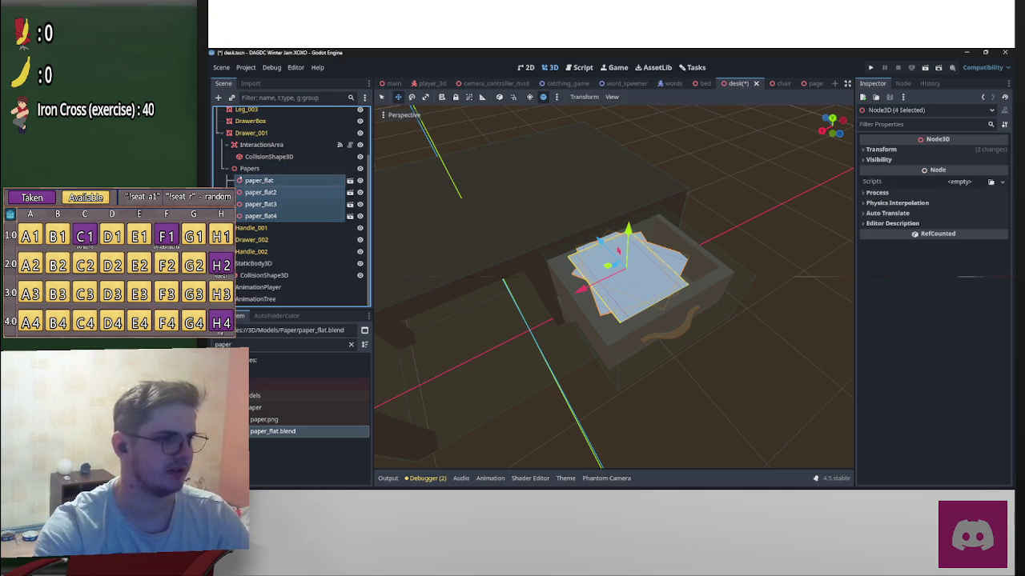
key("ctrl+s")
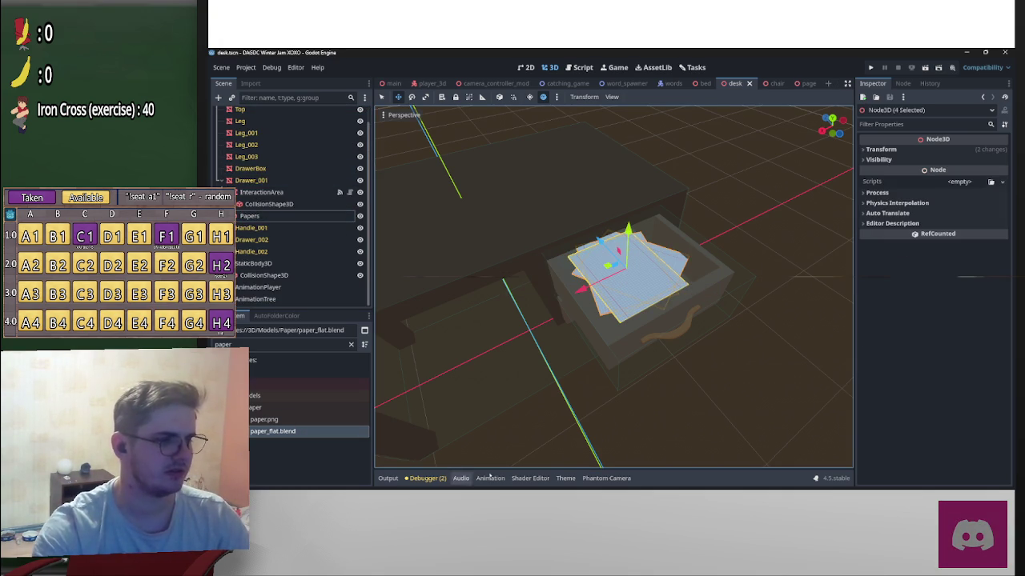
Step: Set the AnimationTree transition's current state to 'open', then return to desk.gd
left_click(256, 299)
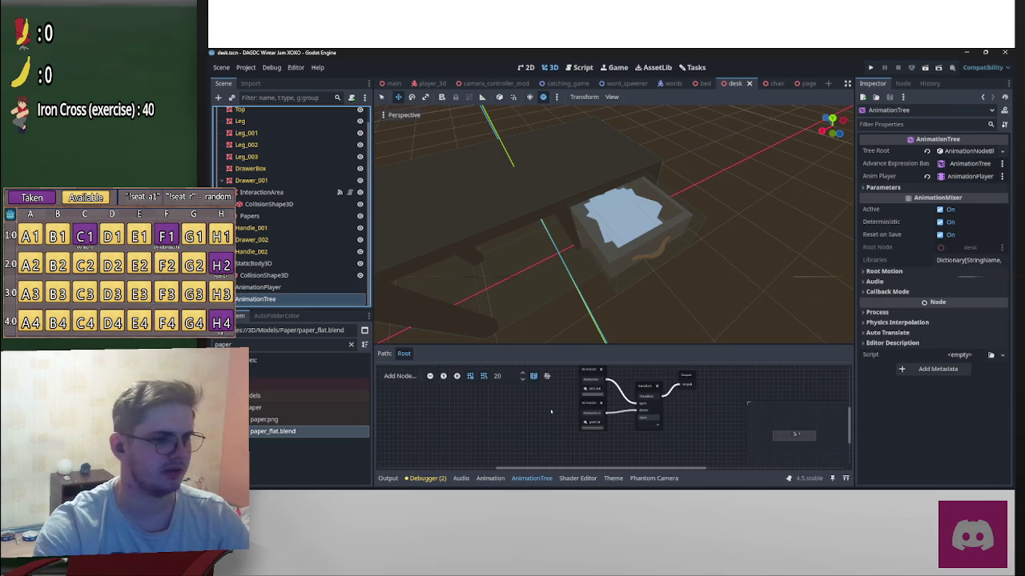
left_click(645, 425)
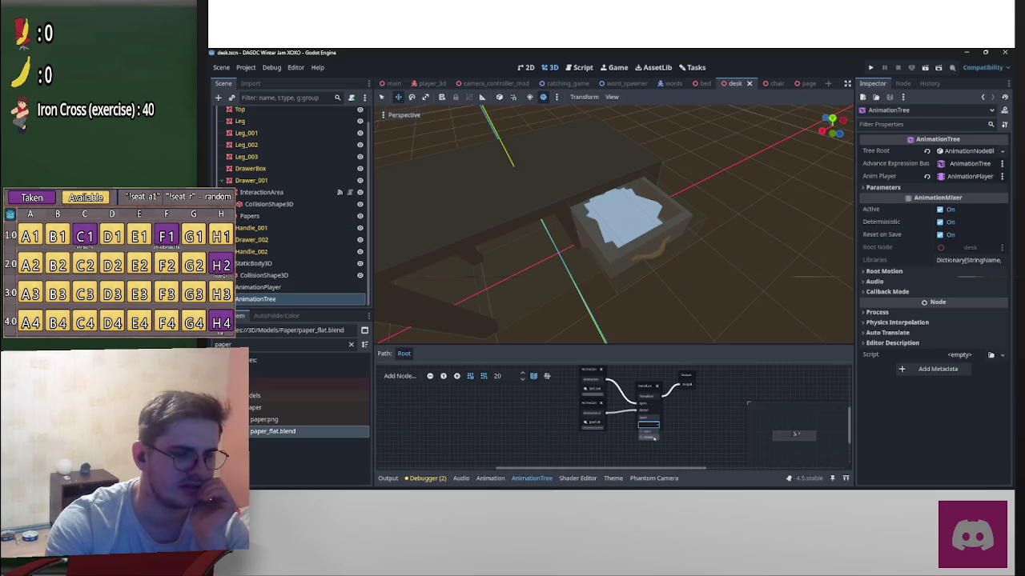
type("open")
key("Return")
left_click_drag(773, 315, 556, 183)
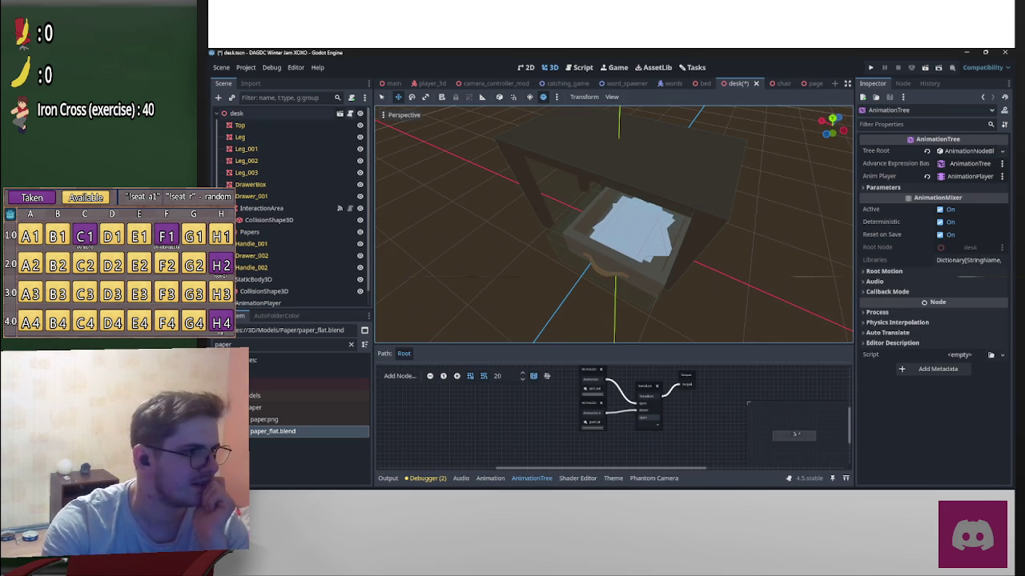
key("ctrl+F3")
left_click(573, 151)
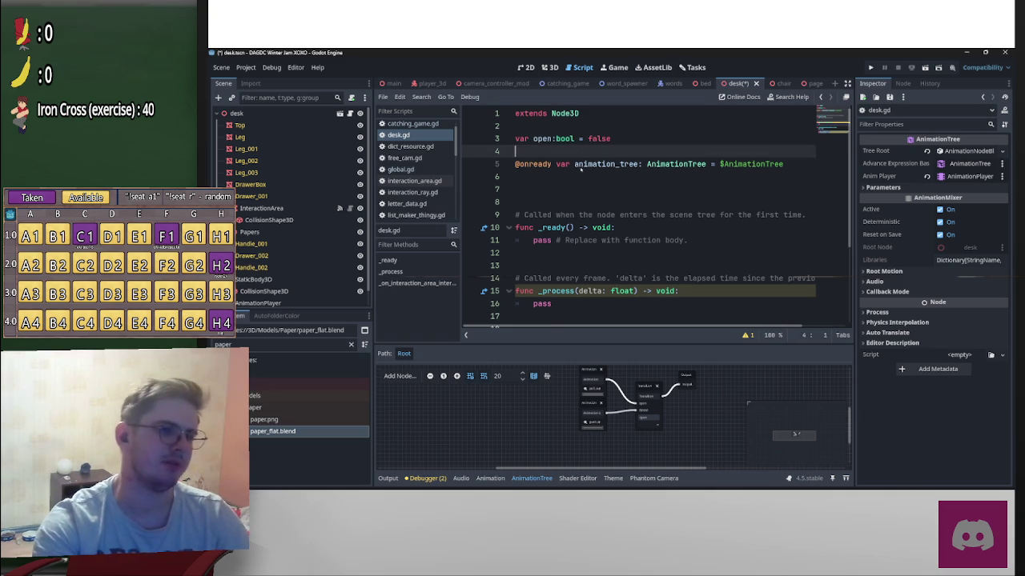
key("Down")
key("Down")
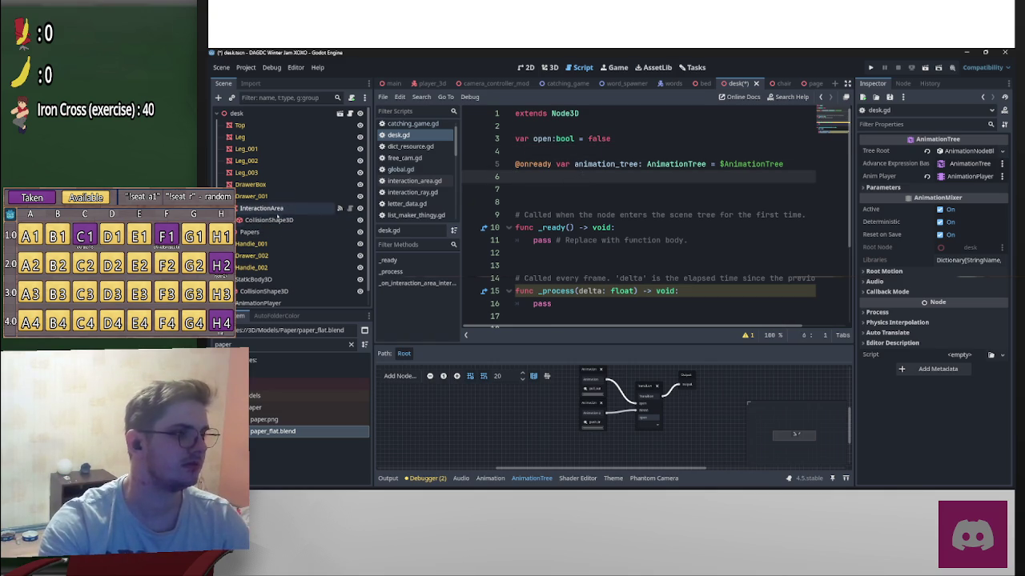
right_click(249, 231)
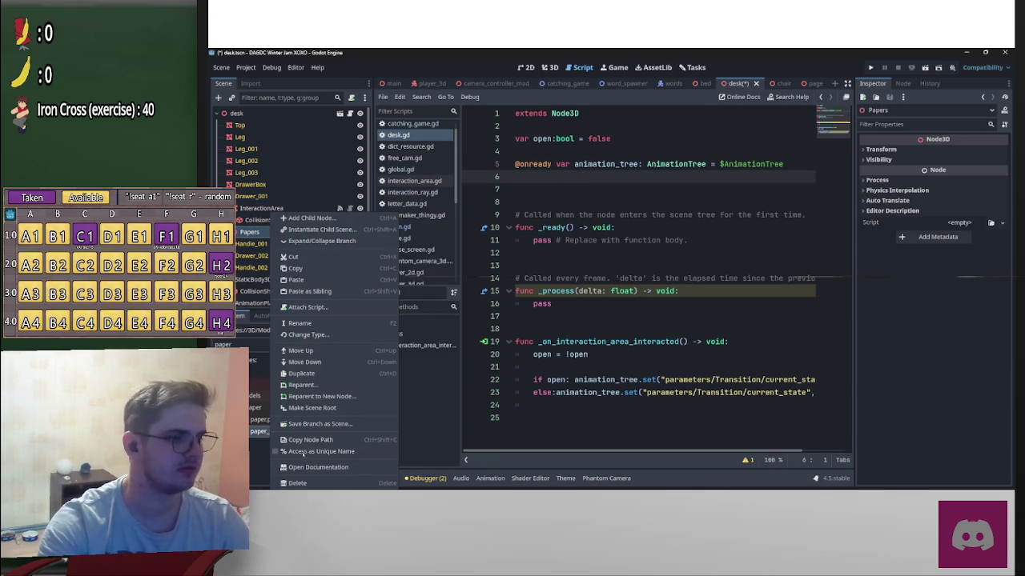
scroll(250, 218, "down", 1)
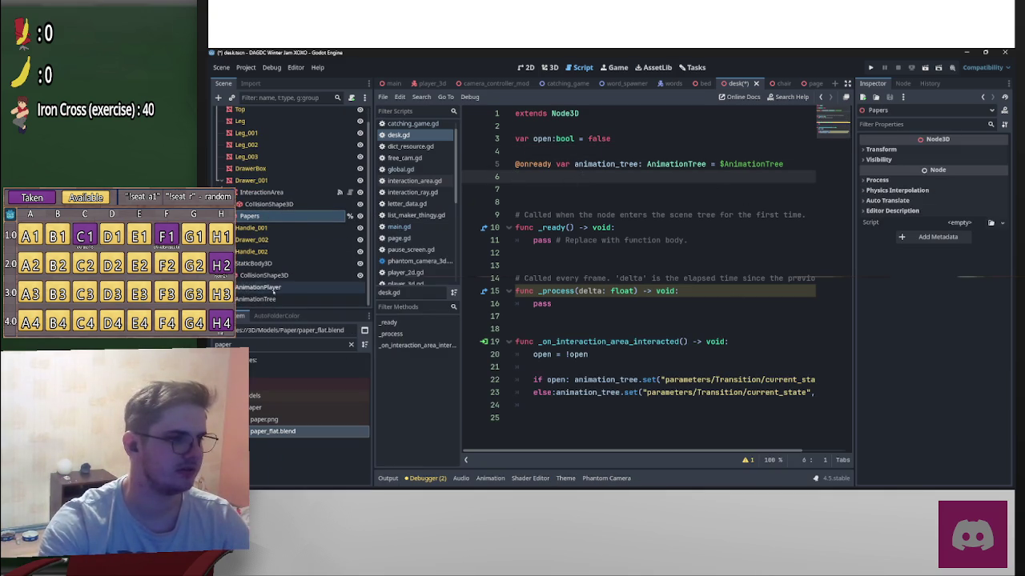
left_click_drag(249, 217, 553, 181)
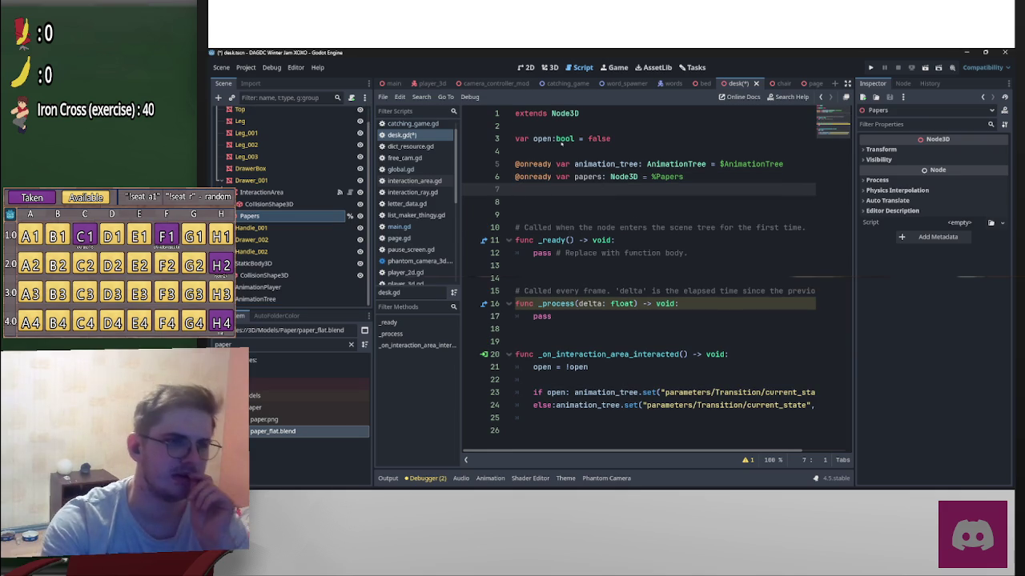
Step: Add 'class_name Desk' at the top of desk.gd
key("ctrl+Home")
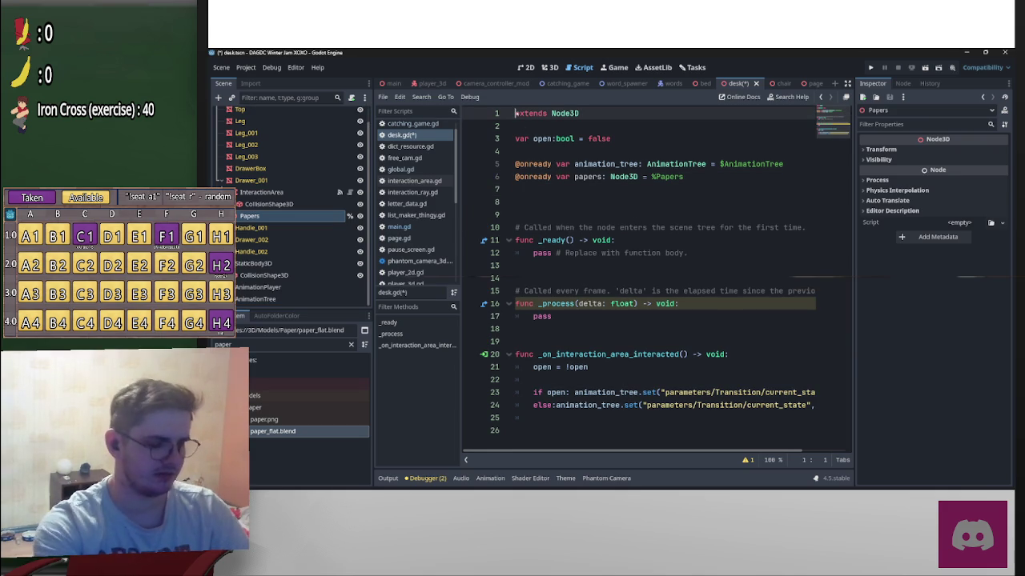
type("class_name")
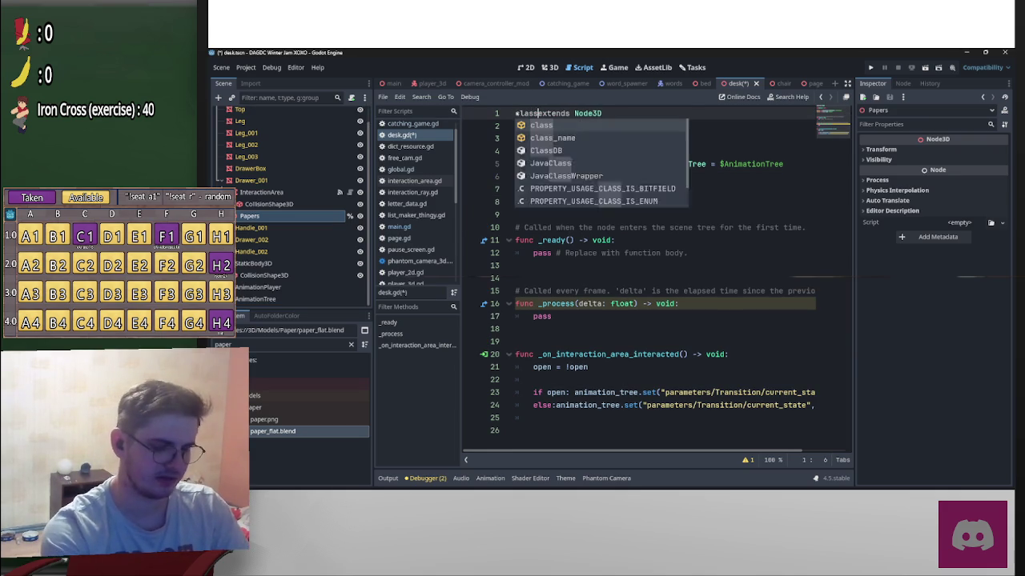
key("ctrl+z")
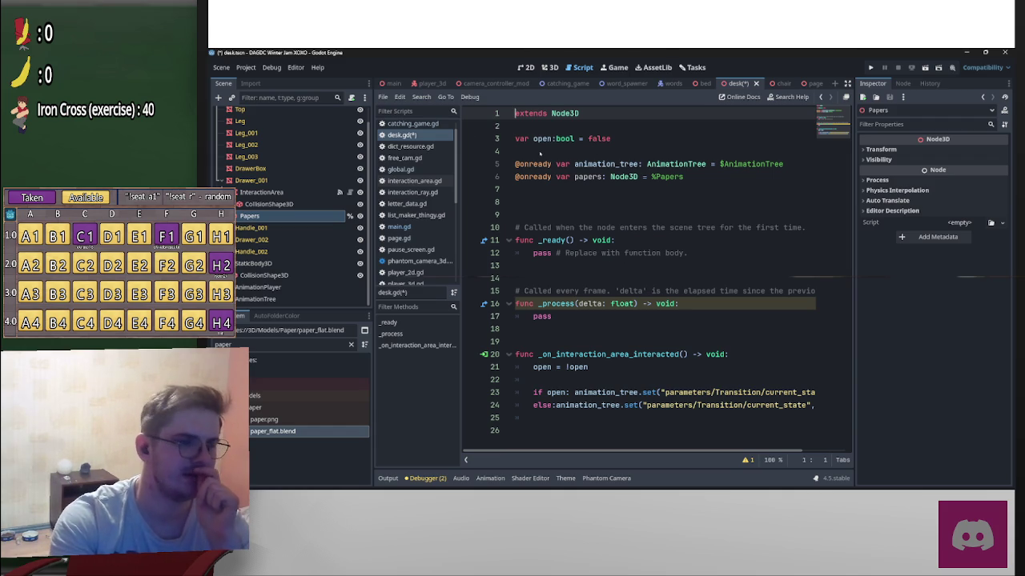
type("clas")
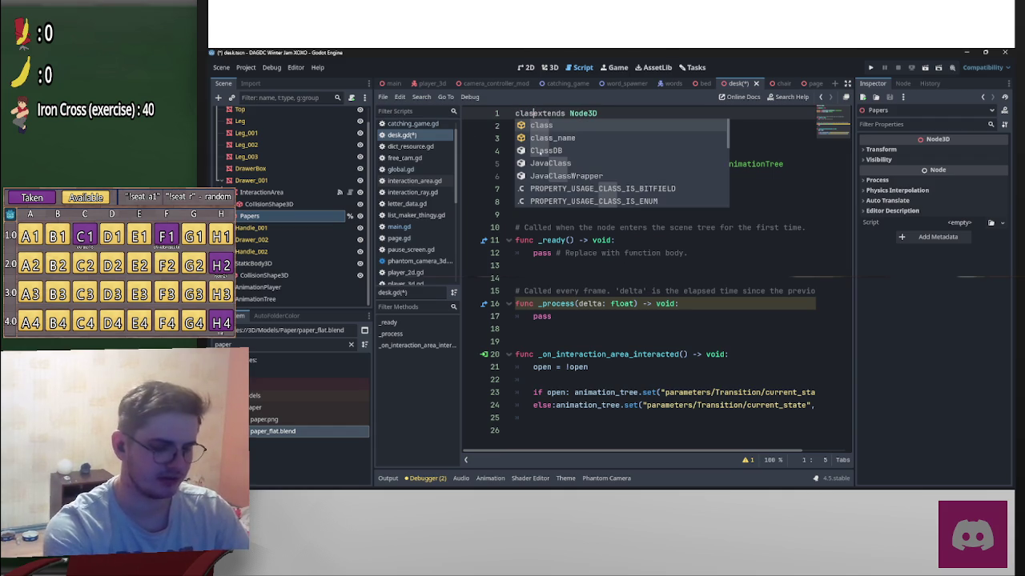
type("s_name ")
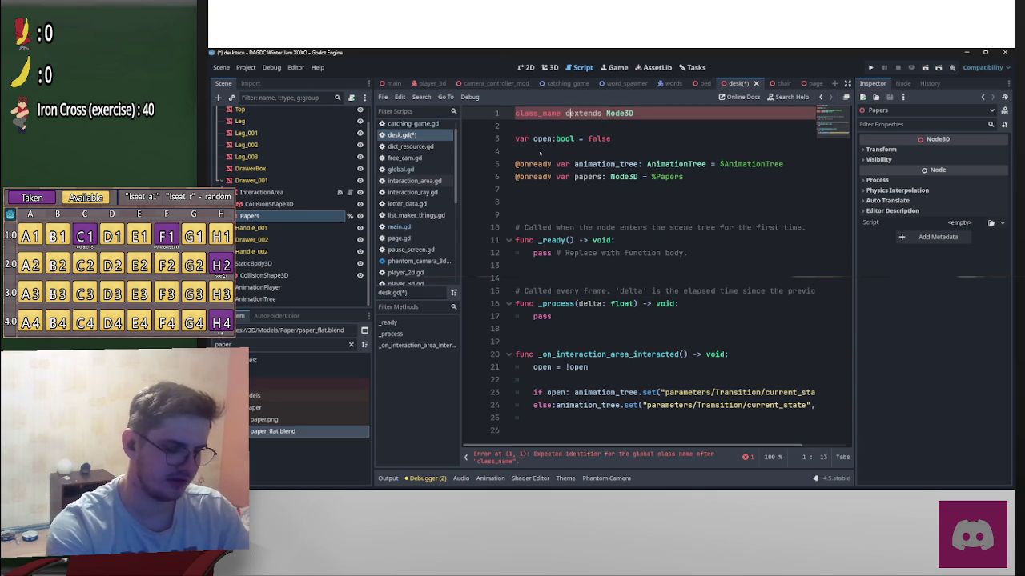
type("Desk")
Step: Declare the variable 'var i:Desk' above the existing variables
left_click(600, 139)
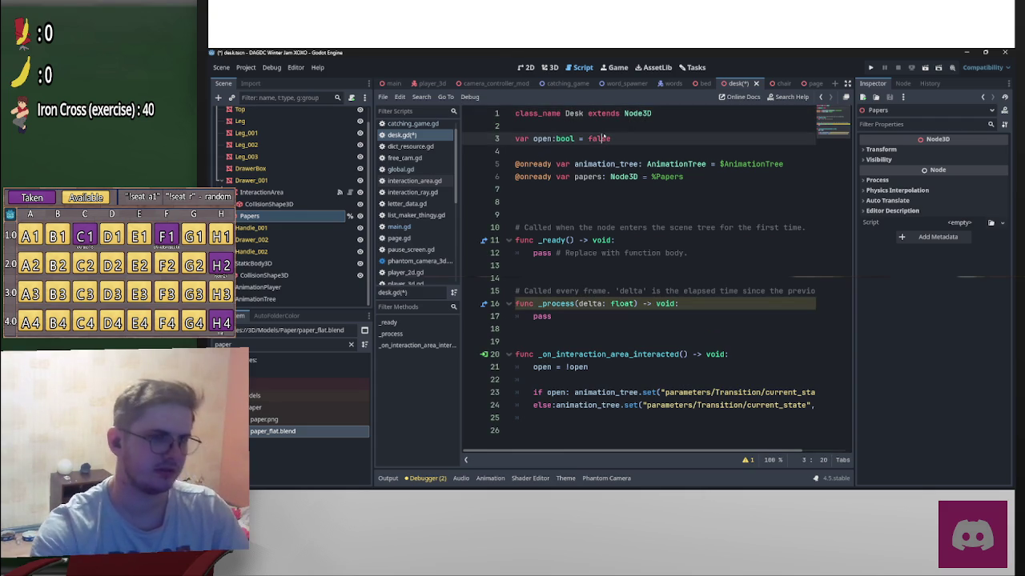
key("ctrl+shift+Return")
key("ctrl+shift+Return")
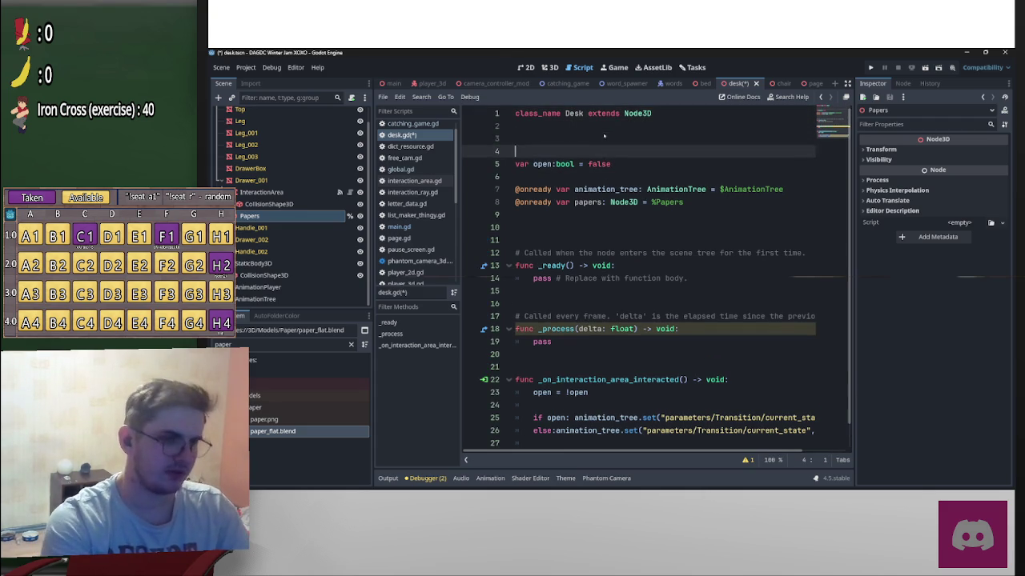
type("var i:")
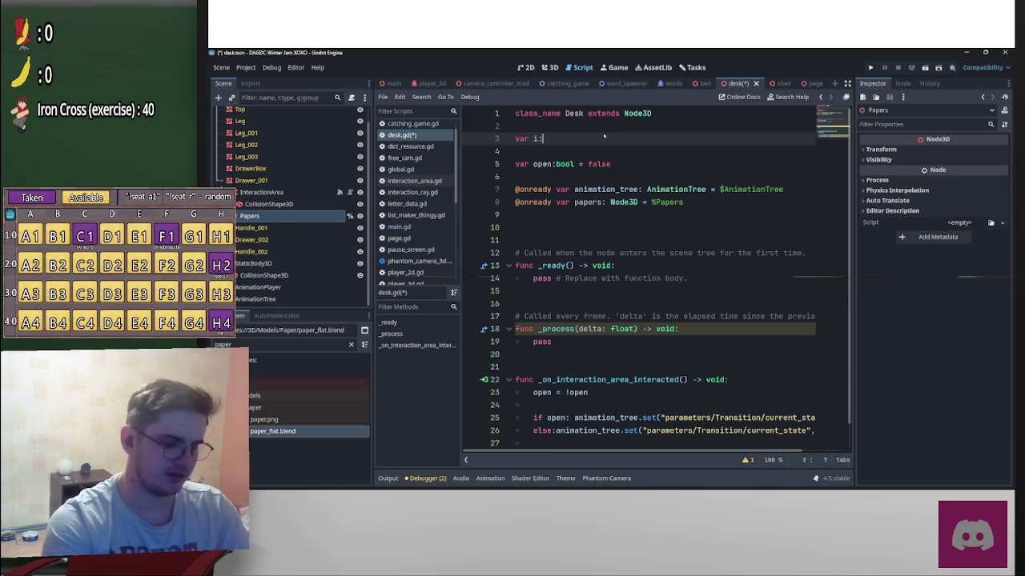
type("Desk")
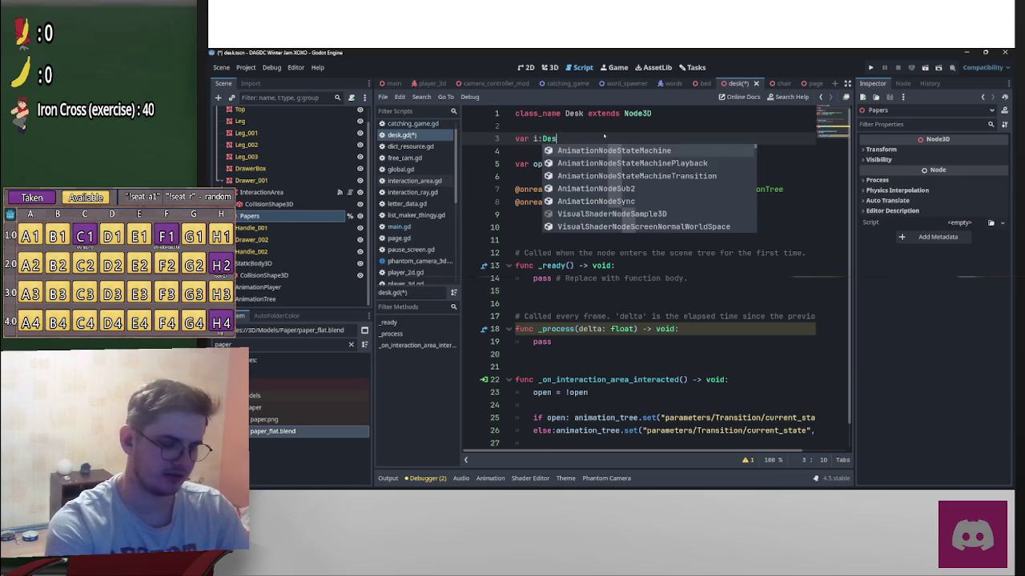
key("Escape")
Step: Replace the pass placeholder in _ready with 'i = self'
left_click_drag(534, 278, 813, 278)
type("desk")
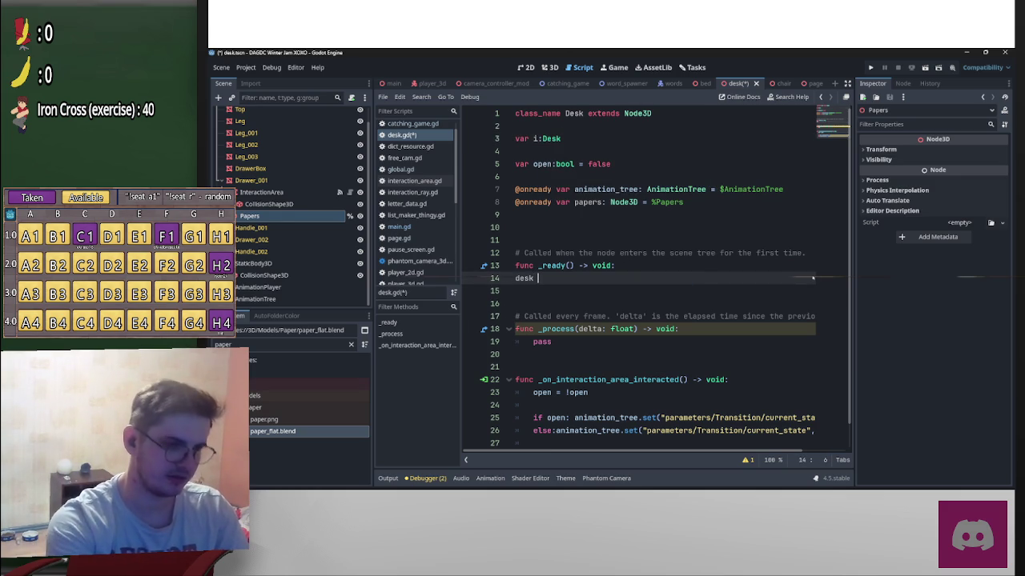
key("BackSpace")
key("BackSpace")
key("BackSpace")
key("Return")
type("i ")
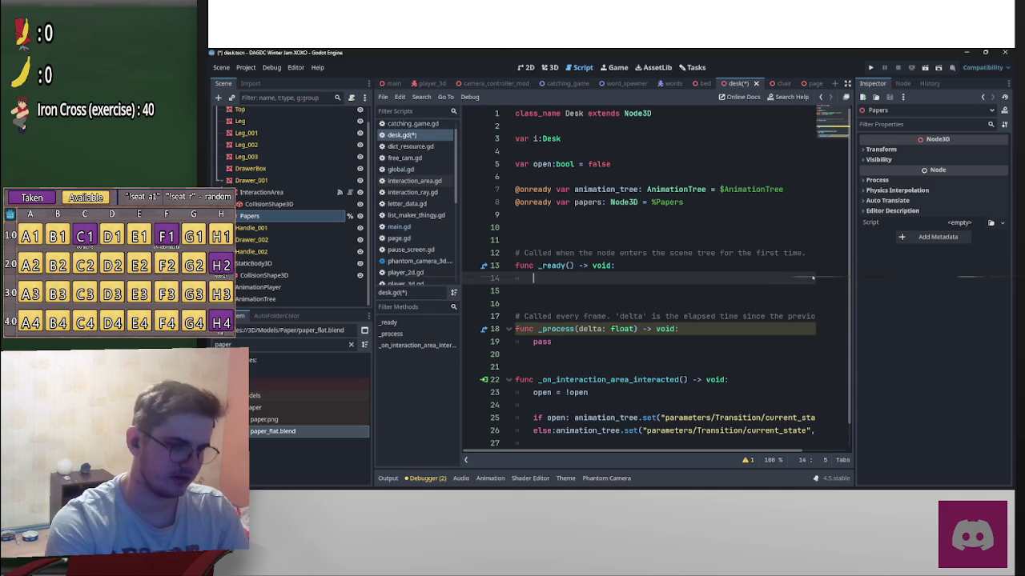
type("= self")
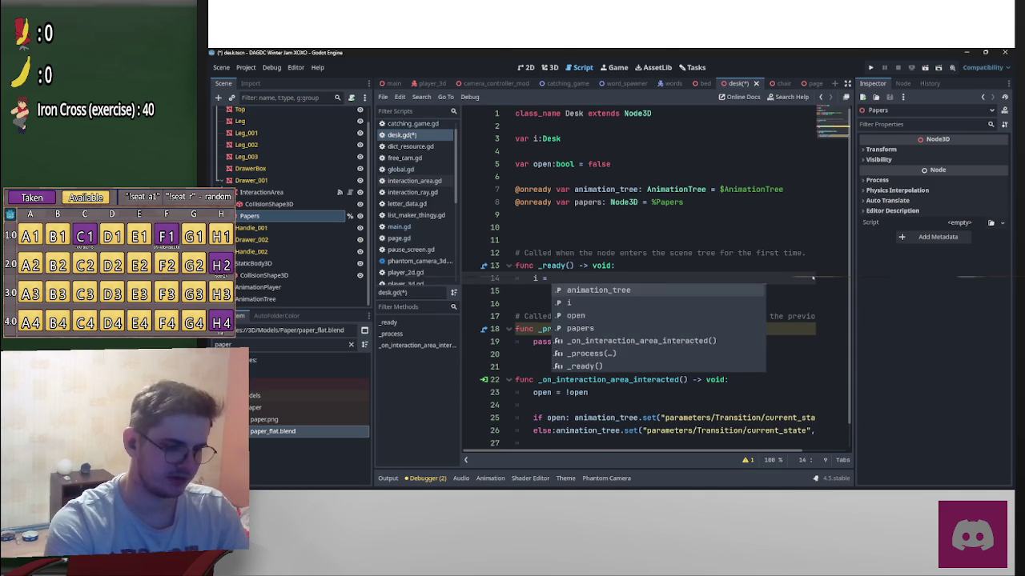
left_click(693, 244)
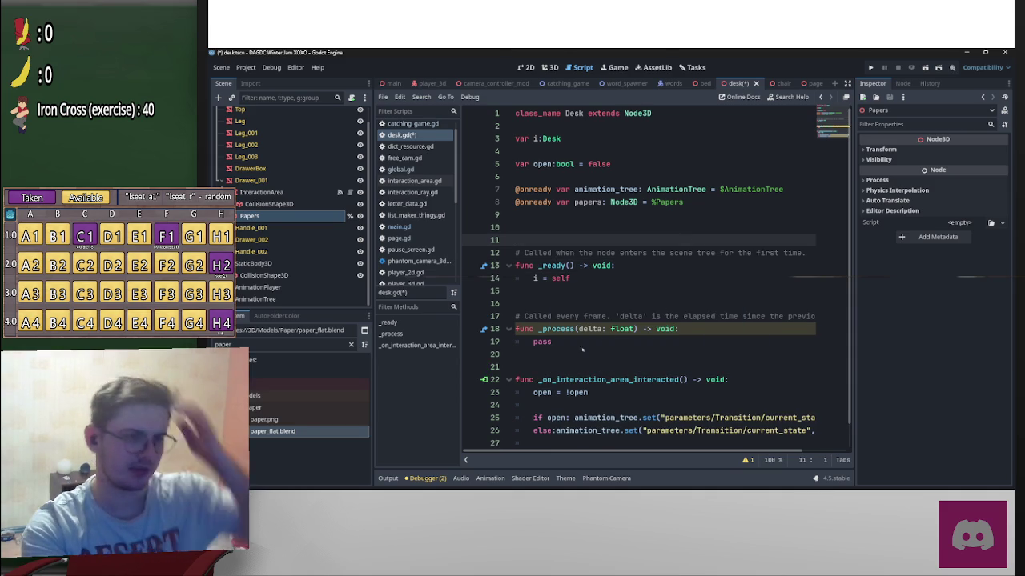
Step: Delete the unused _process function and its leftover blank lines
left_click_drag(585, 349, 498, 317)
key("BackSpace")
key("BackSpace")
key("BackSpace")
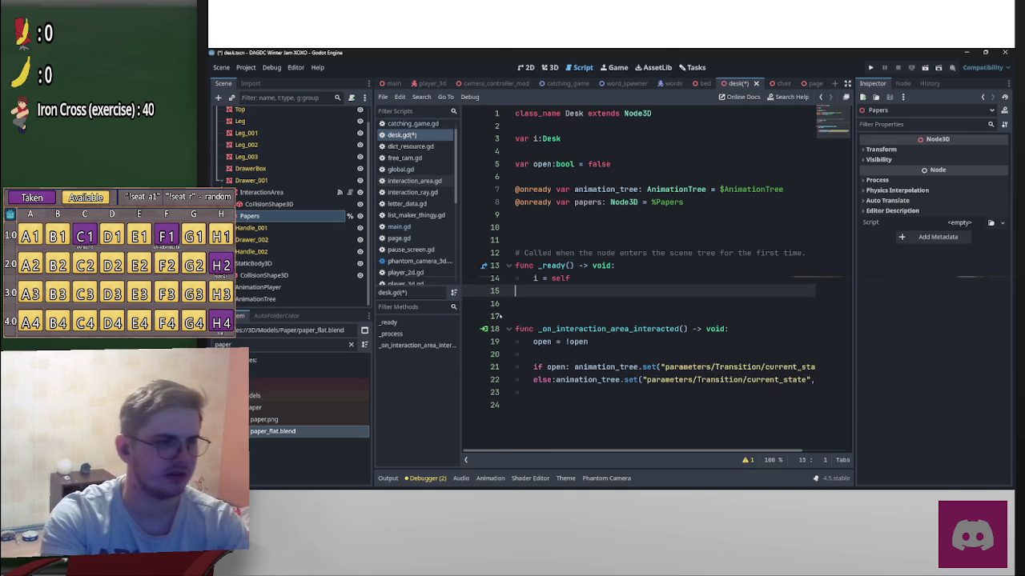
key("Delete")
key("BackSpace")
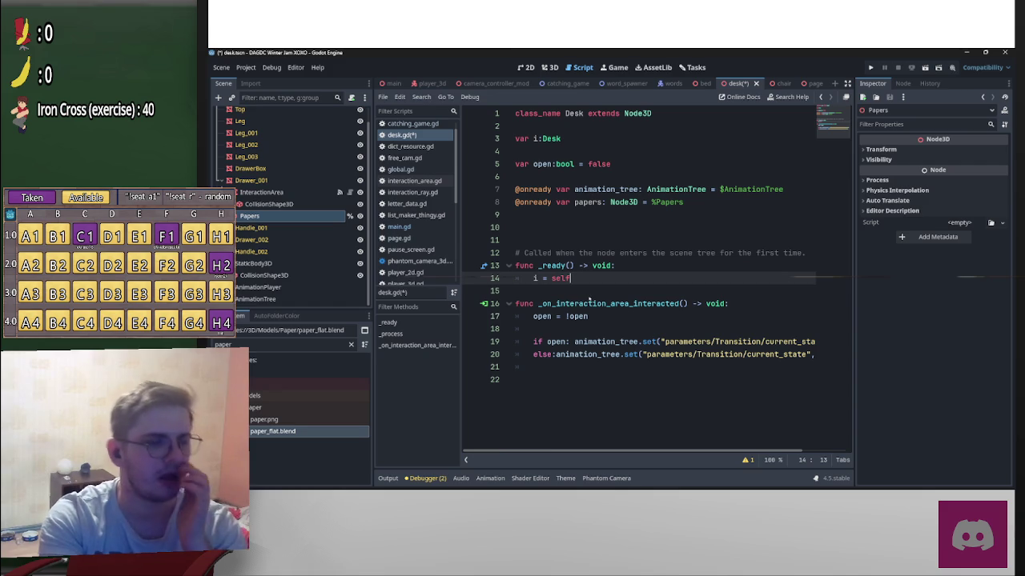
key("Down")
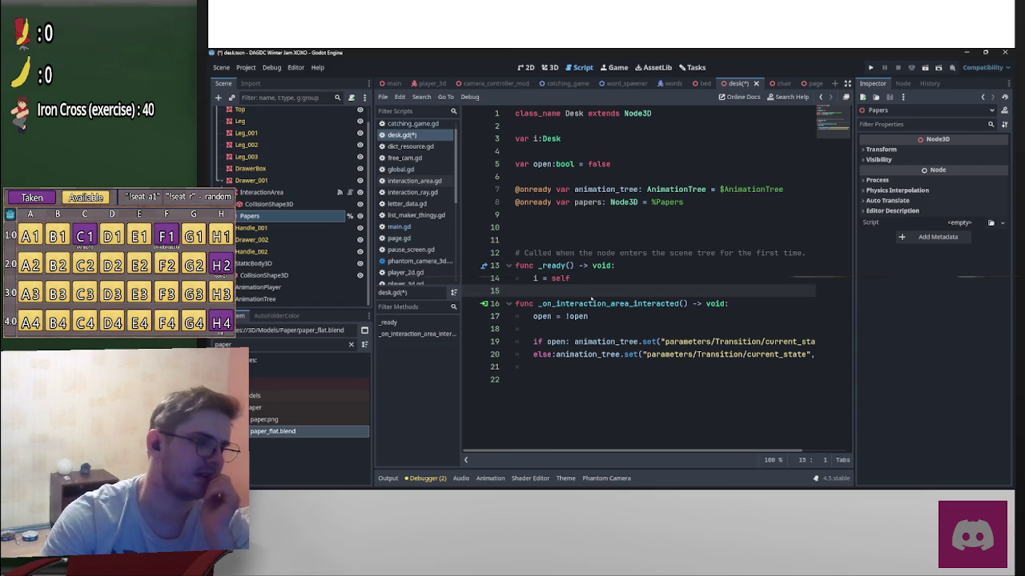
Step: Save the scene and desk.gd script
left_click(563, 231)
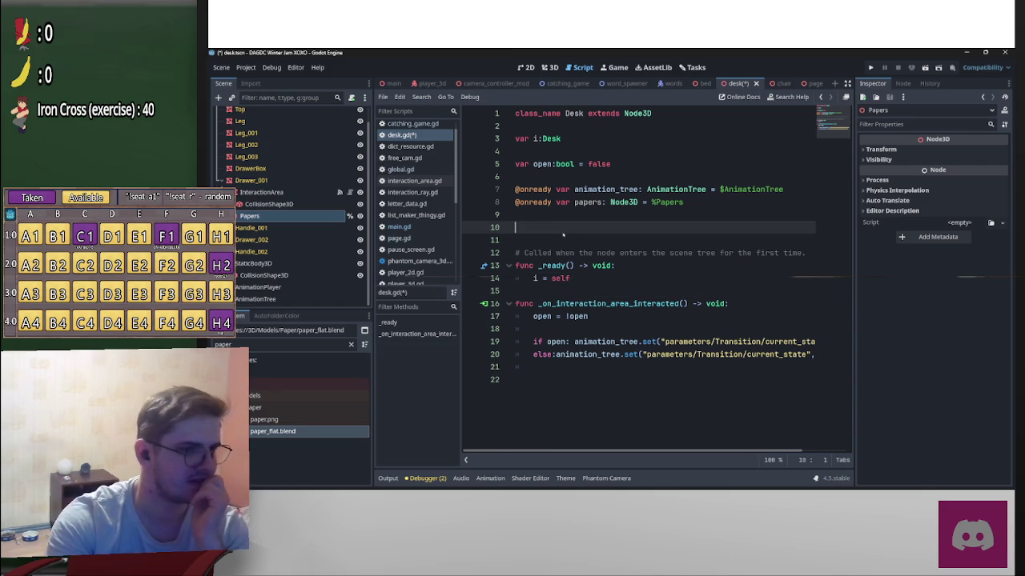
key("ctrl+s")
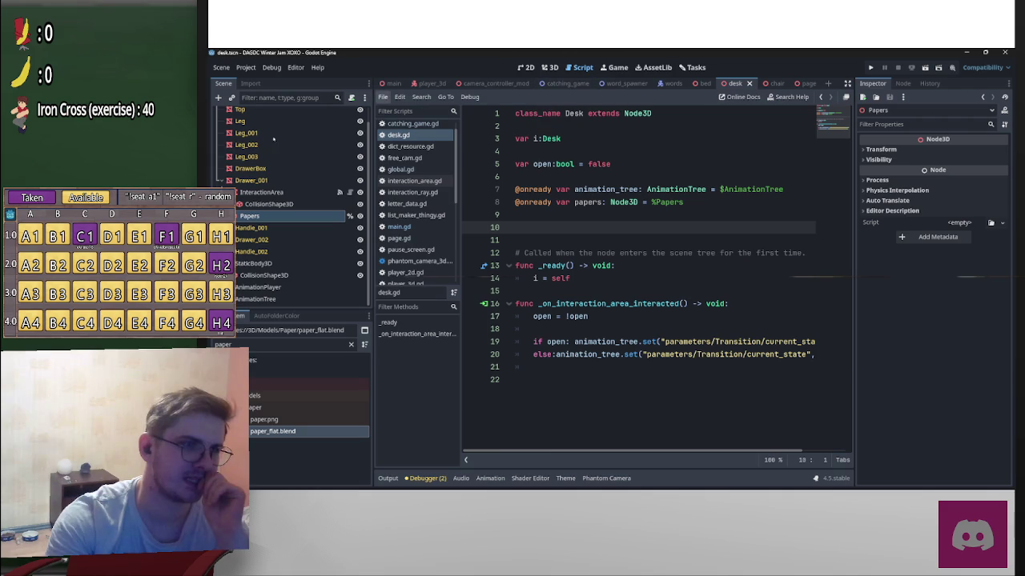
scroll(420, 216, "down", 5)
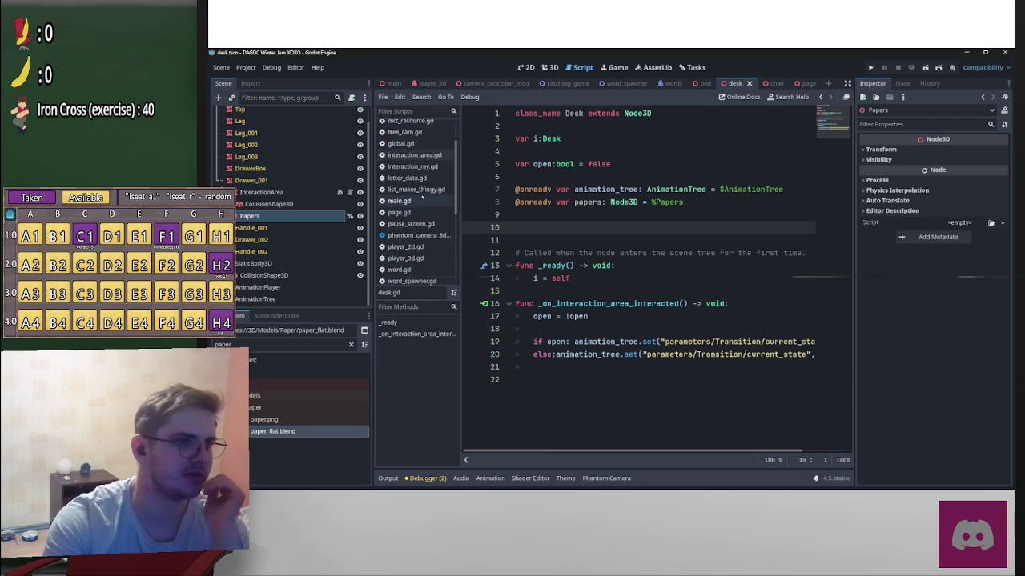
scroll(426, 224, "up", 5)
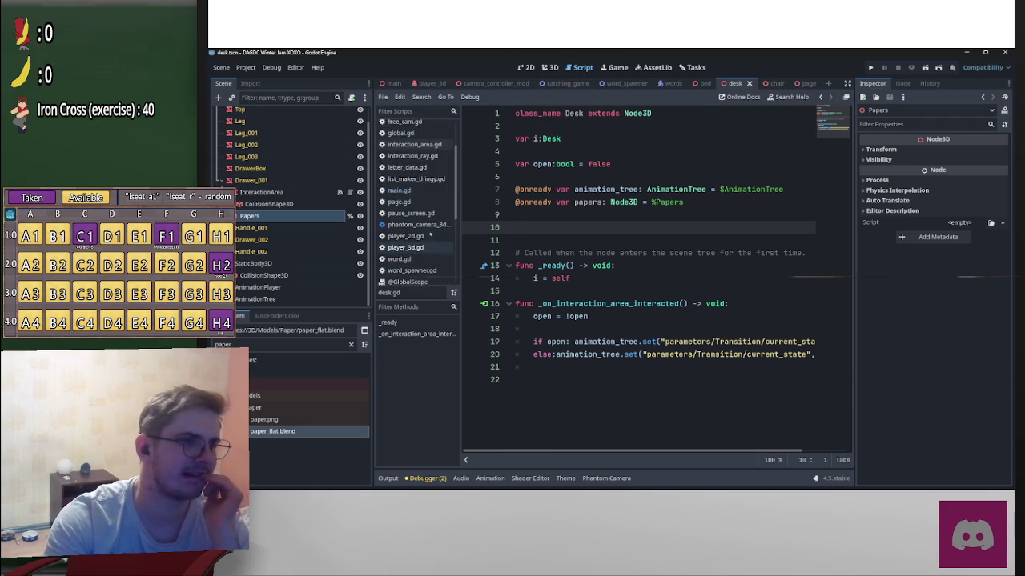
Step: In global.gd, add a blank line after the empty-files check on line 30, then return to desk.gd
left_click(404, 184)
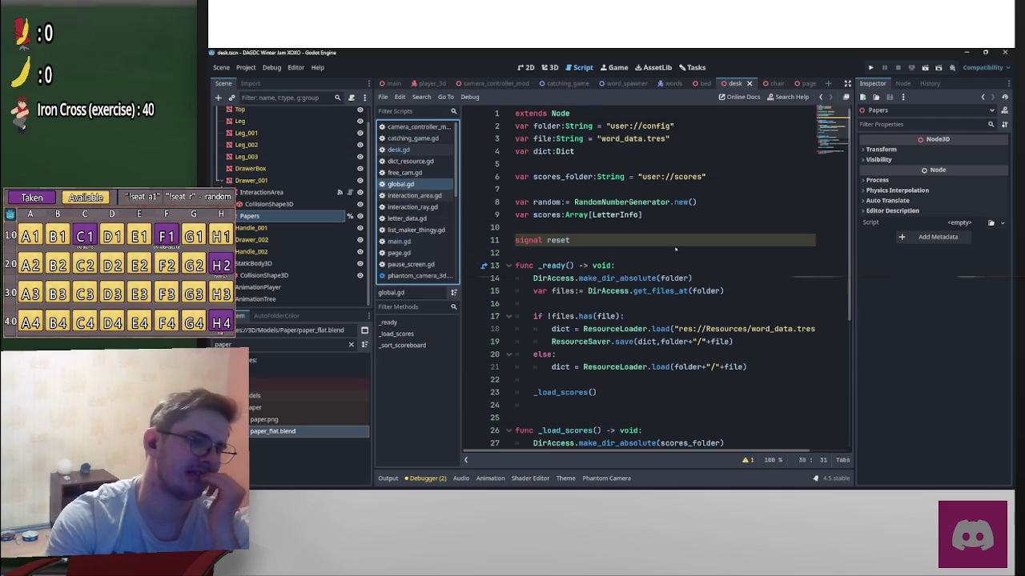
scroll(572, 276, "down", 5)
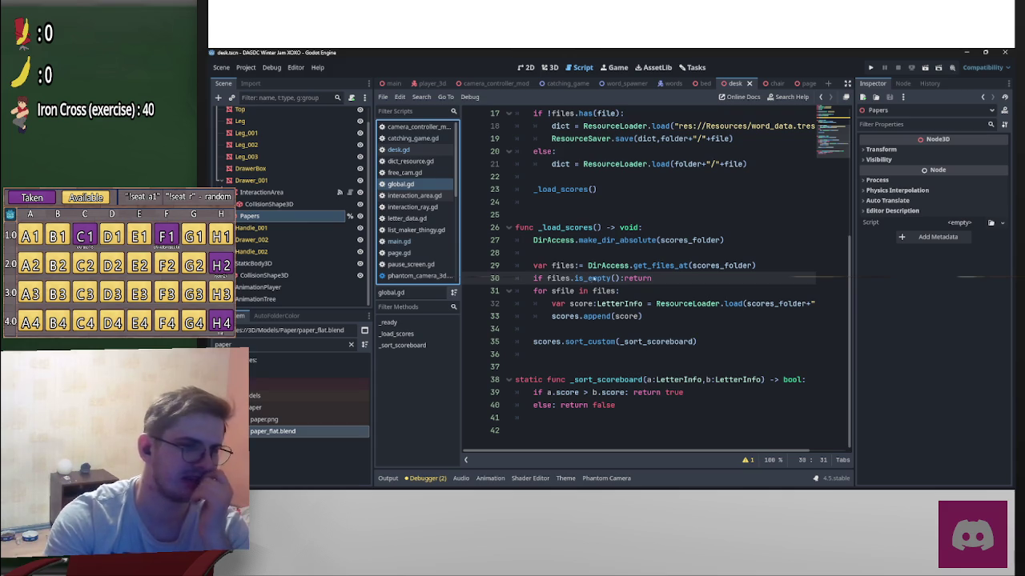
left_click(664, 282)
key("Return")
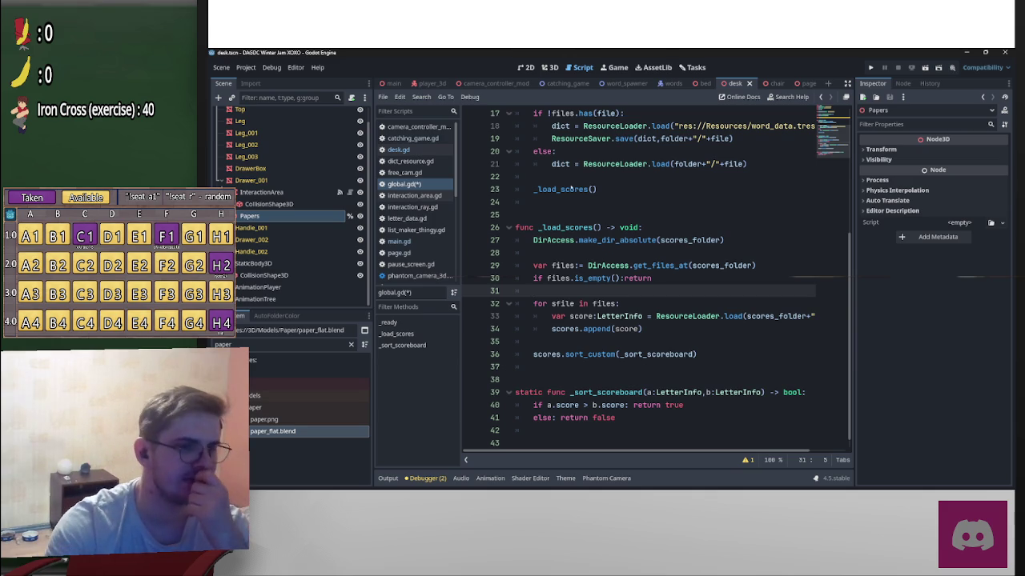
scroll(352, 204, "up", 1)
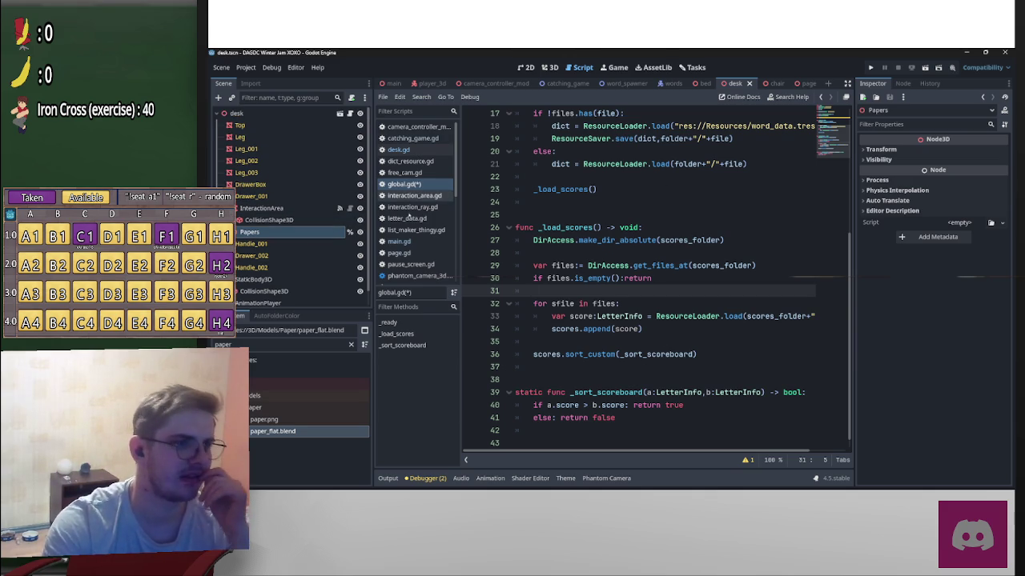
left_click(400, 150)
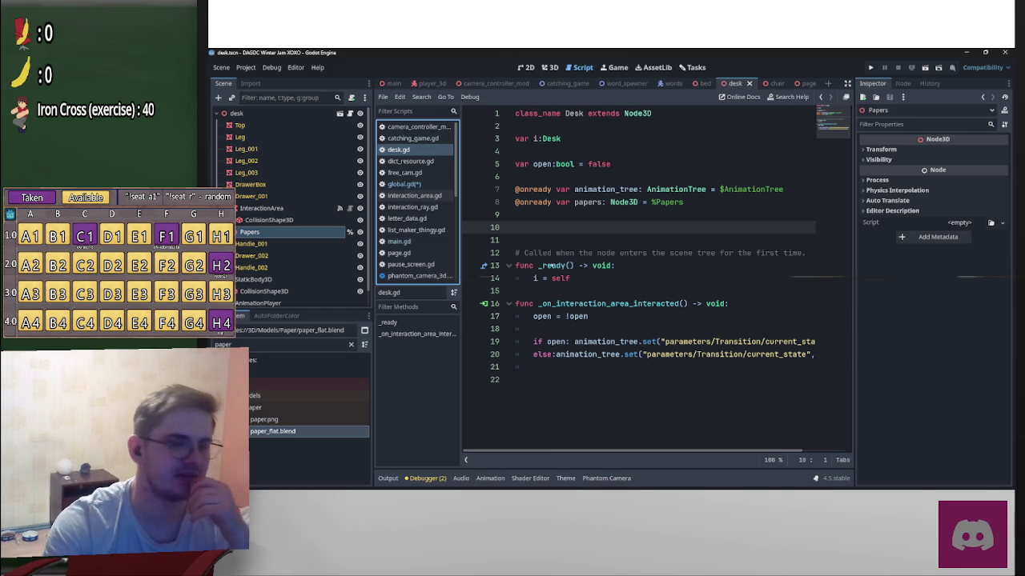
Step: Below 'i = self' in _ready, write the condition 'if !global.scores.is_empty()'
mouse_move(551, 265)
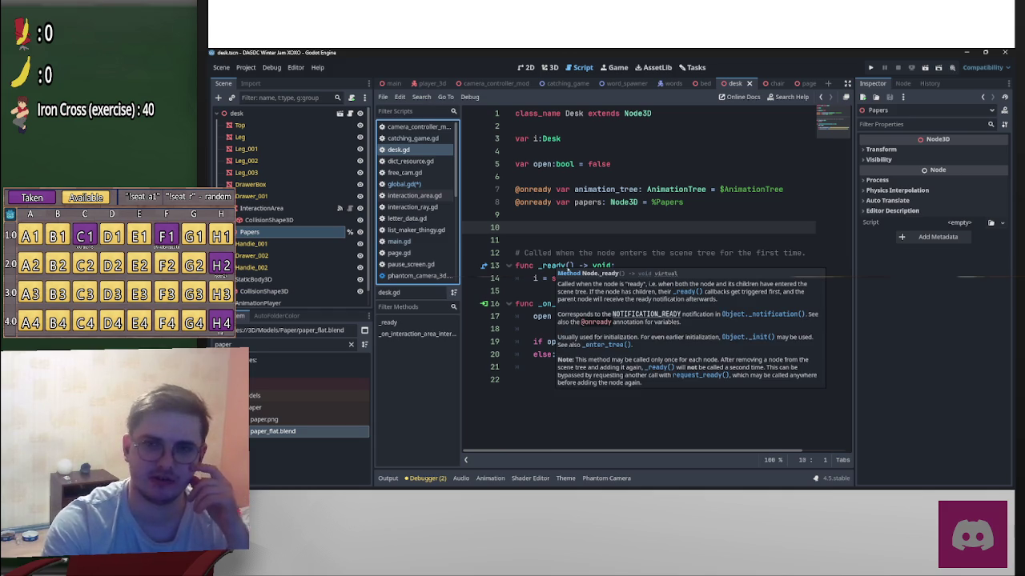
left_click(609, 280)
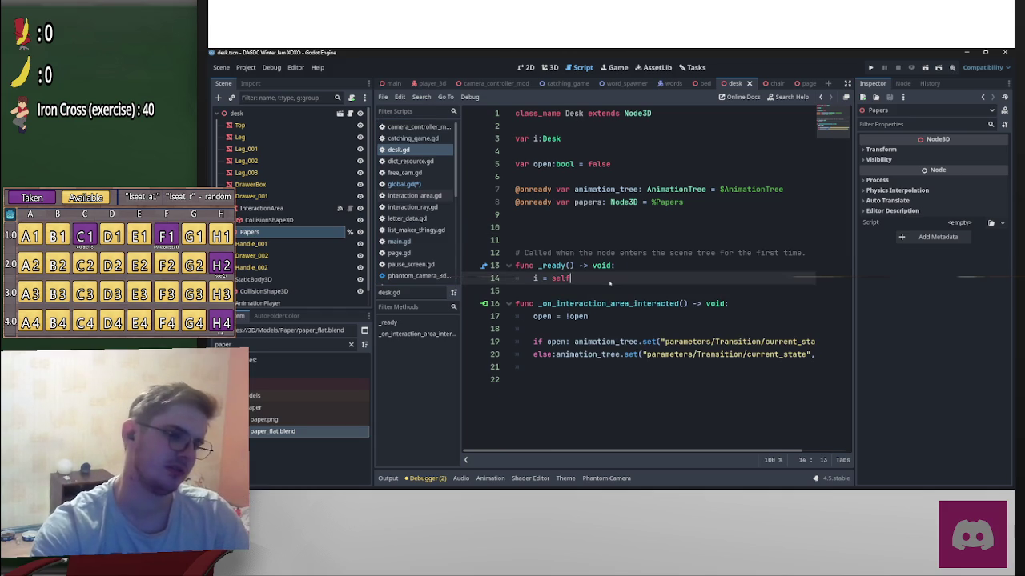
key("Return")
key("Return")
type("if gl")
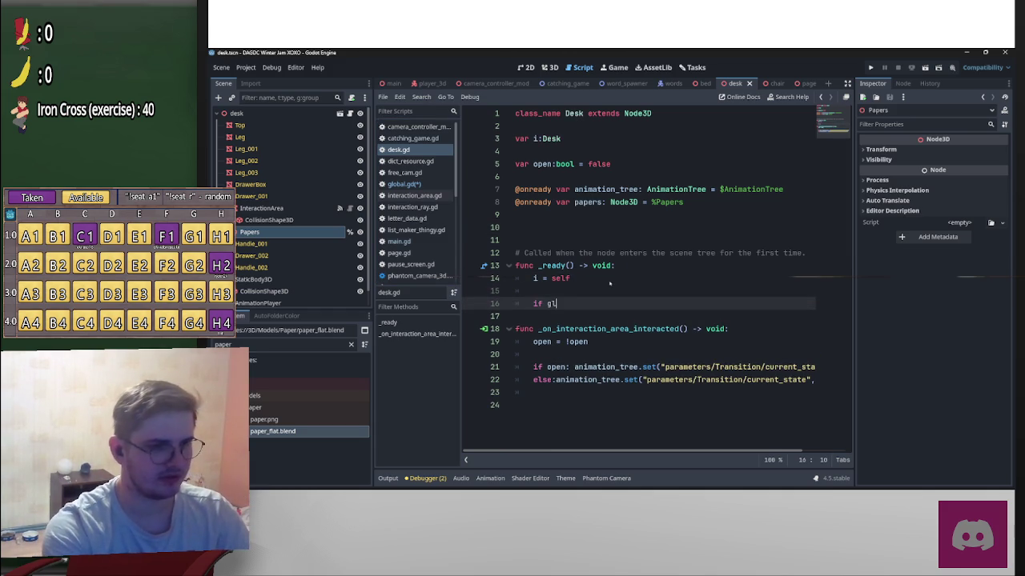
type("obal.")
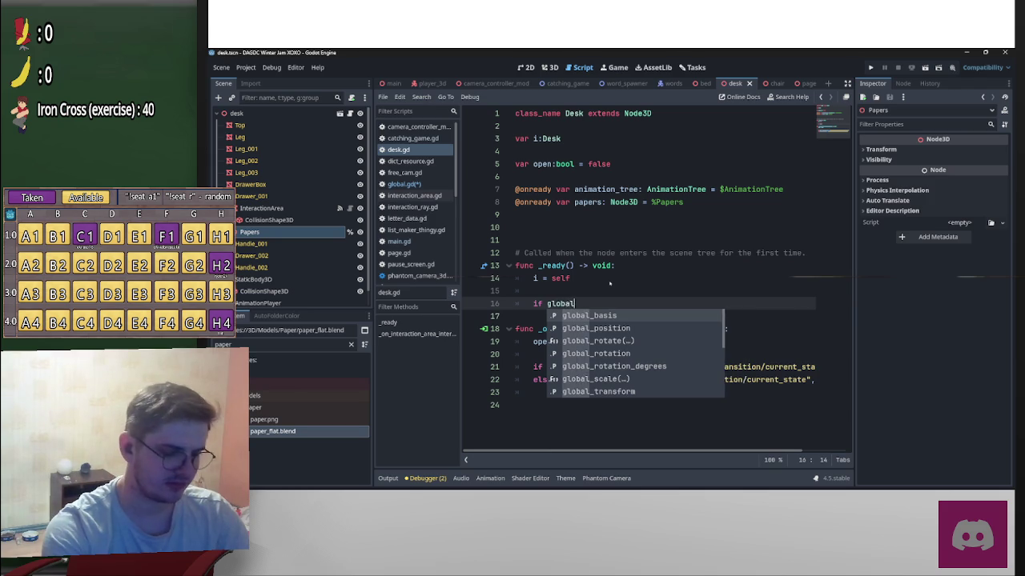
key("Down")
key("Down")
key("Down")
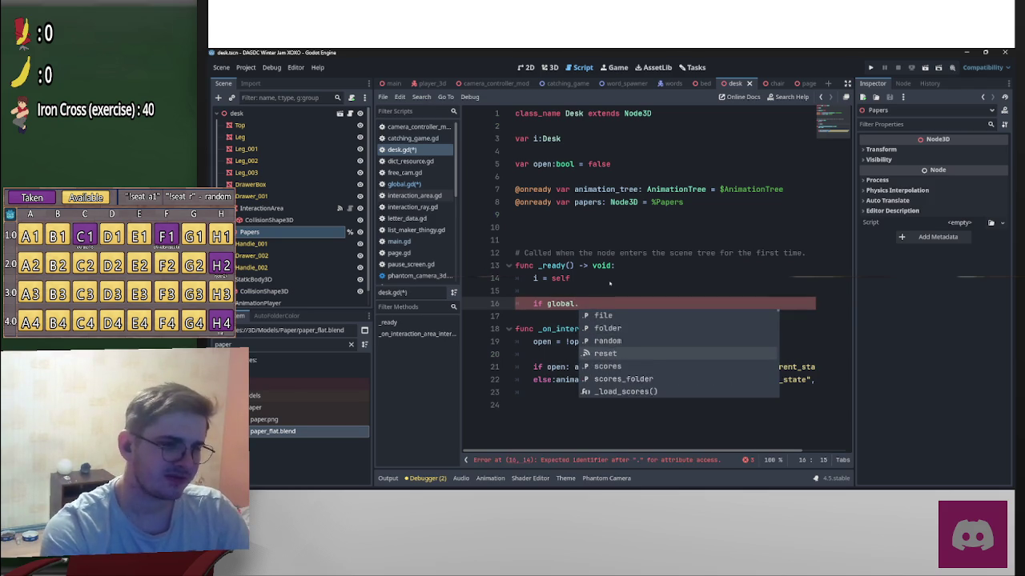
key("Return")
type(".is")
key("Return")
key("ctrl+Left")
key("ctrl+Left")
key("ctrl+Left")
type("!")
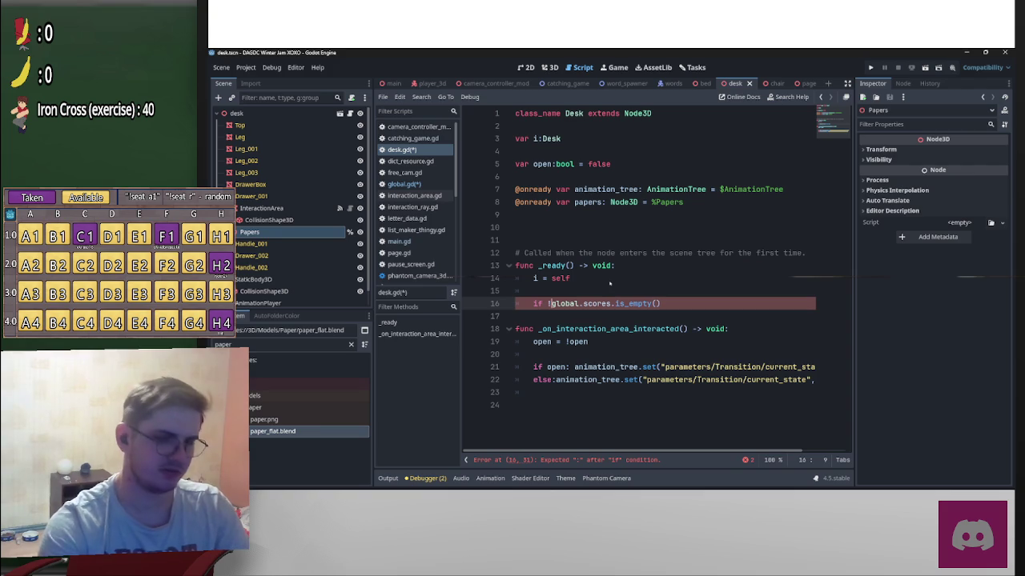
Step: Complete the condition with ': papers.visible = true'
left_click(667, 303)
type(":")
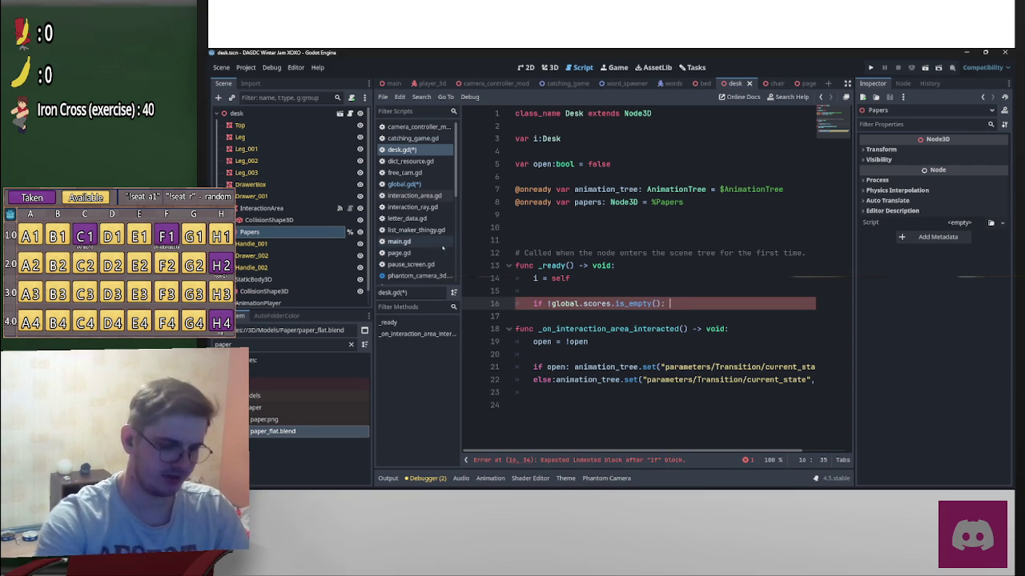
type(" papers")
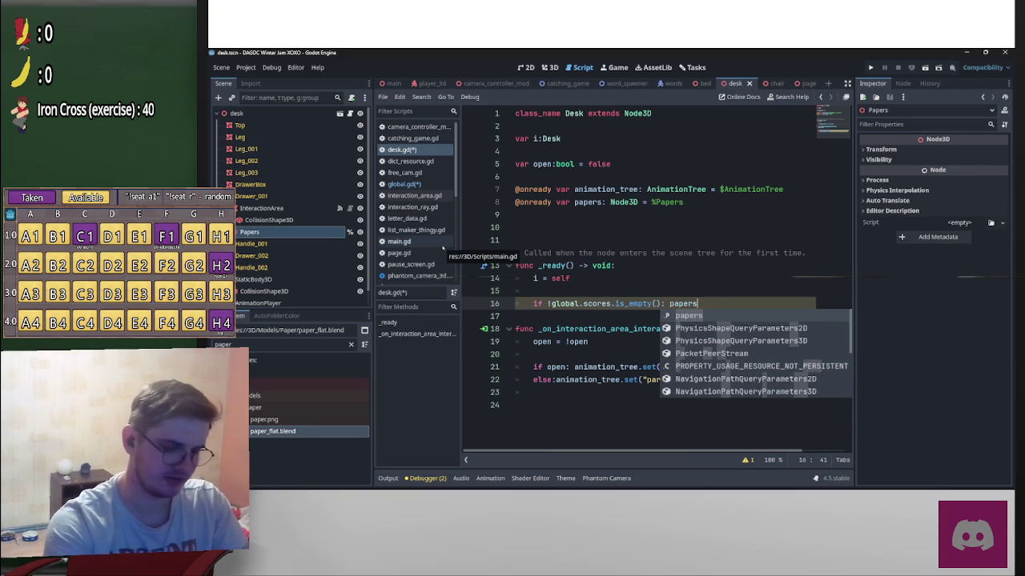
type(".visi")
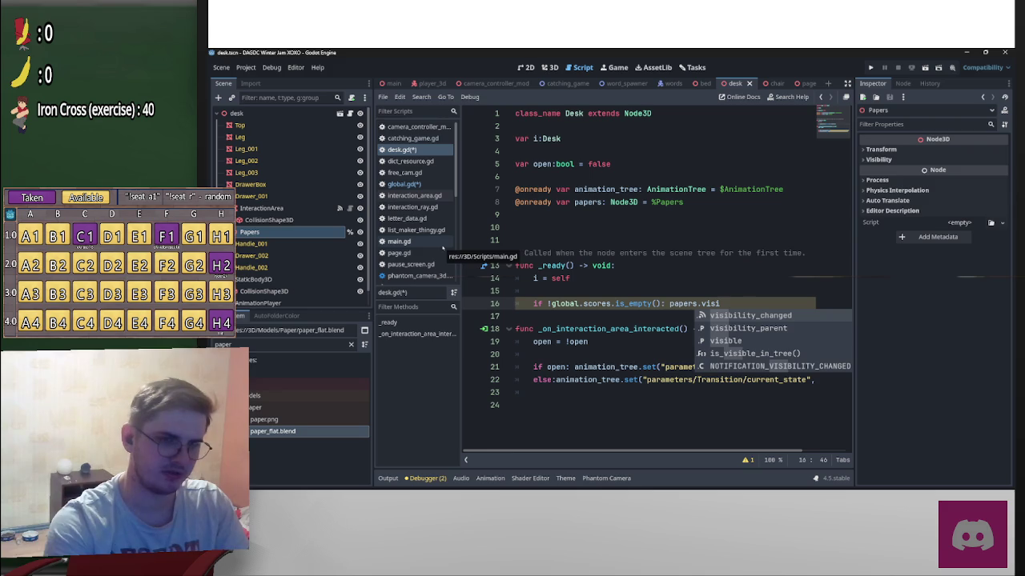
key("Down")
key("Down")
key("Return")
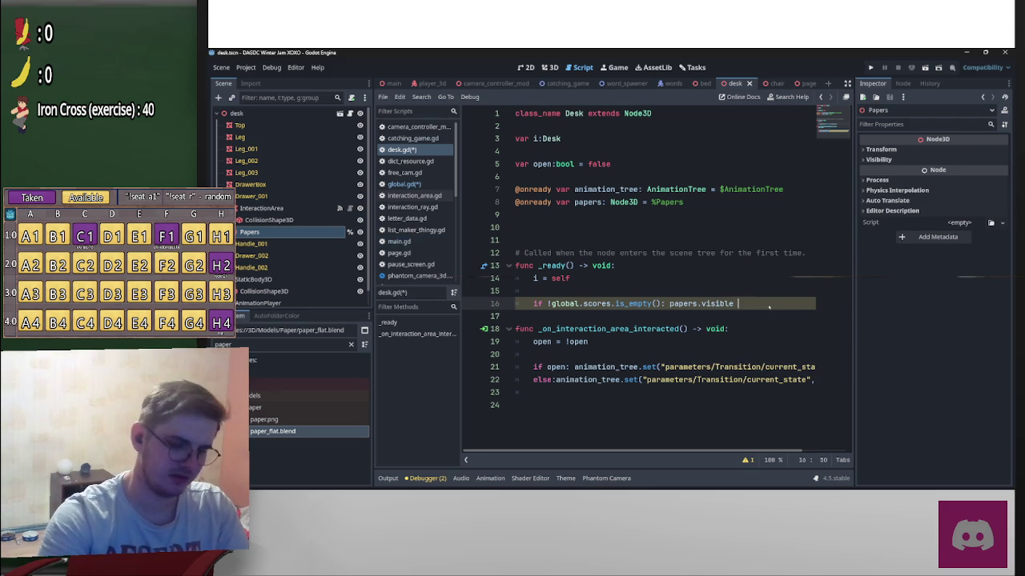
type("\\")
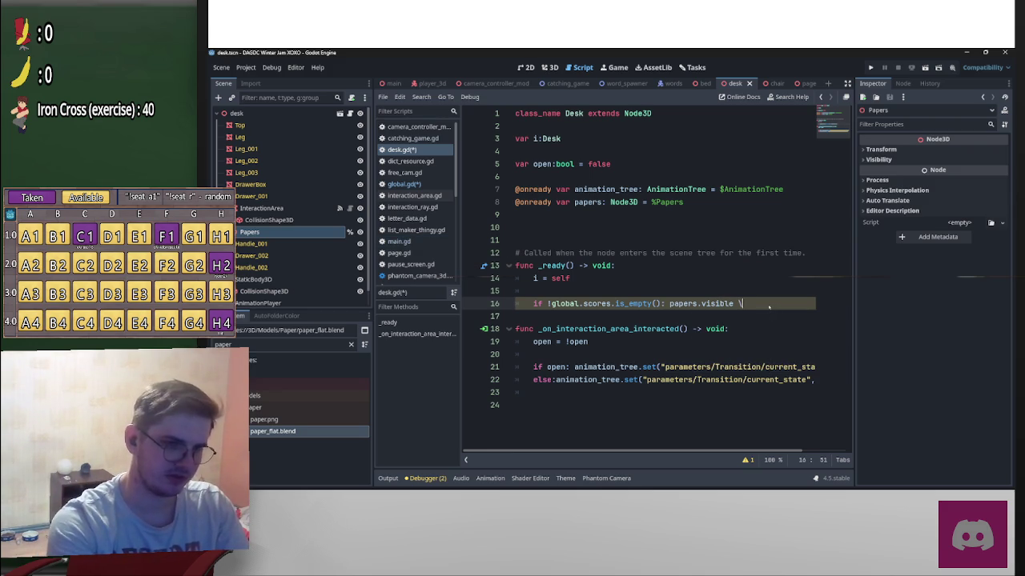
key("BackSpace")
type("= true")
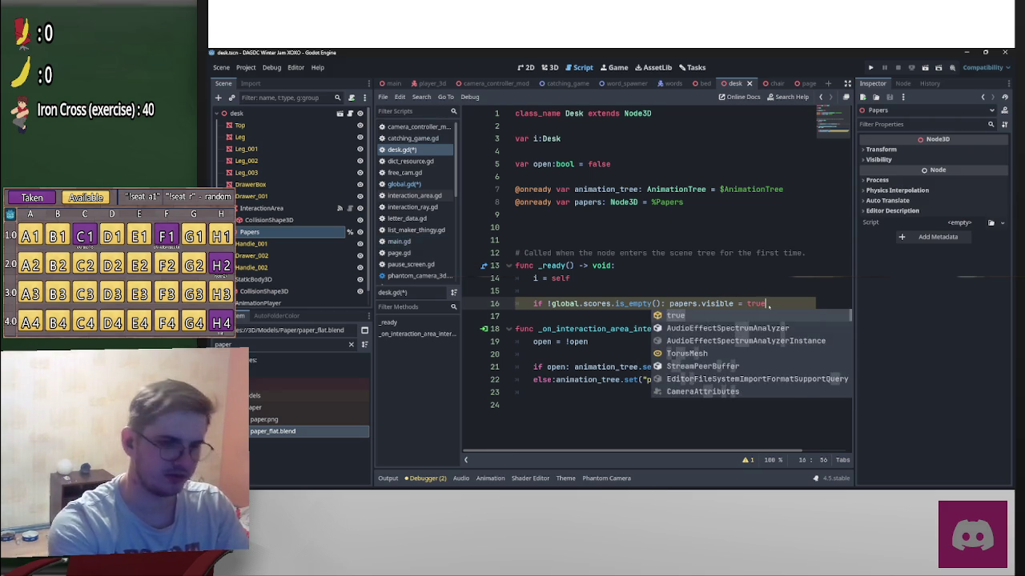
Step: Save the scripts and reopen global.gd
key("Up")
key("Up")
key("ctrl+s")
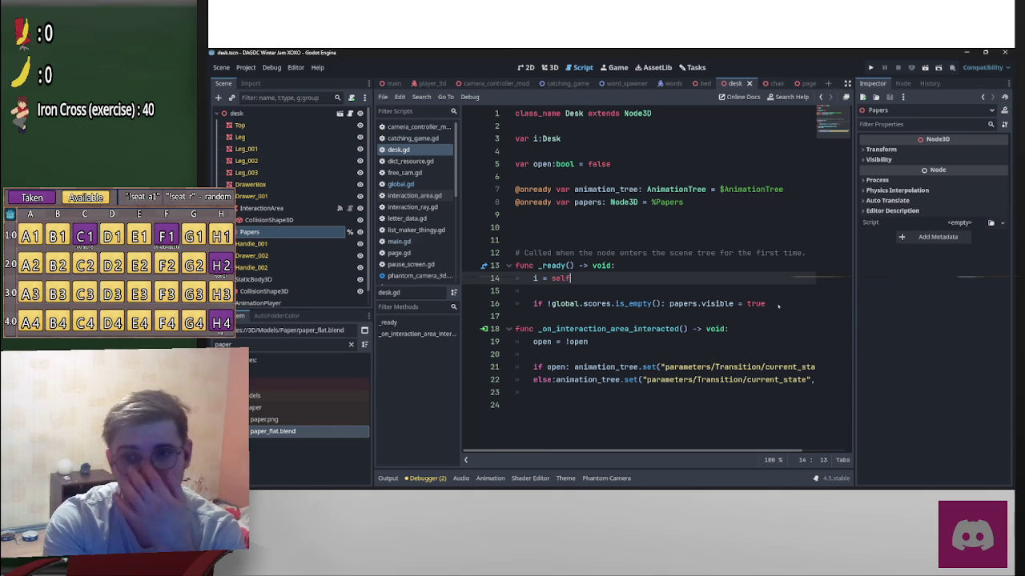
left_click(400, 184)
scroll(680, 342, "down", 1)
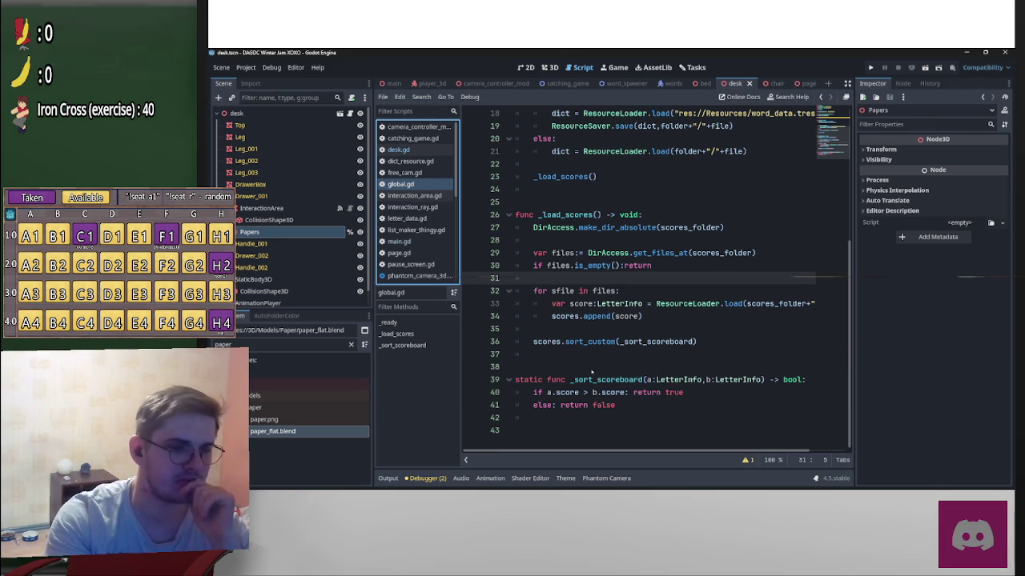
Step: Begin and then delete a 'func _save' line at the end of global.gd, returning to desk.gd
left_click(547, 432)
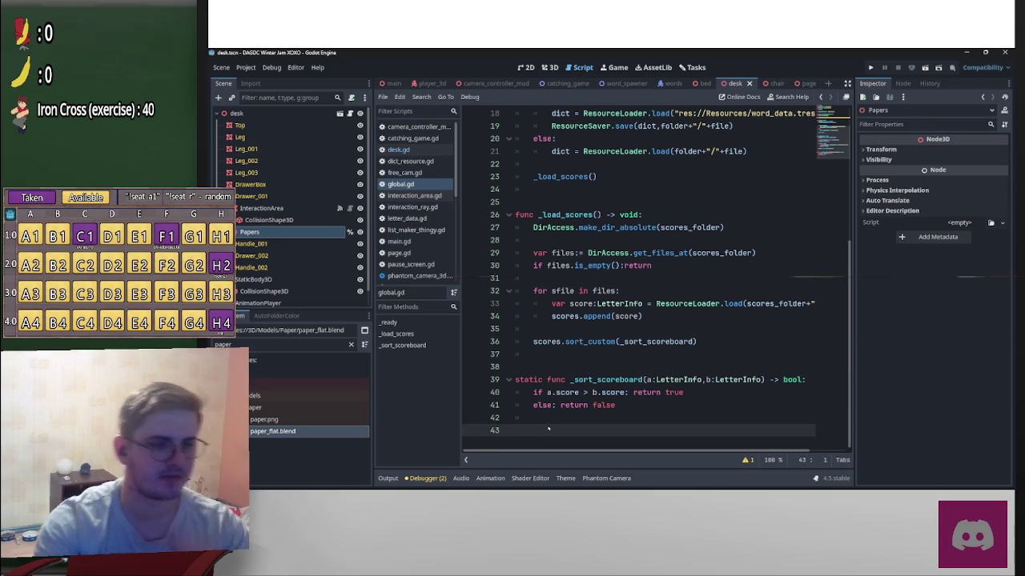
key("Return")
type("up")
key("BackSpace")
key("BackSpace")
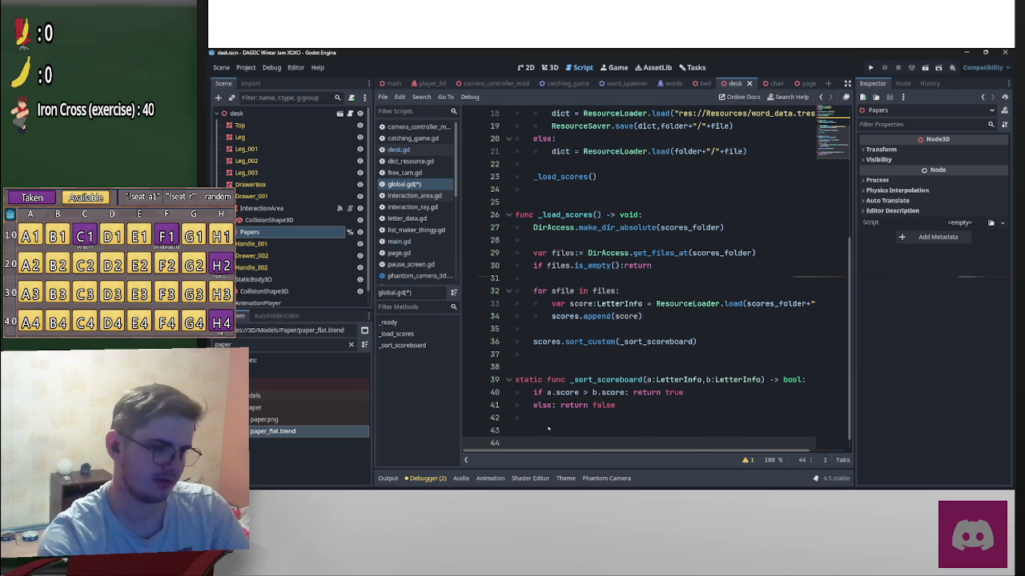
type("func _save")
key("ctrl+BackSpace")
key("ctrl+BackSpace")
key("ctrl+BackSpace")
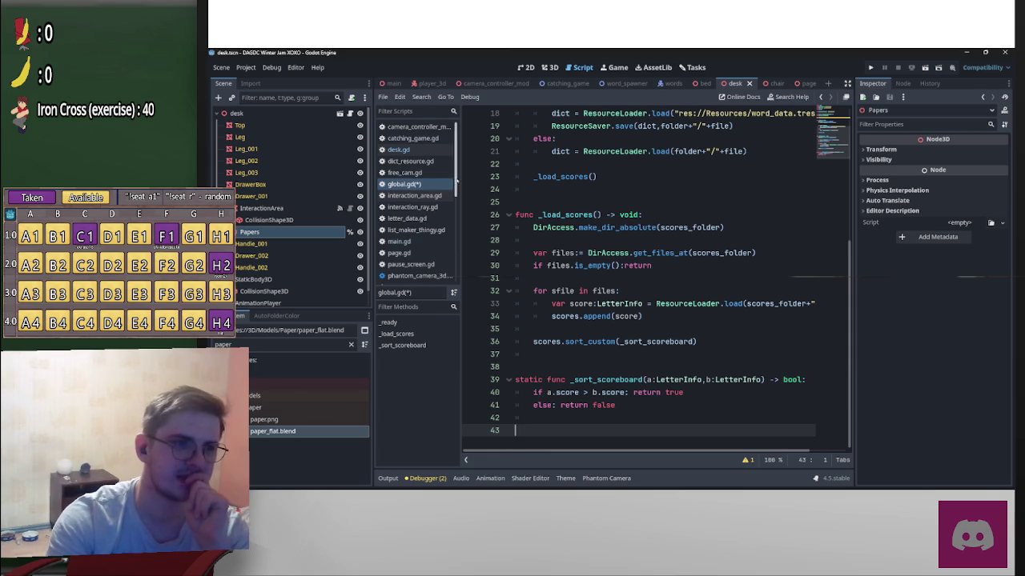
left_click(350, 113)
left_click(570, 403)
Step: Add a new function 'func update_papers() -> void:' with a pass body at the end of desk.gd
key("Return")
key("Return")
key("Up")
type("func ")
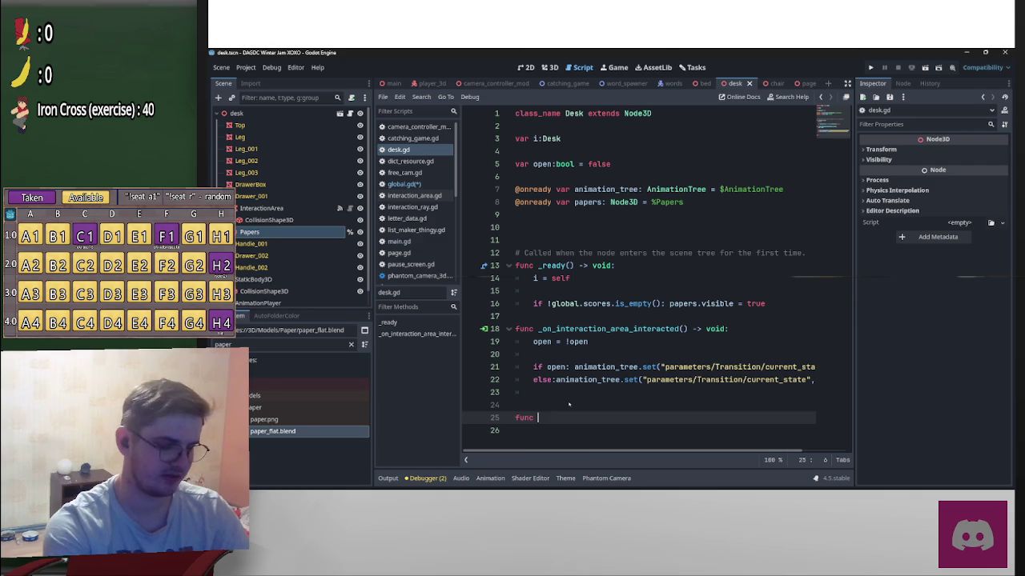
type("update_")
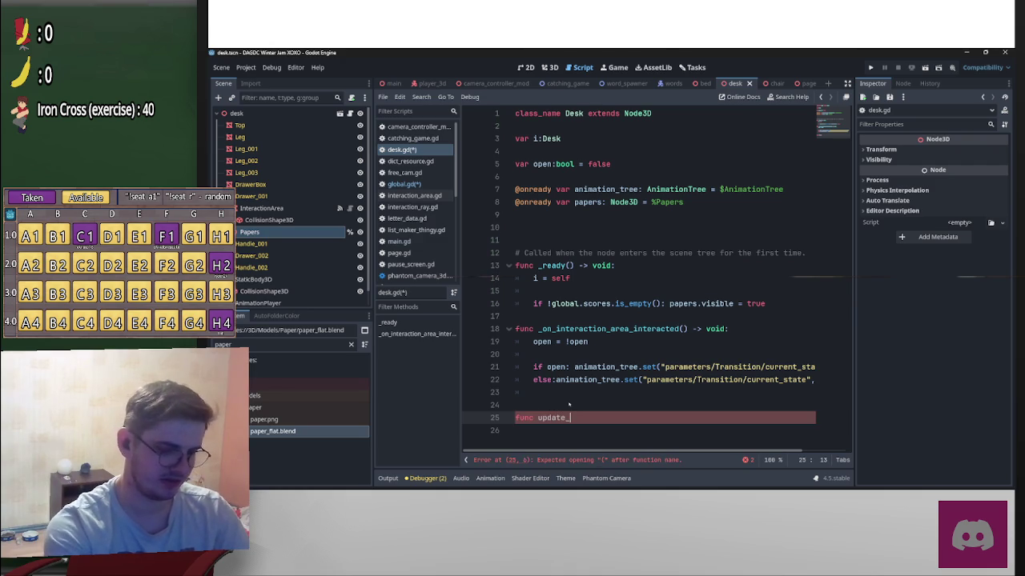
type("papers:")
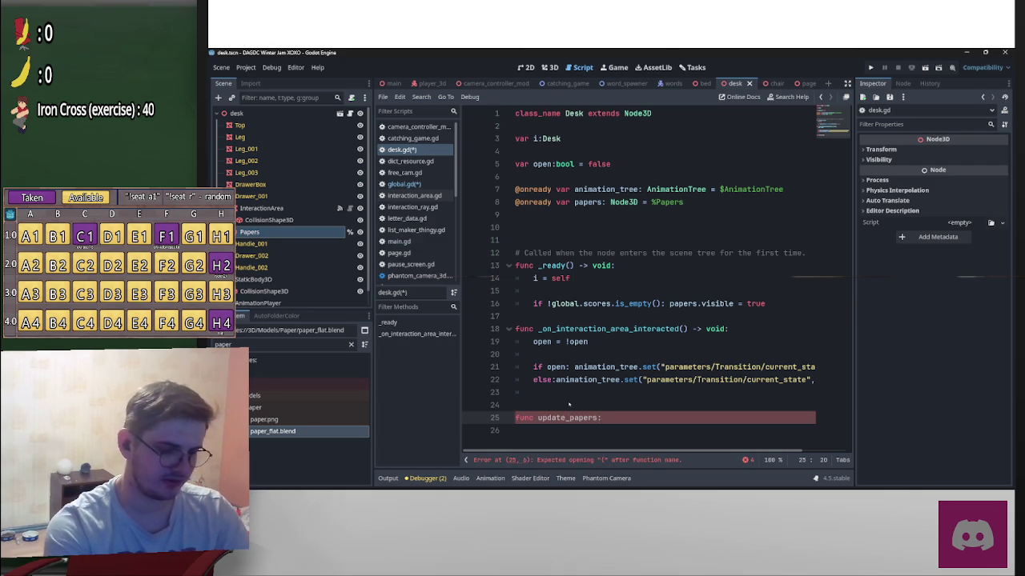
key("BackSpace")
type("()")
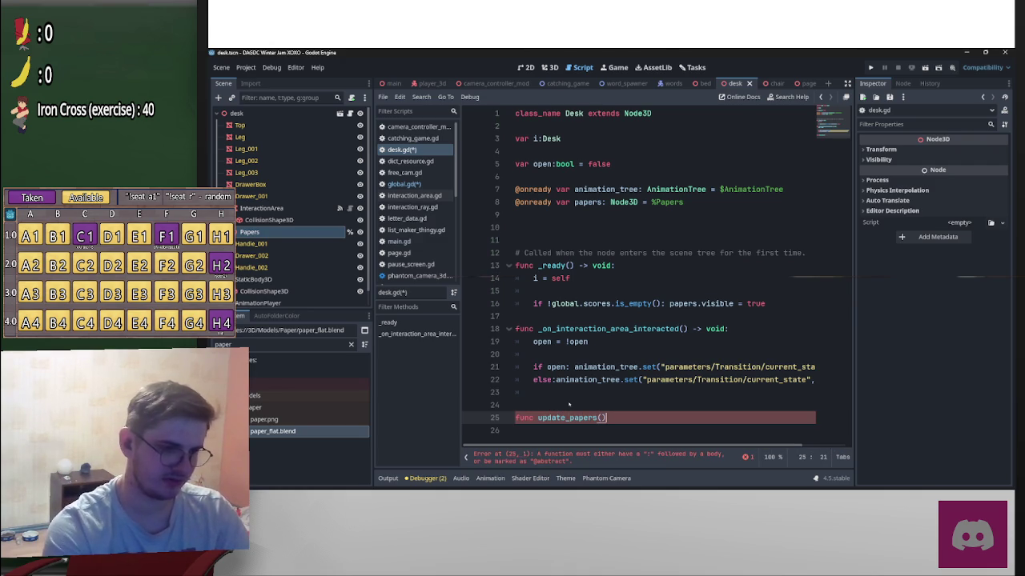
type(" ->")
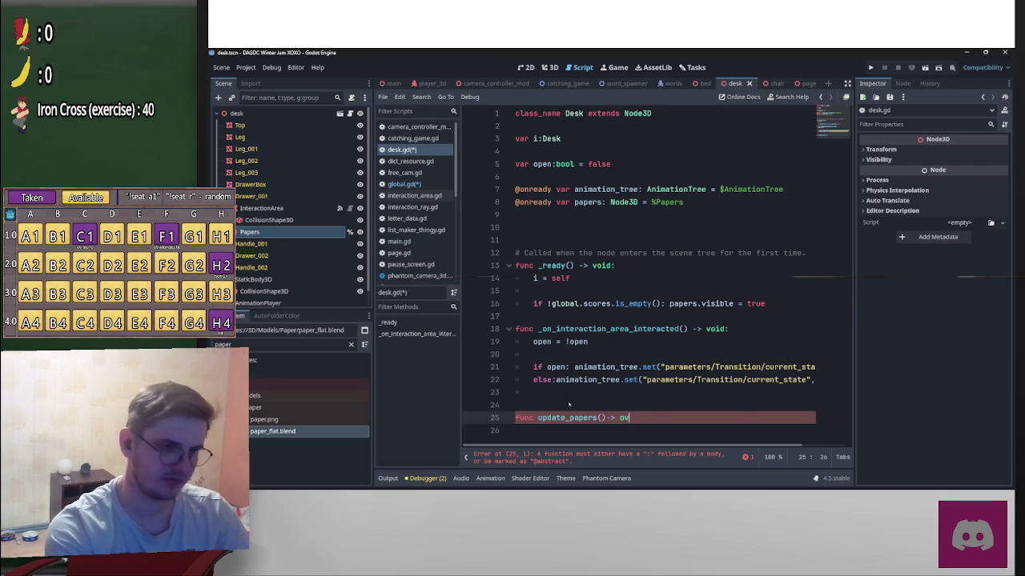
type(" void:")
key("Return")
key("Return")
type("pas")
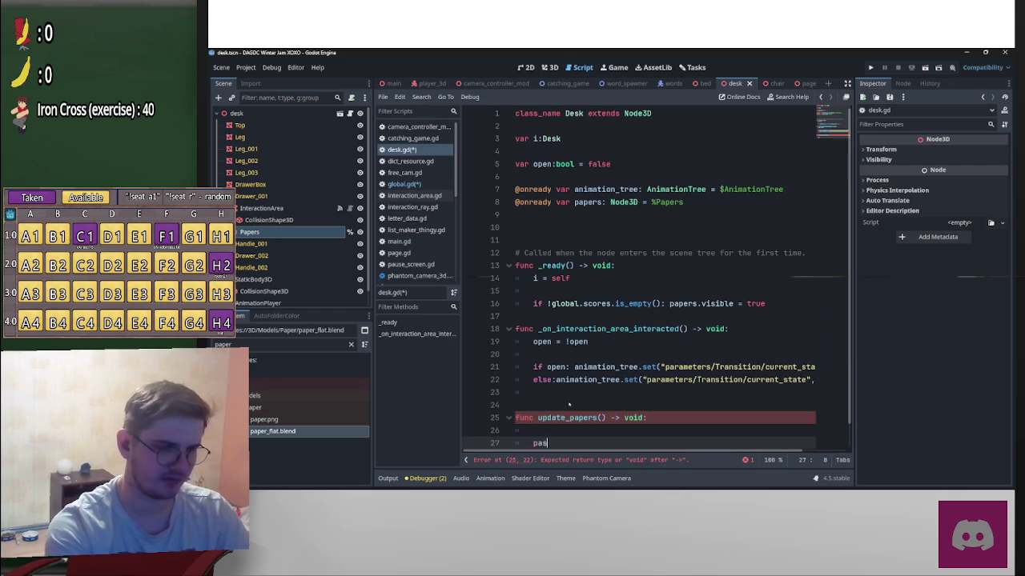
type("s")
key("Up")
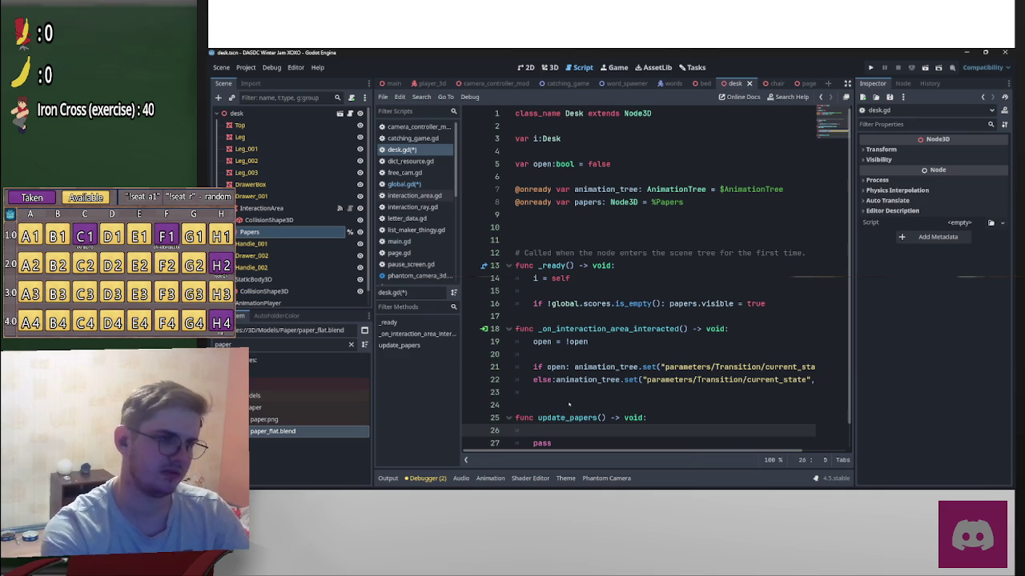
Step: Copy the papers visibility check from _ready into update_papers and save
left_click_drag(784, 309, 532, 306)
key("ctrl+c")
left_click(532, 431)
key("ctrl+v")
scroll(533, 416, "down", 1)
left_click(530, 411)
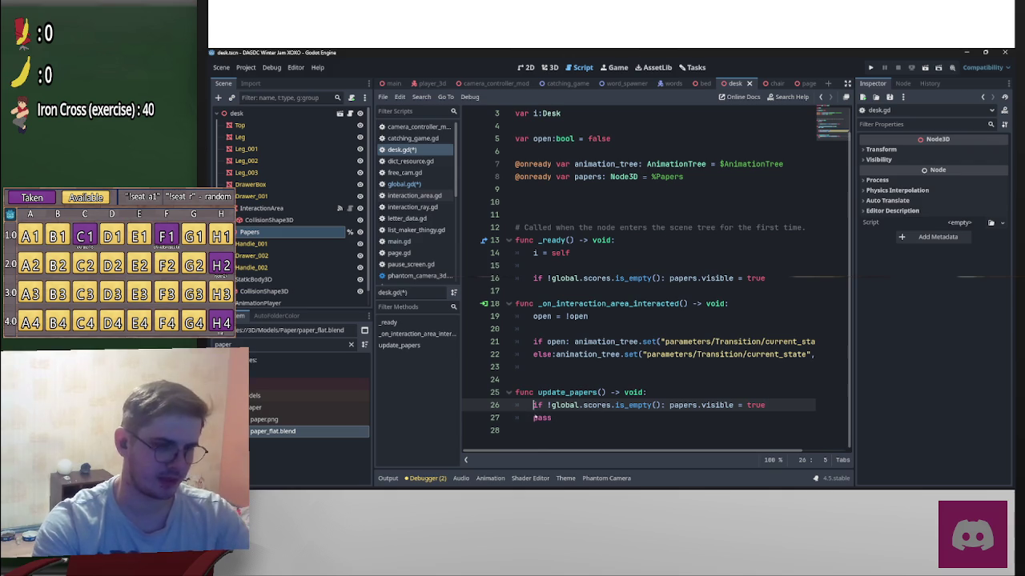
key("Return")
key("Down")
key("Return")
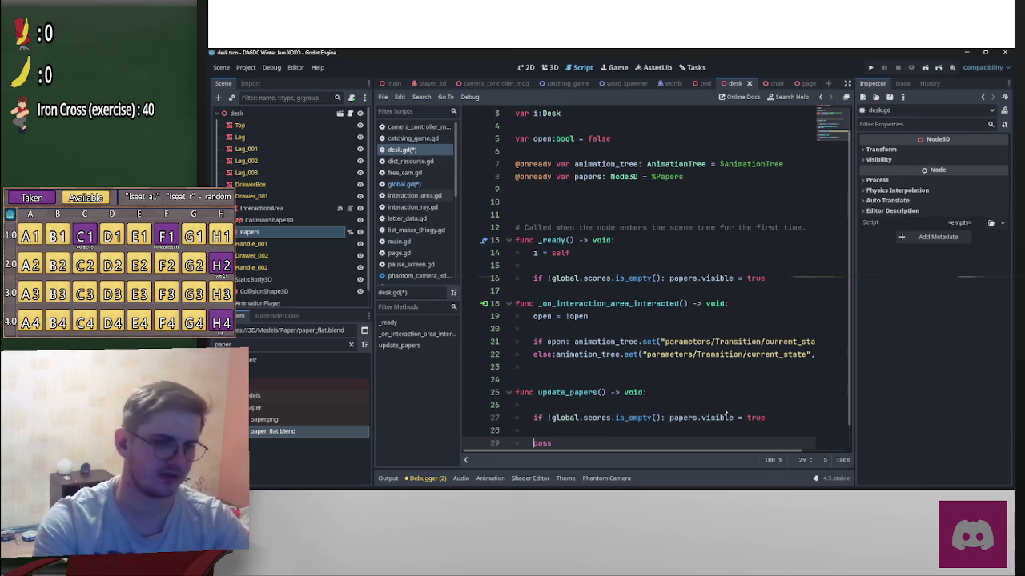
scroll(726, 413, "down", 1)
left_click(544, 380)
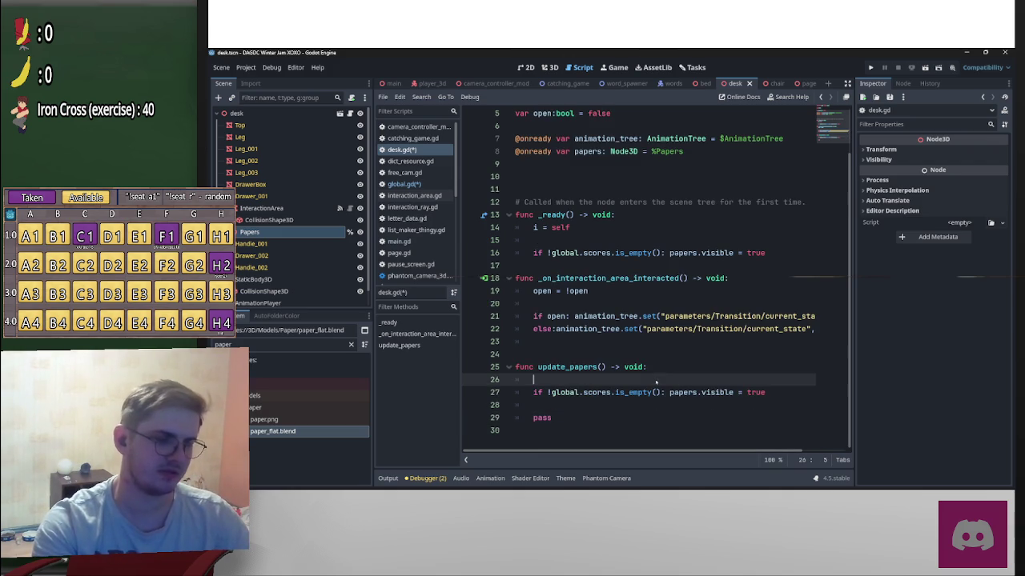
key("ctrl+s")
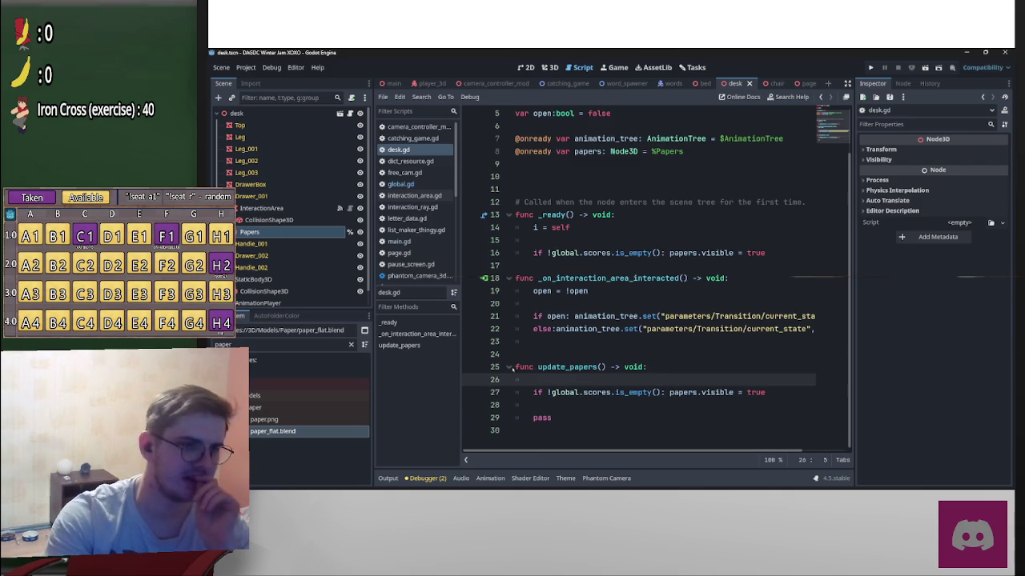
Step: Make update_papers static and change its papers reference to Desk.i.papers
left_click(517, 367)
type("static")
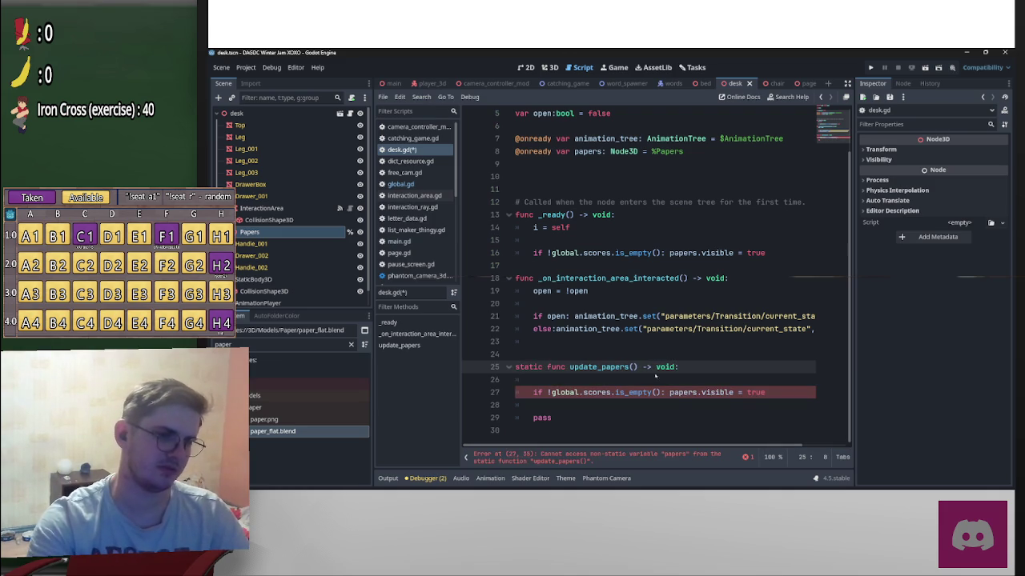
left_click(671, 394)
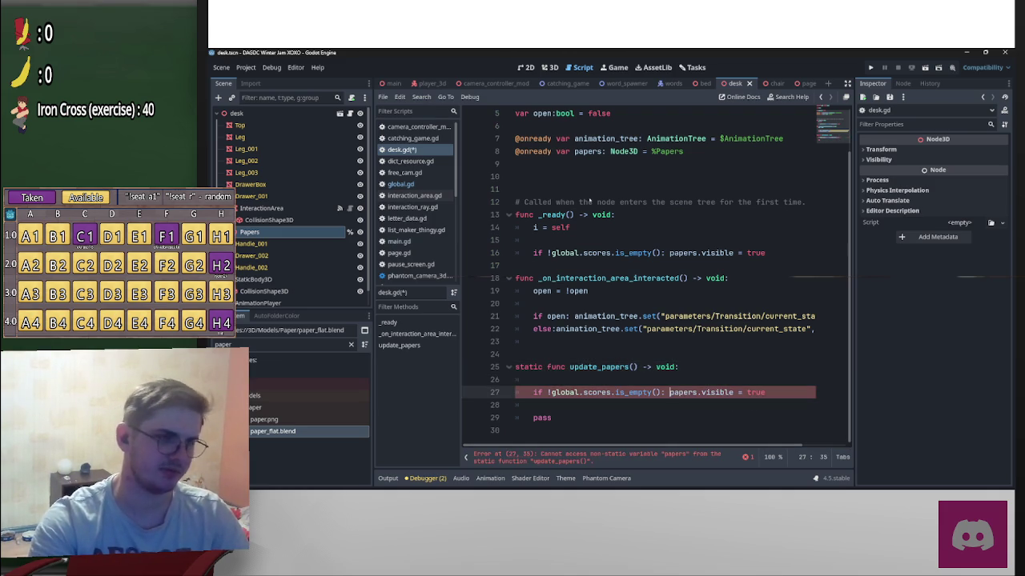
scroll(671, 320, "up", 2)
scroll(671, 272, "down", 2)
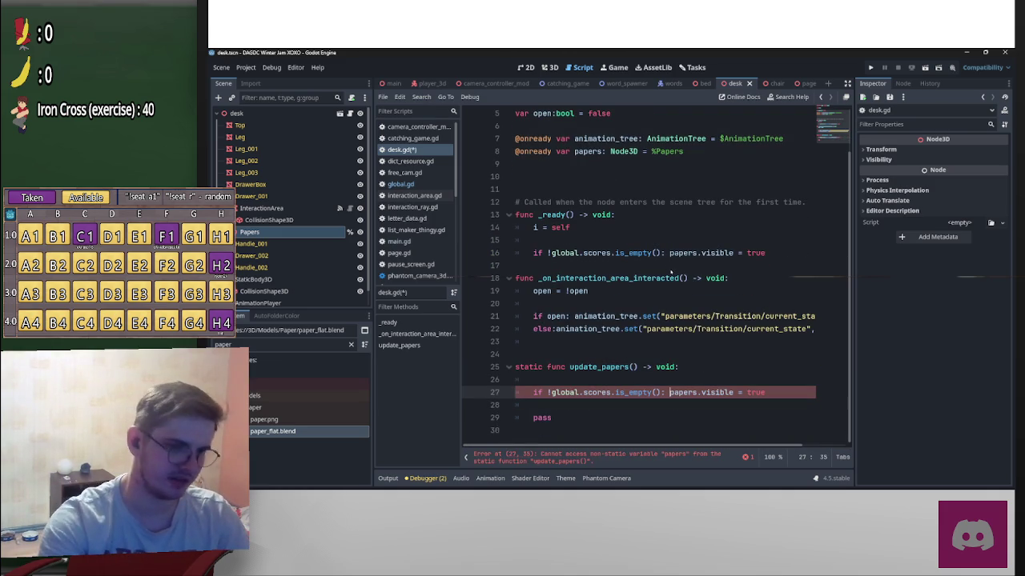
type("Desk.")
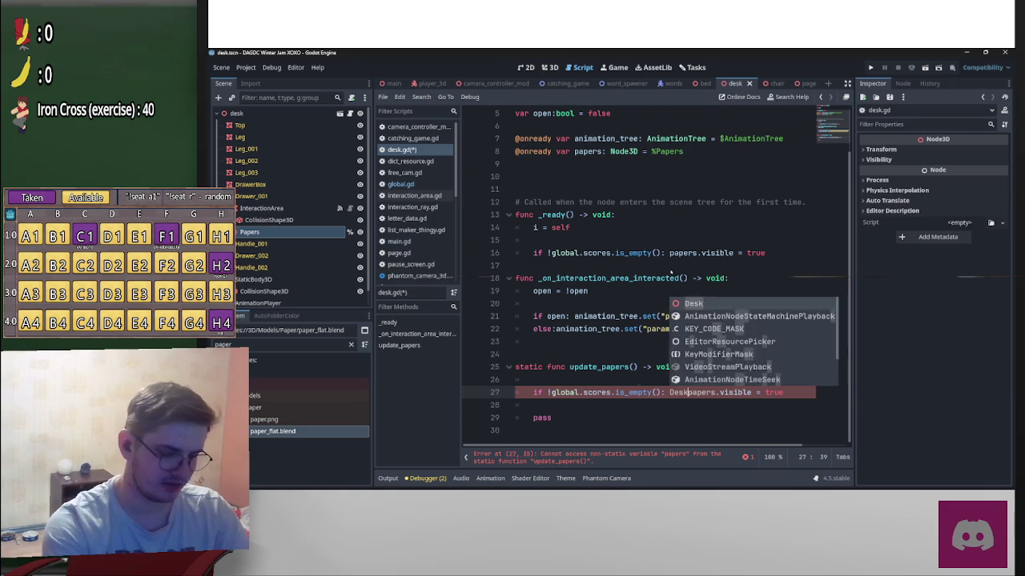
type("i.")
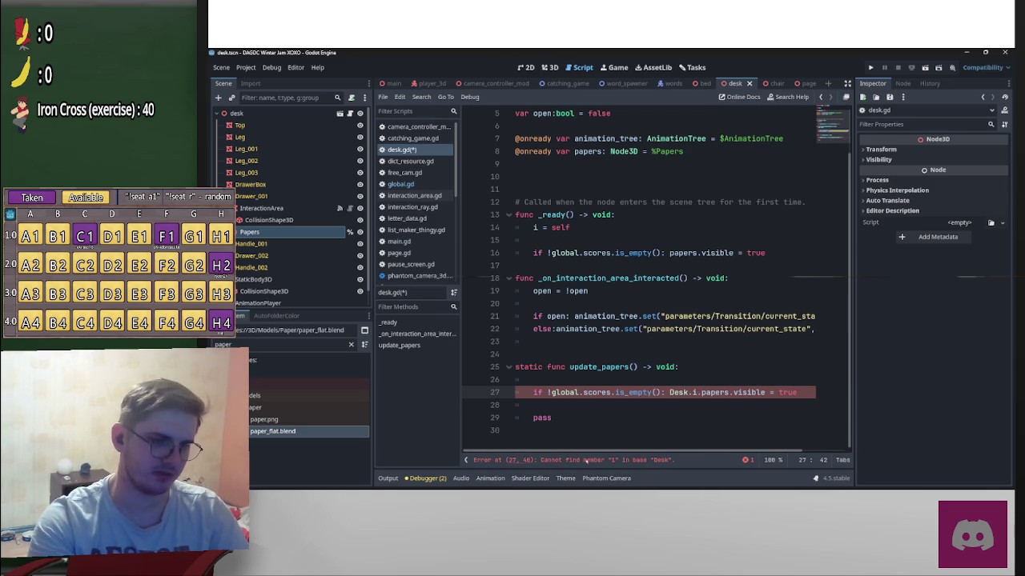
Step: Make the 'var i:Desk' declaration static and save desk.gd
scroll(644, 402, "up", 2)
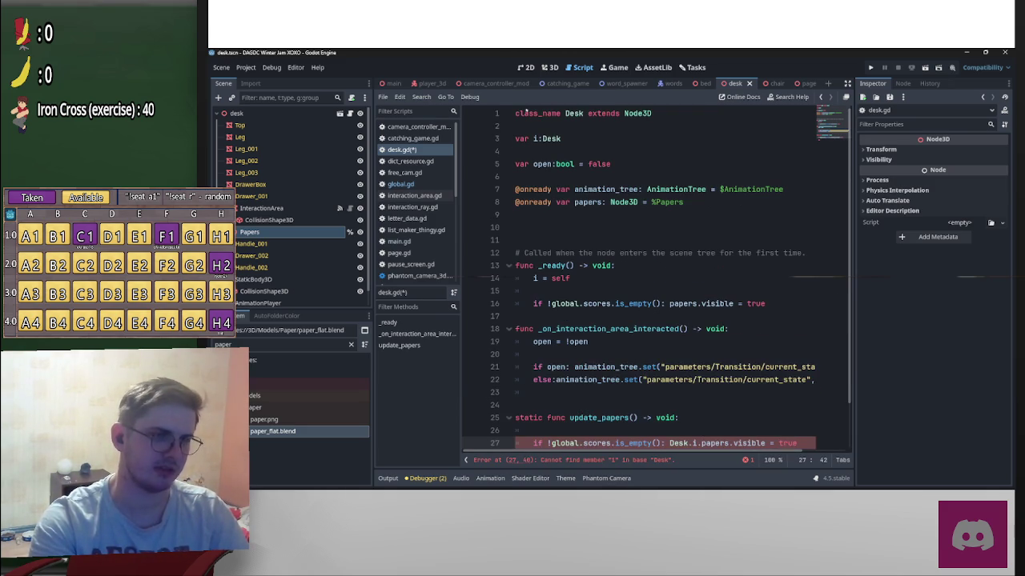
left_click(516, 138)
type("static")
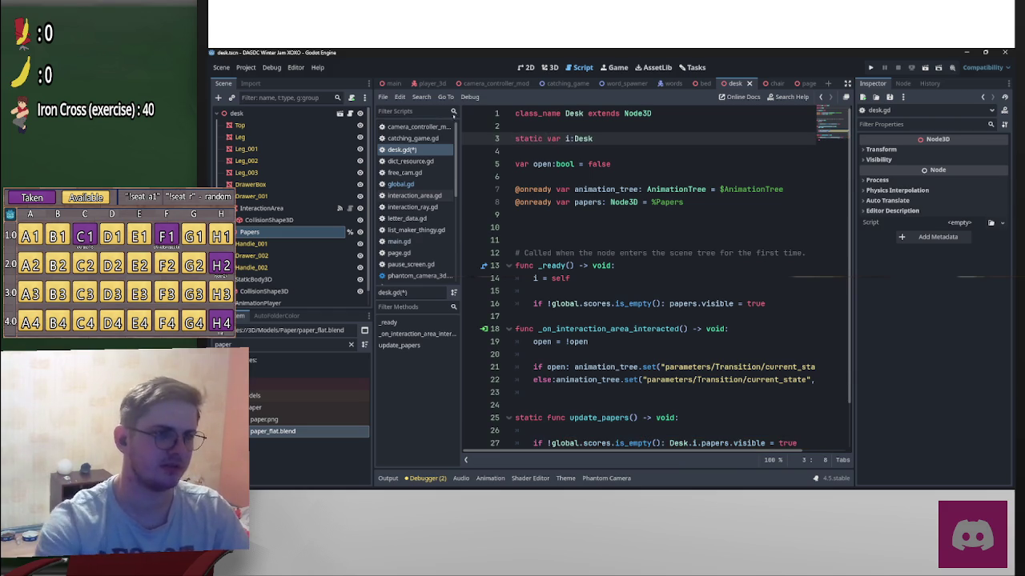
left_click(703, 170)
key("ctrl+s")
Step: Remove the blank line and pass statement from update_papers
scroll(704, 239, "down", 2)
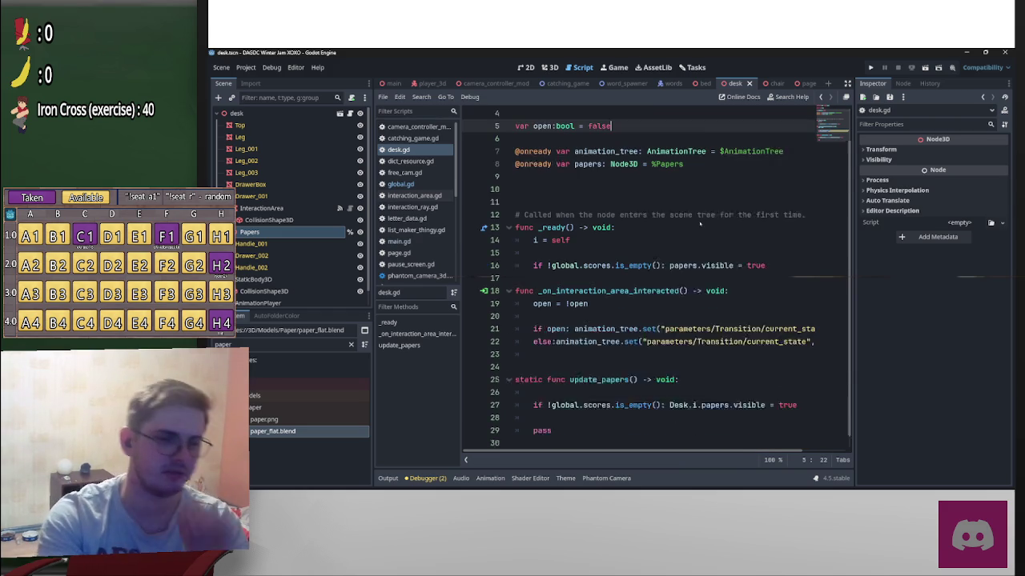
left_click(549, 377)
key("BackSpace")
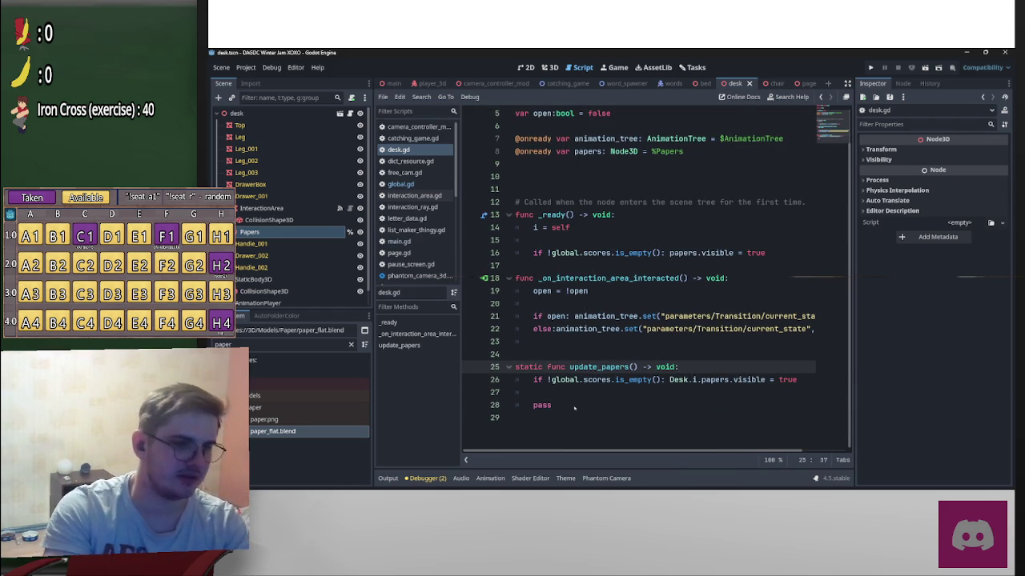
double_click(575, 408)
key("BackSpace")
key("BackSpace")
key("BackSpace")
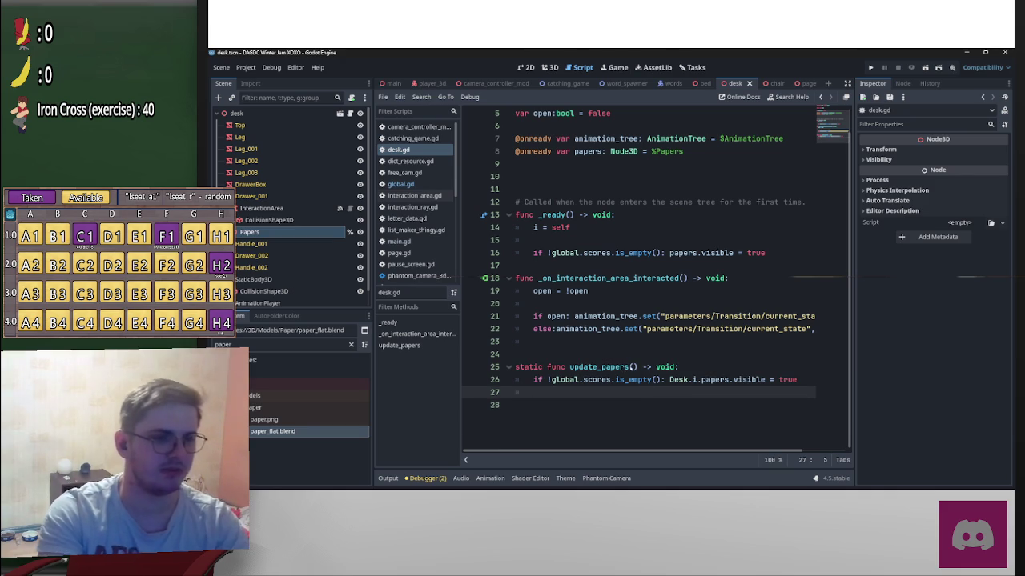
left_click_drag(570, 366, 634, 367)
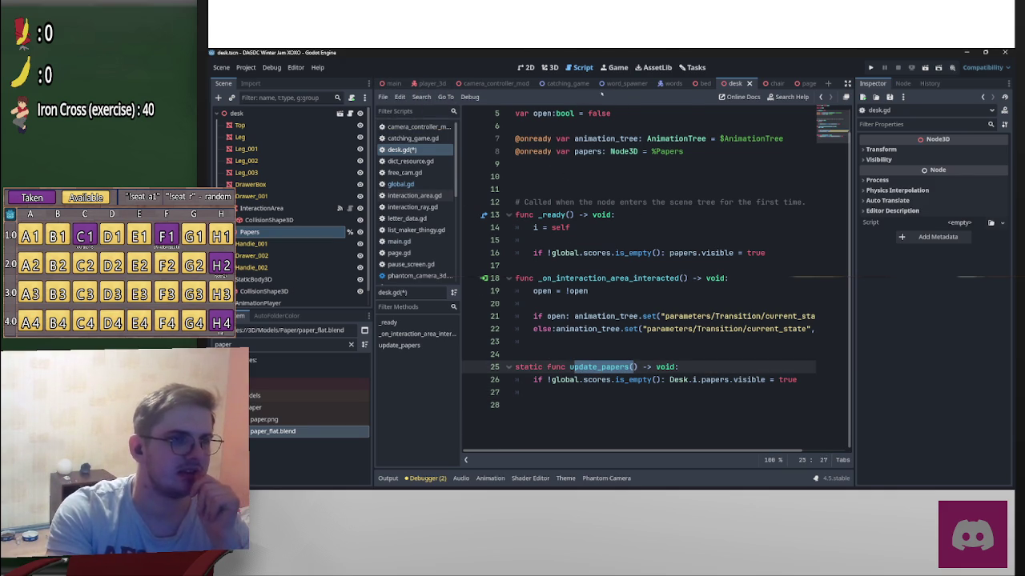
left_click(566, 84)
Step: Insert 'Desk.update_papers()' above global.reset.emit() in _on_save_button_pressed and save
scroll(592, 328, "down", 15)
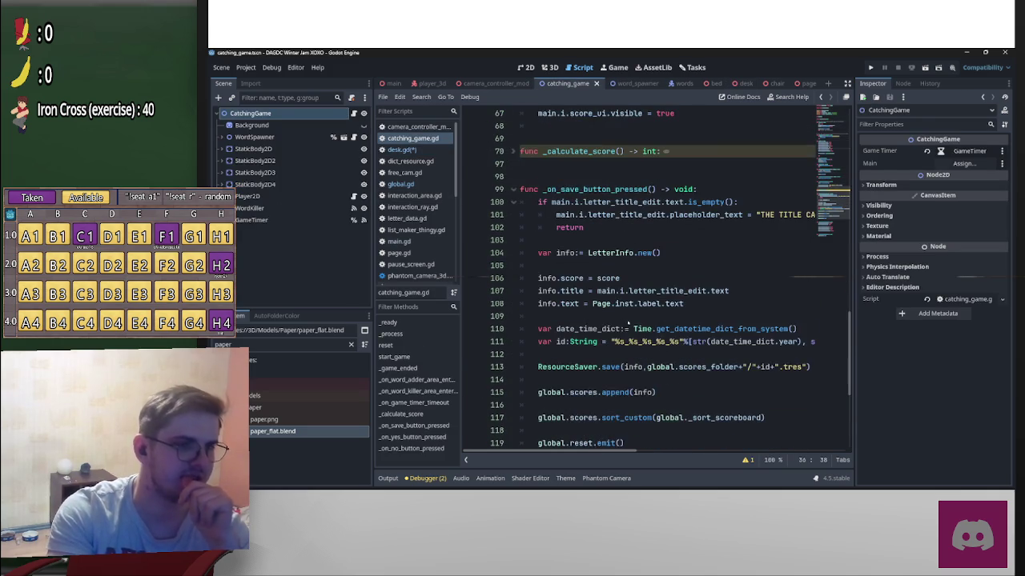
scroll(630, 324, "down", 4)
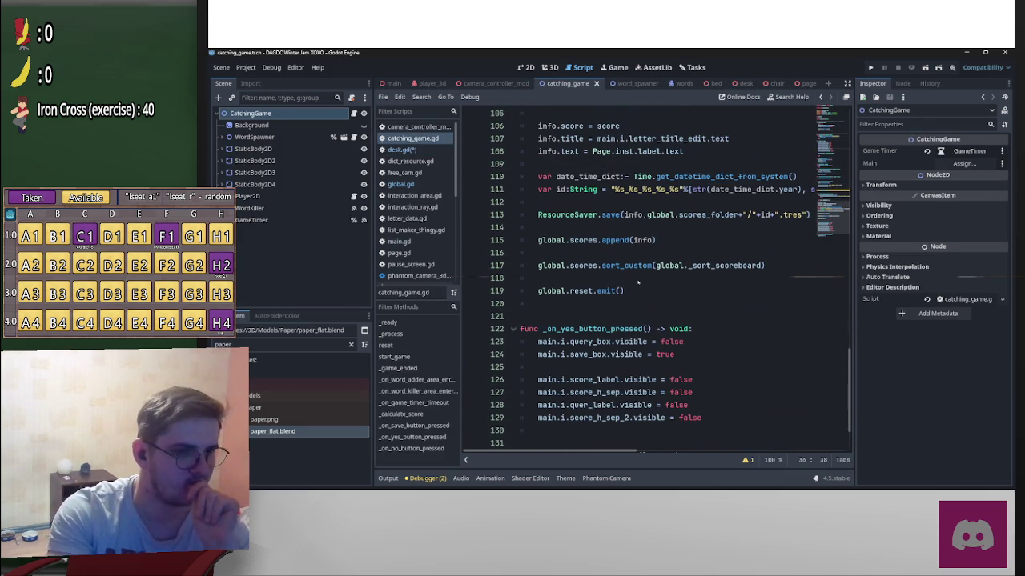
left_click(709, 277)
key("Return")
key("Up")
key("Return")
type("Desk.")
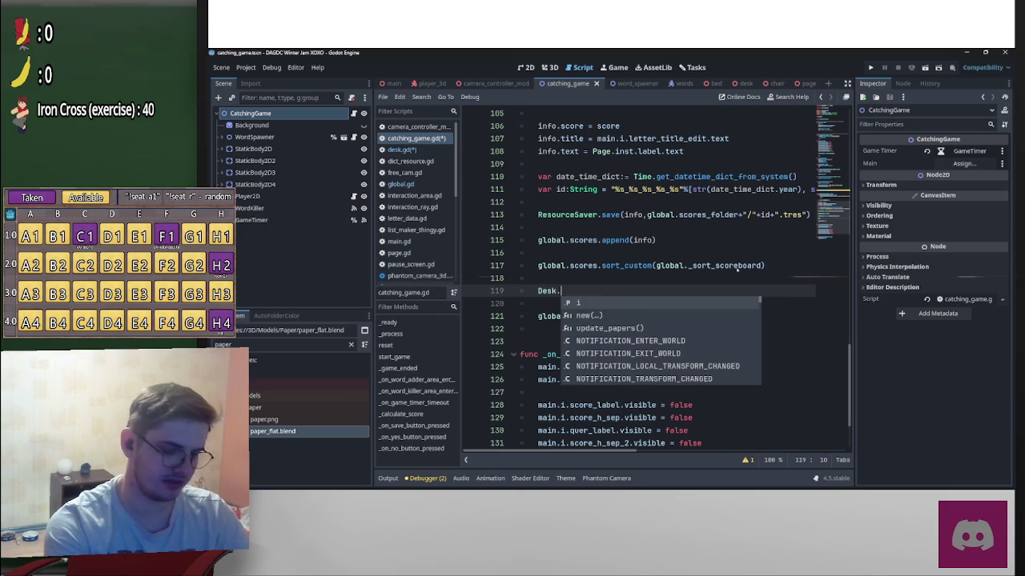
key("Down")
key("Down")
key("Return")
key("ctrl+s")
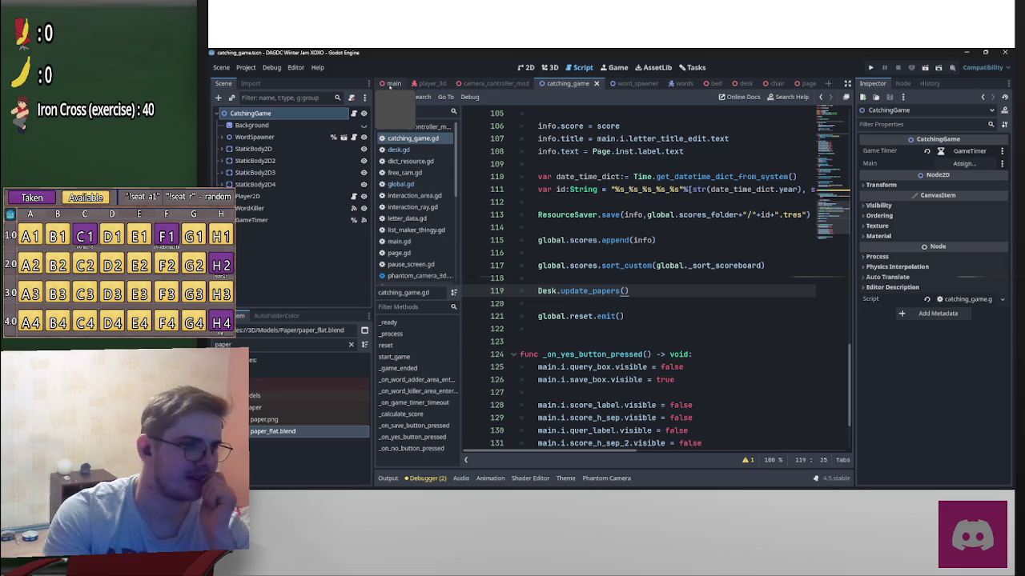
left_click(392, 84)
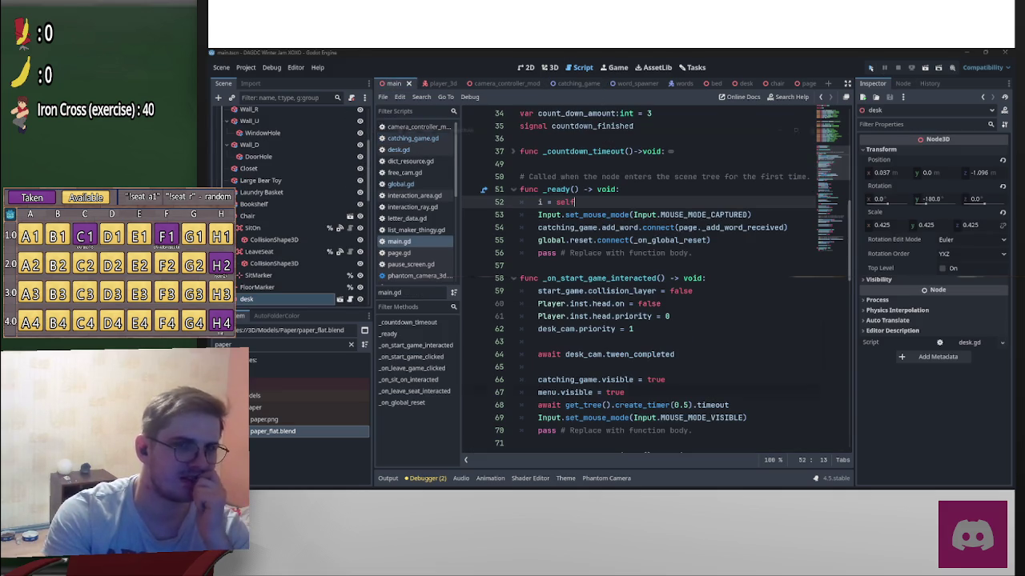
Step: Run the project briefly, pause and stop it, then go back to the desk scene
left_click(871, 68)
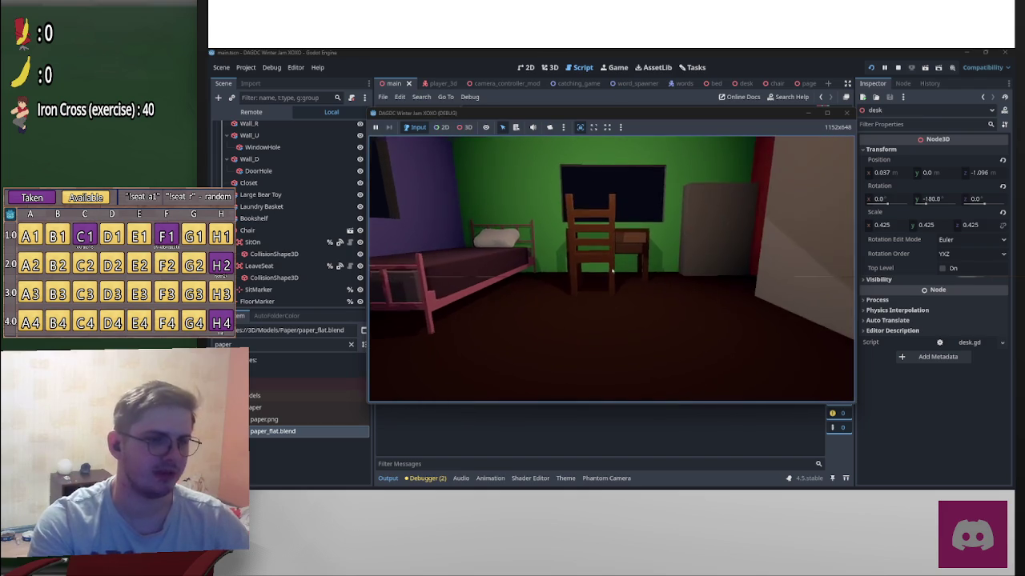
key("p")
key("F8")
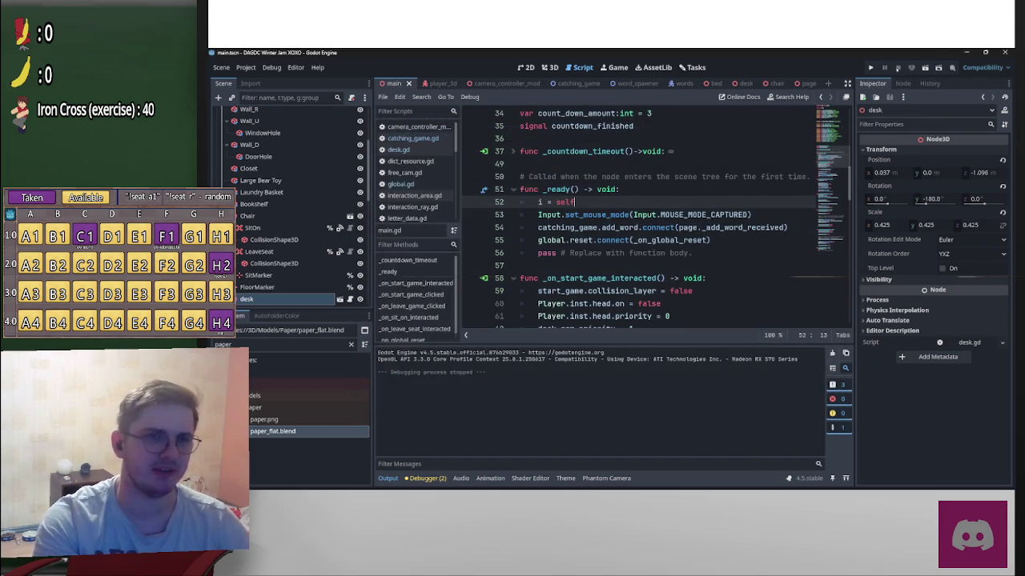
scroll(542, 278, "up", 1)
scroll(521, 265, "up", 2)
scroll(485, 250, "down", 2)
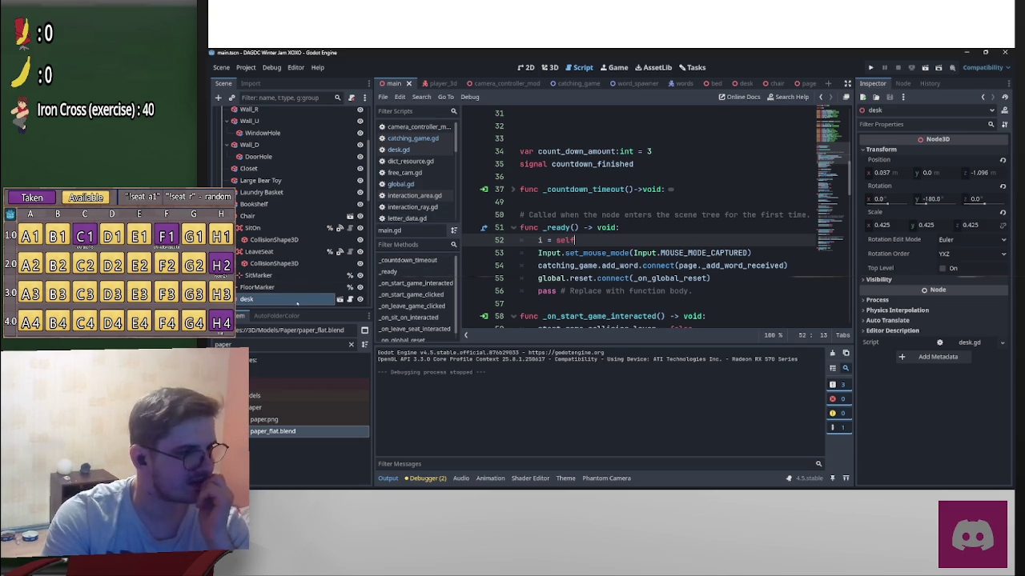
left_click(735, 83)
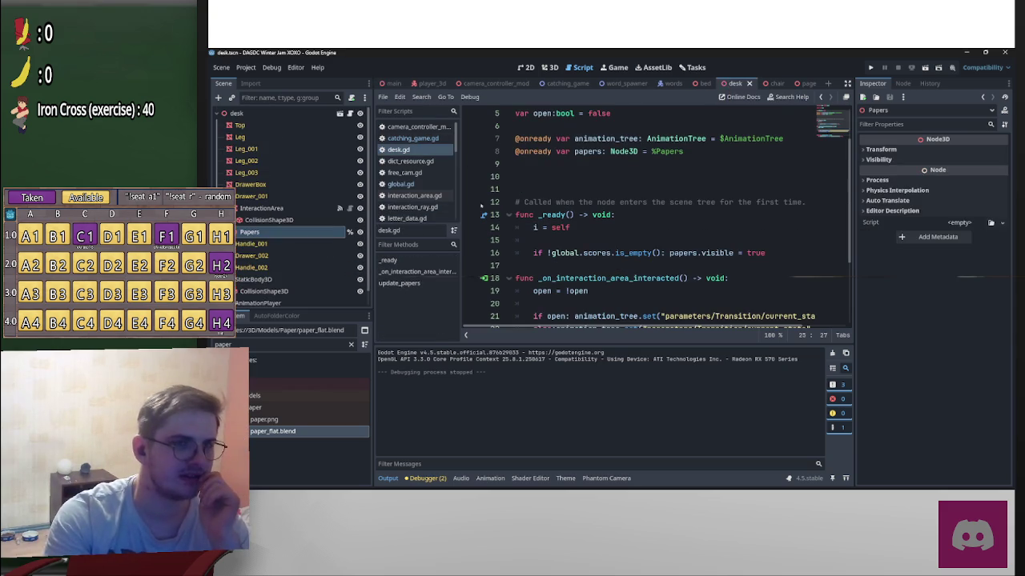
Step: Select the AnimationTree node and playtest the desk drawer
left_click(287, 300)
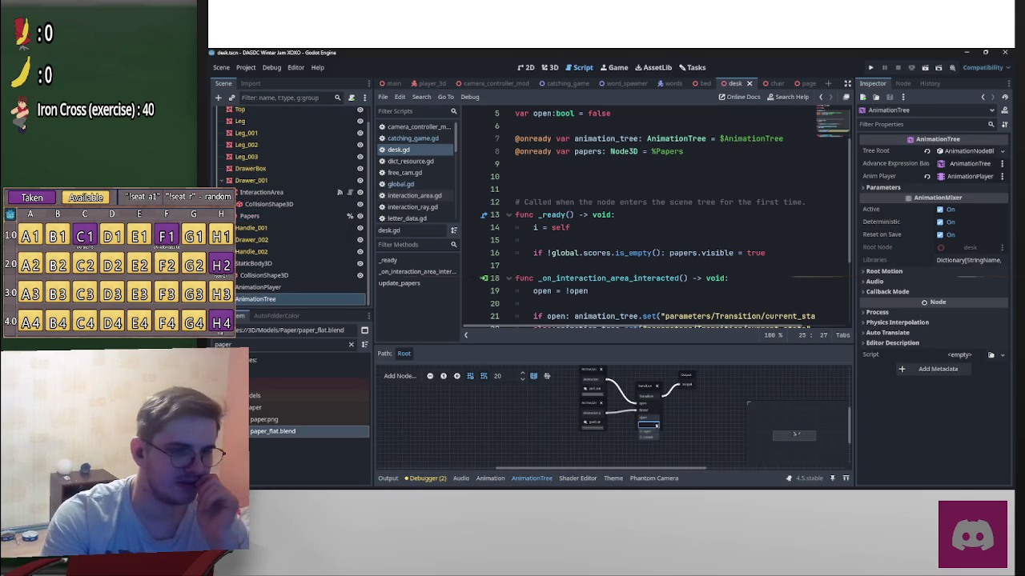
key("F5")
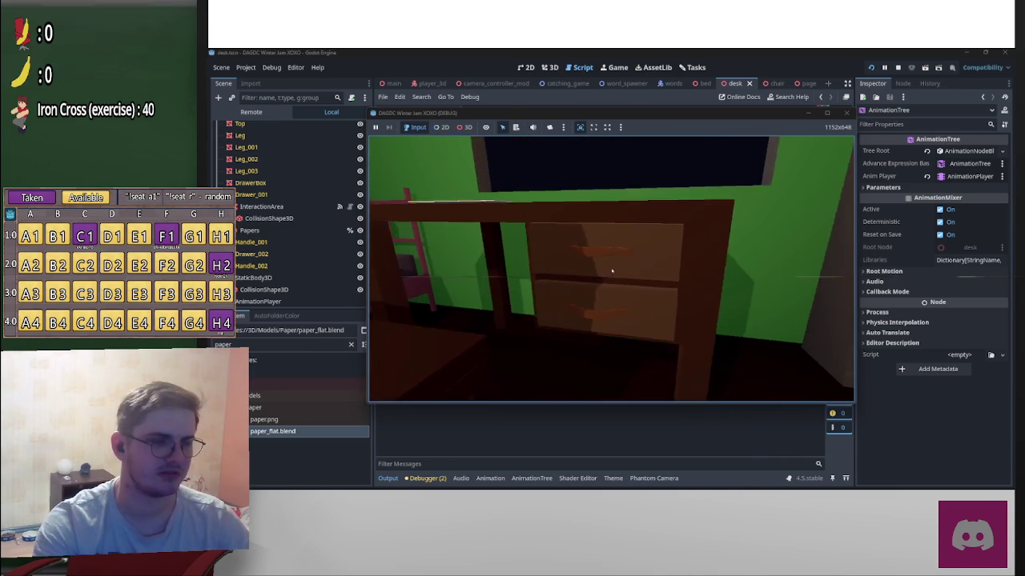
key("Escape")
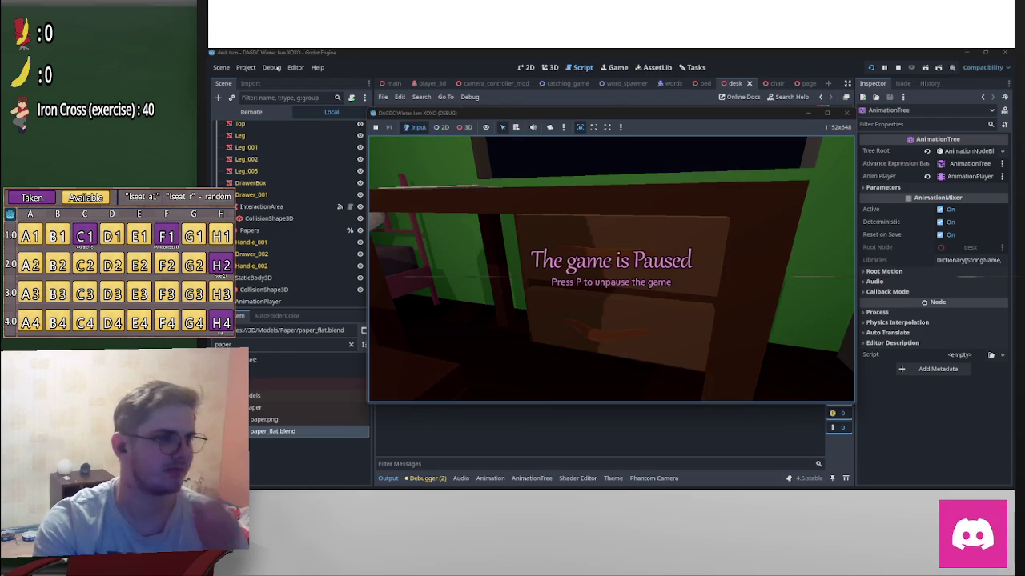
Step: Enable Debug > Visible Collision Shapes, playtest the drawer again, then stop the game
left_click(271, 67)
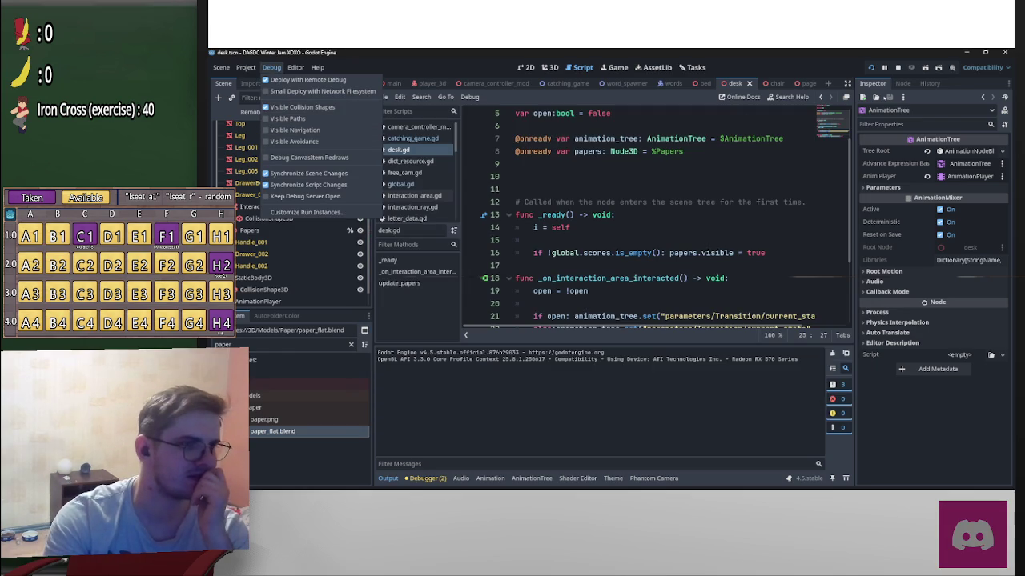
key("Escape")
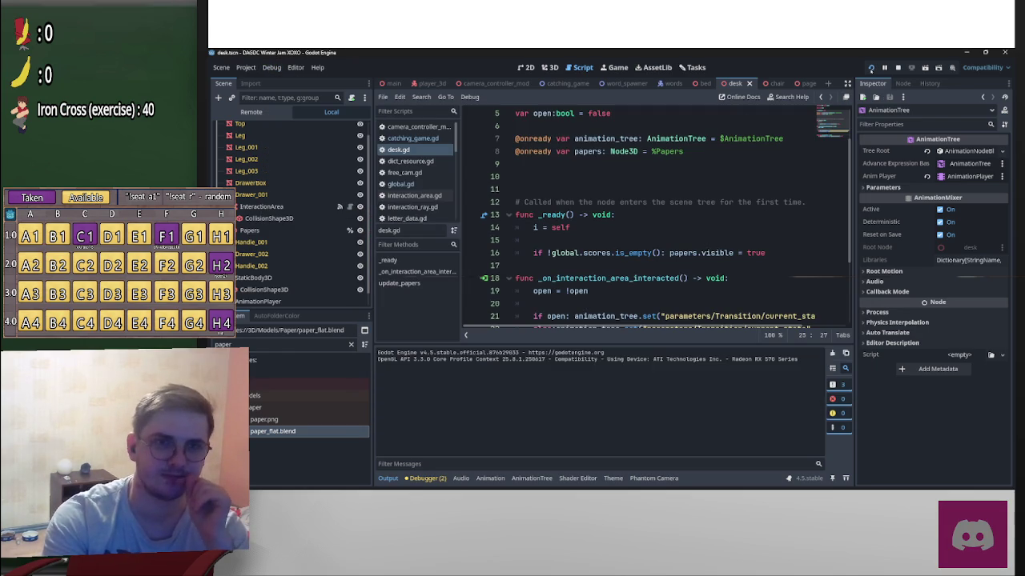
key("F5")
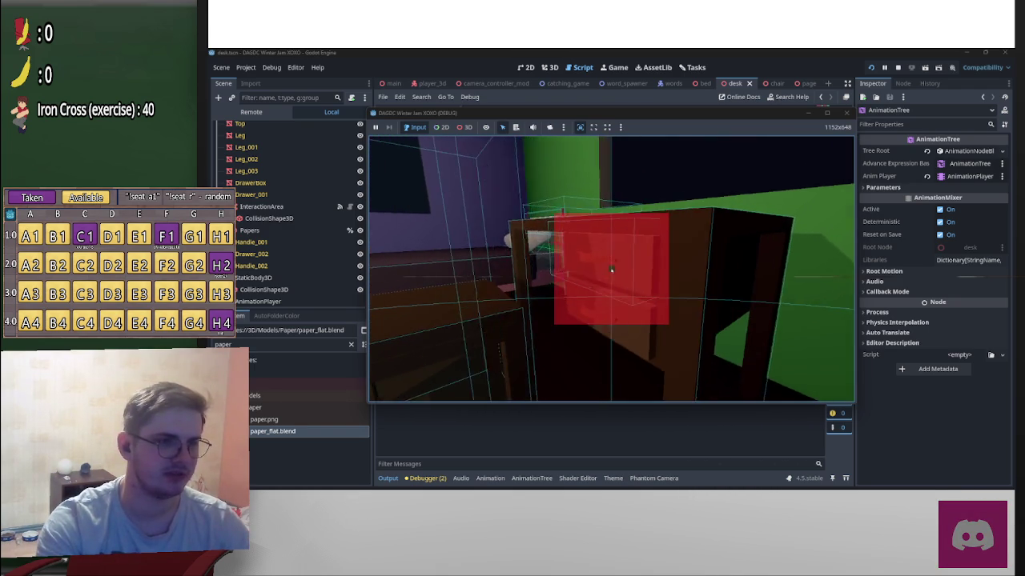
key("p")
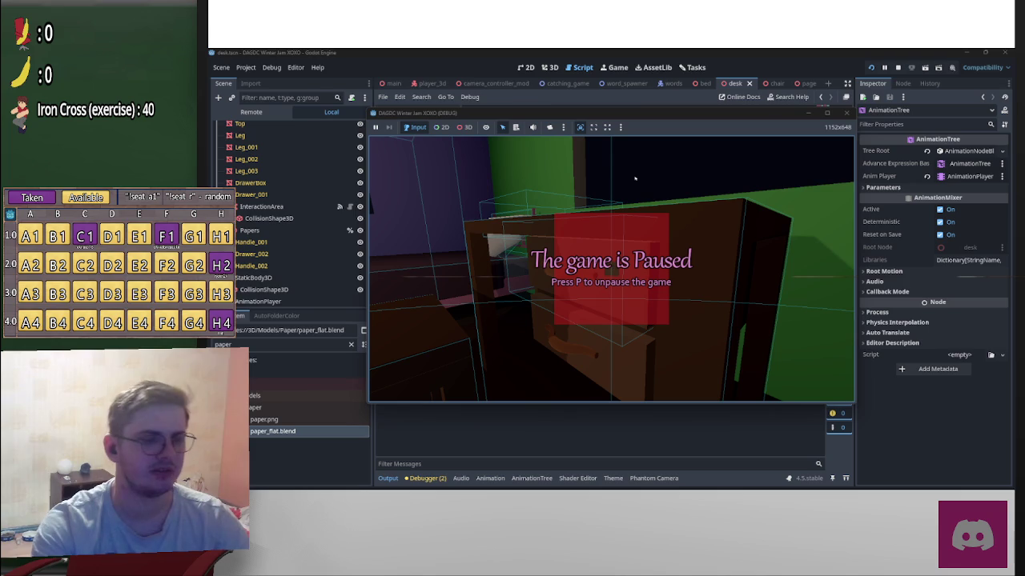
key("F8")
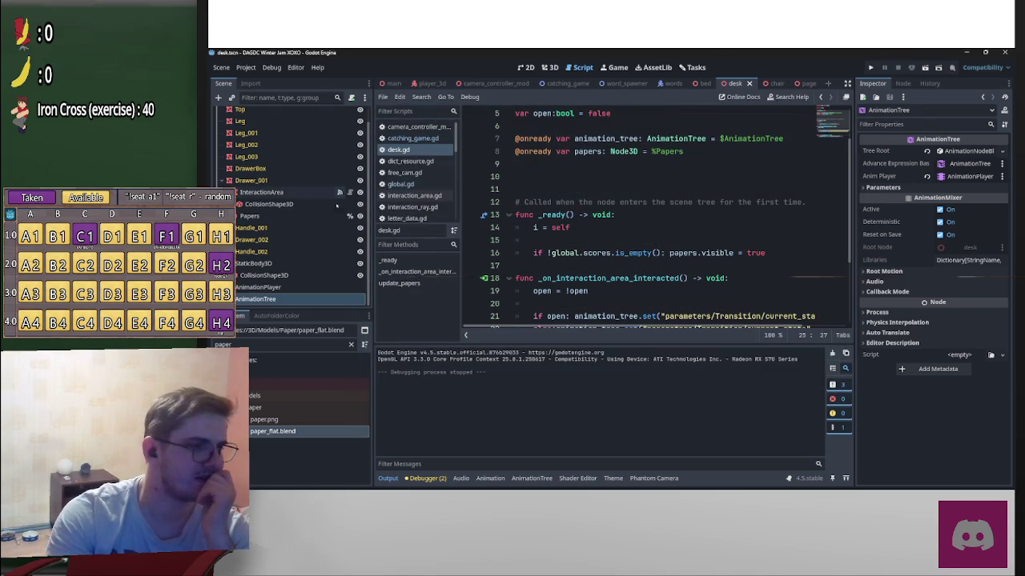
left_click(431, 84)
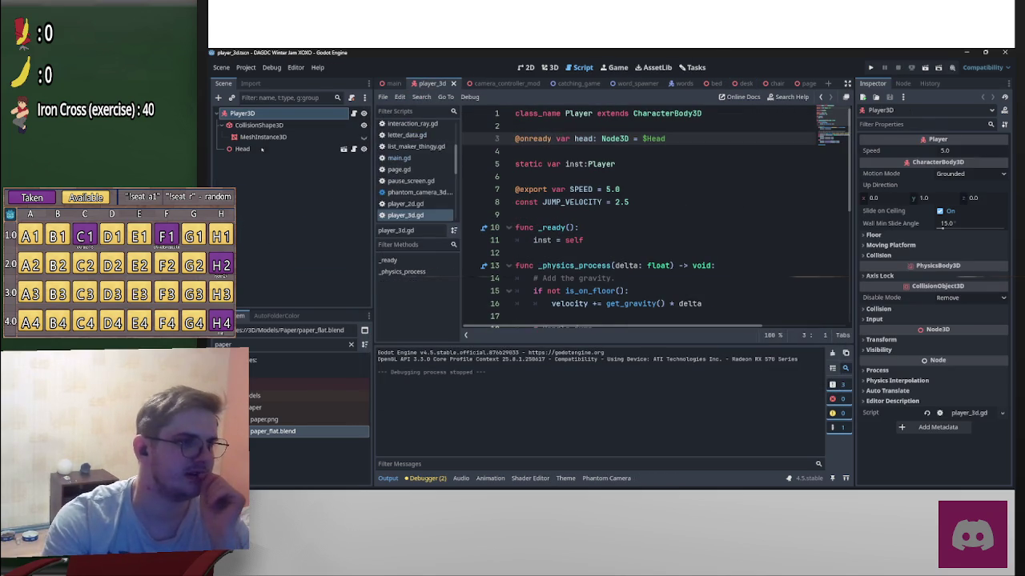
Step: In camera_controller_mod, add layer 10 to the InteractionRay's collision mask and remove layer 1
left_click(488, 84)
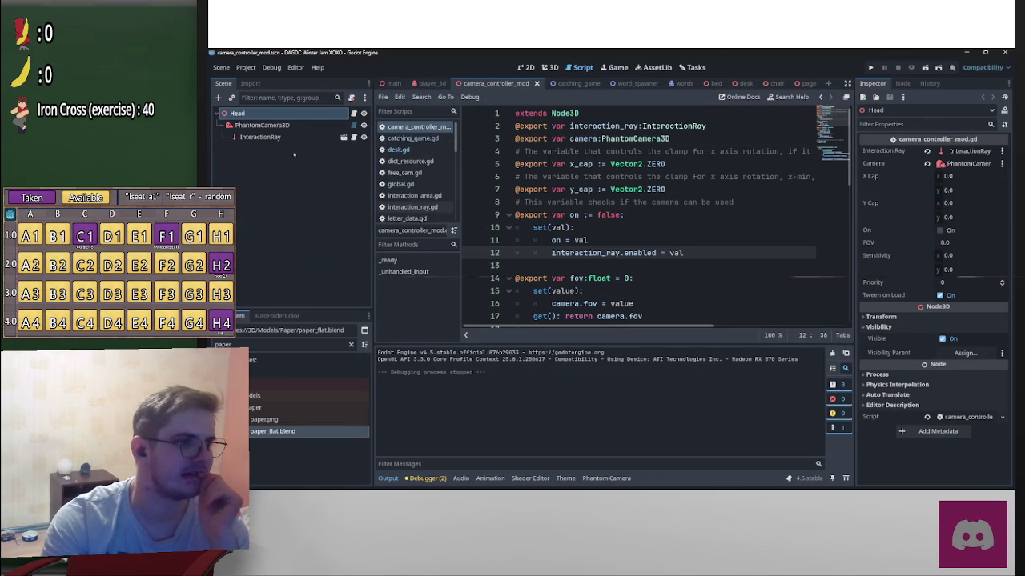
left_click(260, 137)
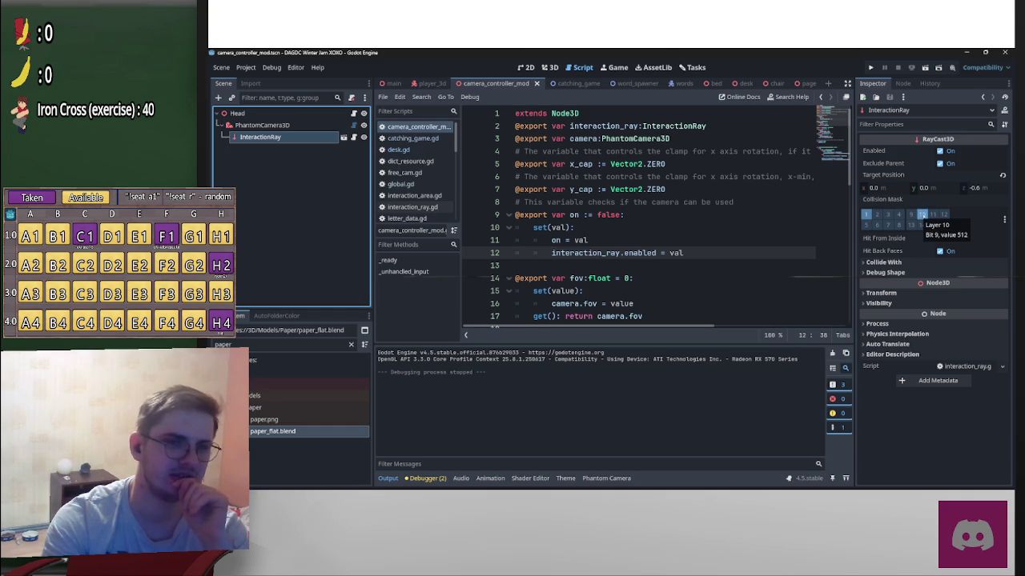
left_click(922, 214)
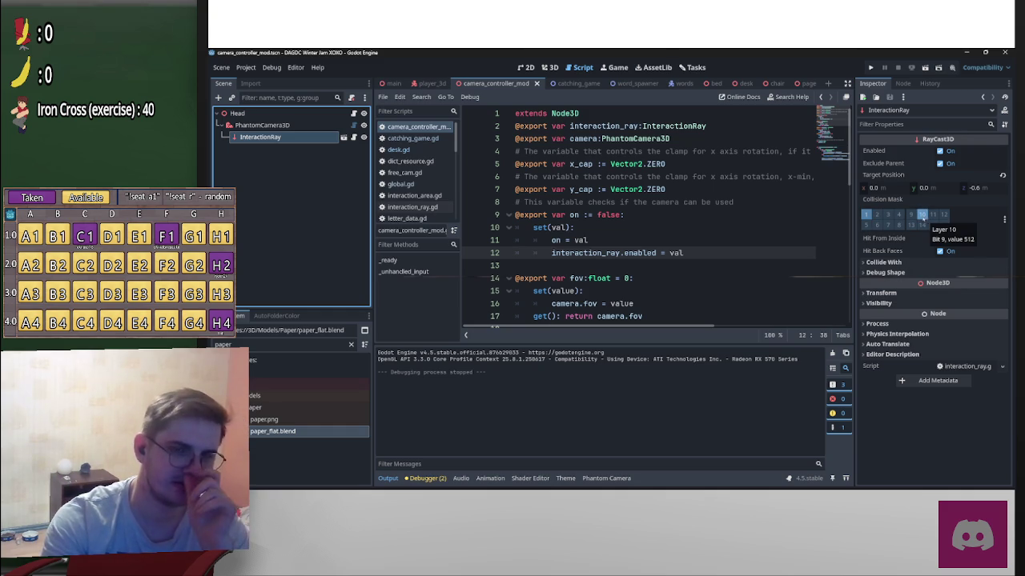
left_click(866, 213)
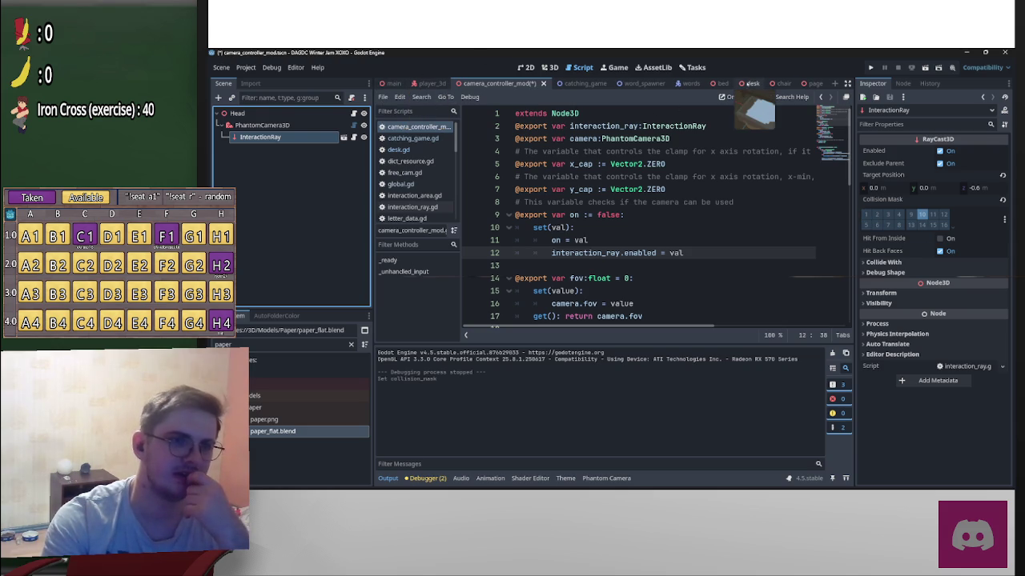
Step: Re-enable layer 1 on the InteractionRay mask, then inspect player_3d's CollisionShape3D
left_click(748, 84)
scroll(326, 272, "up", 1)
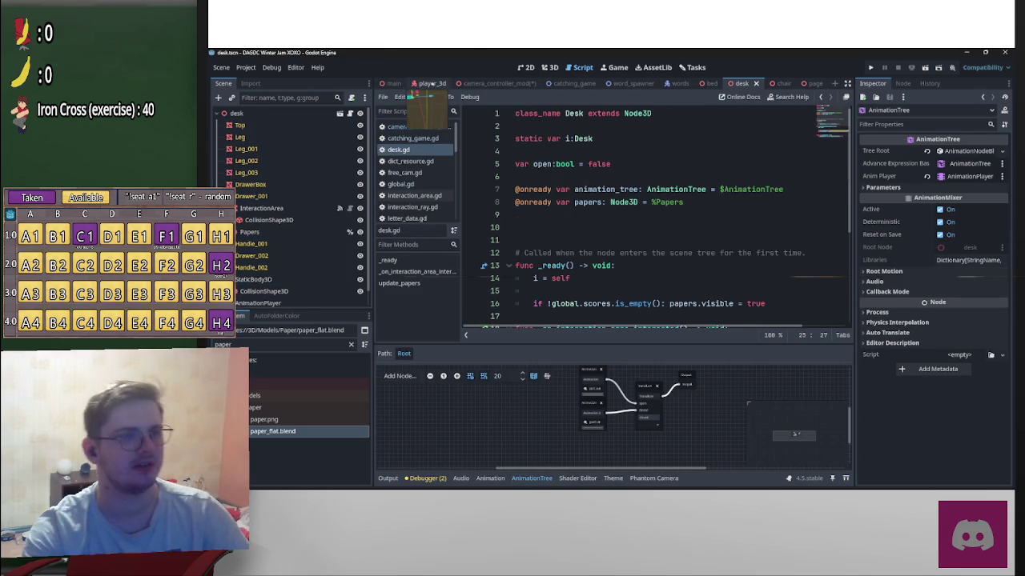
left_click(430, 83)
left_click(493, 83)
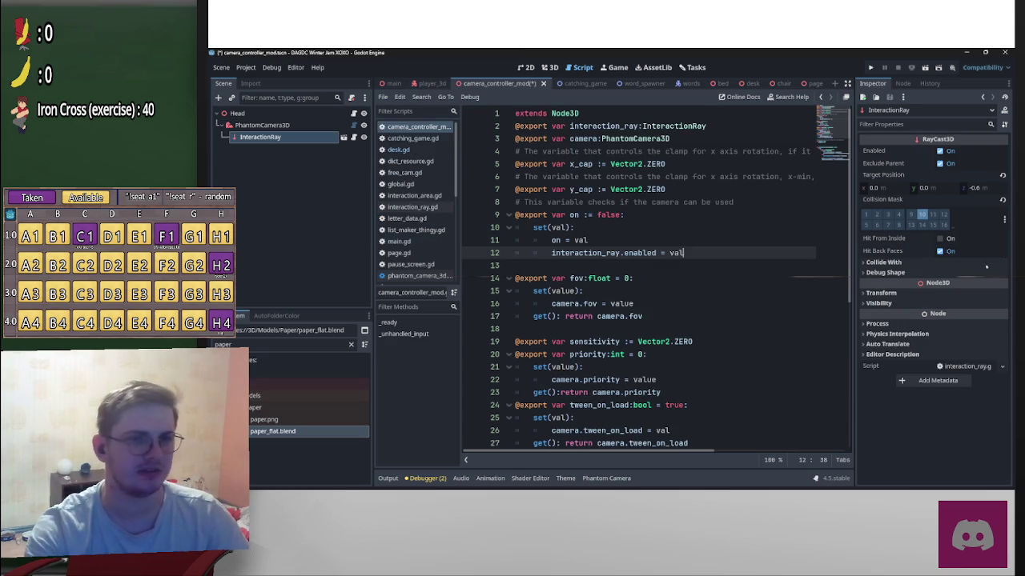
left_click(865, 215)
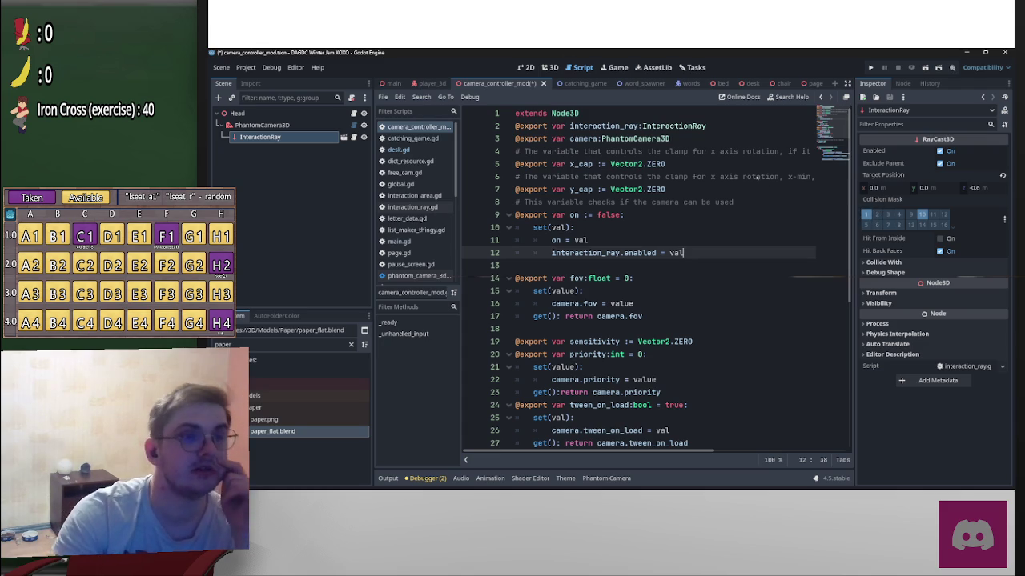
left_click(637, 201)
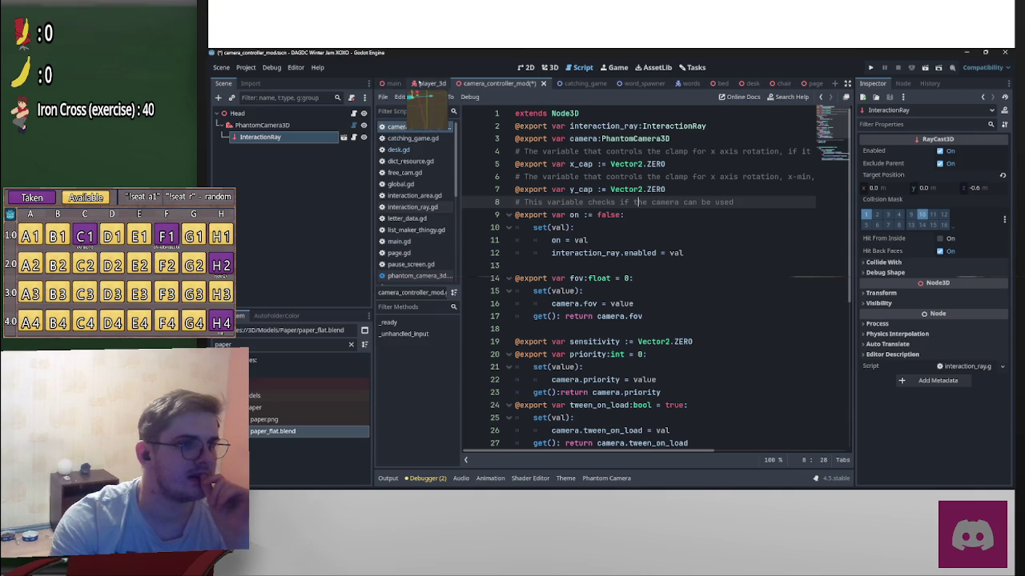
left_click(430, 83)
left_click(261, 126)
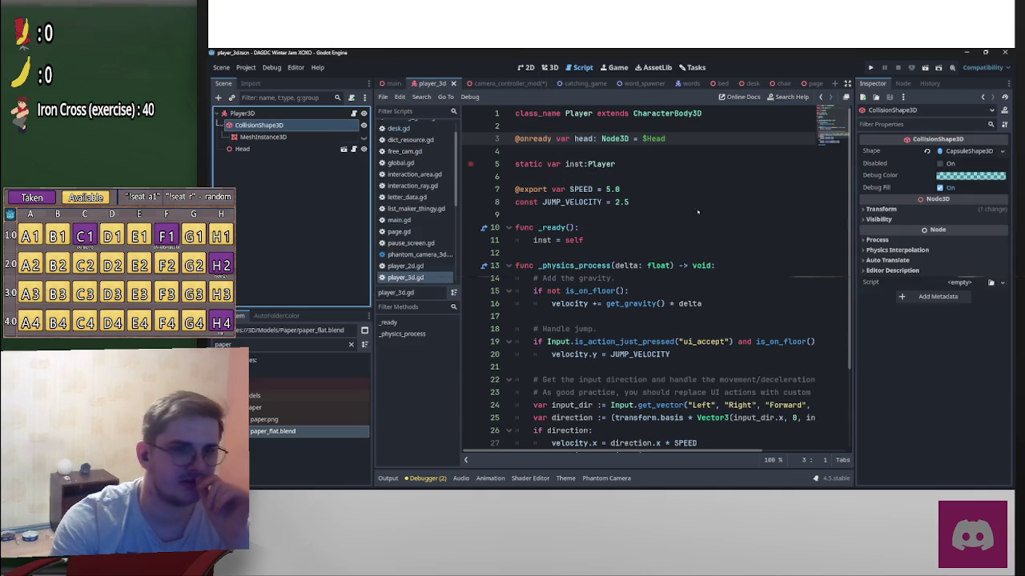
Step: Enable collision mask bit 2 on the Player3D body
left_click(890, 240)
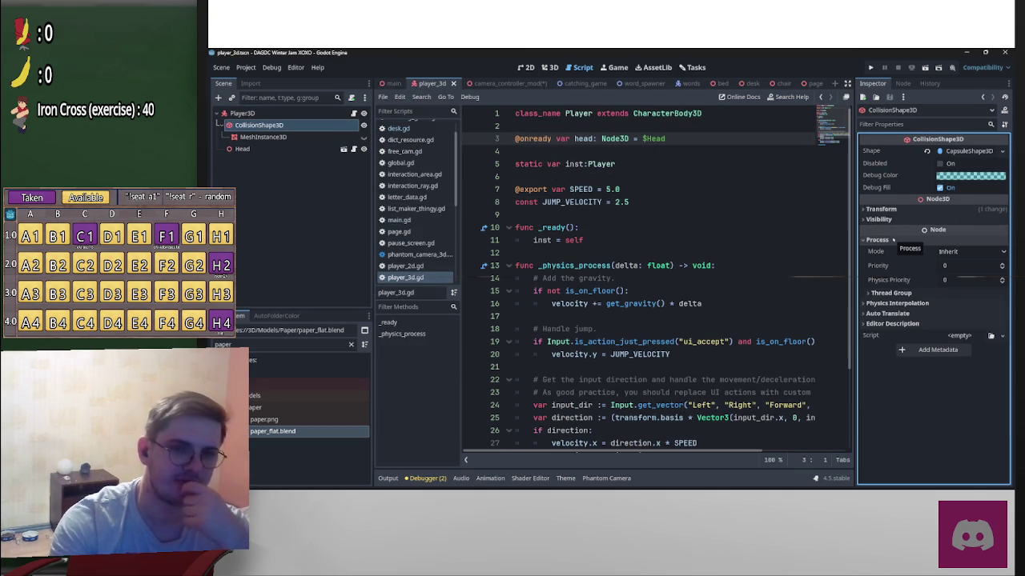
left_click(242, 113)
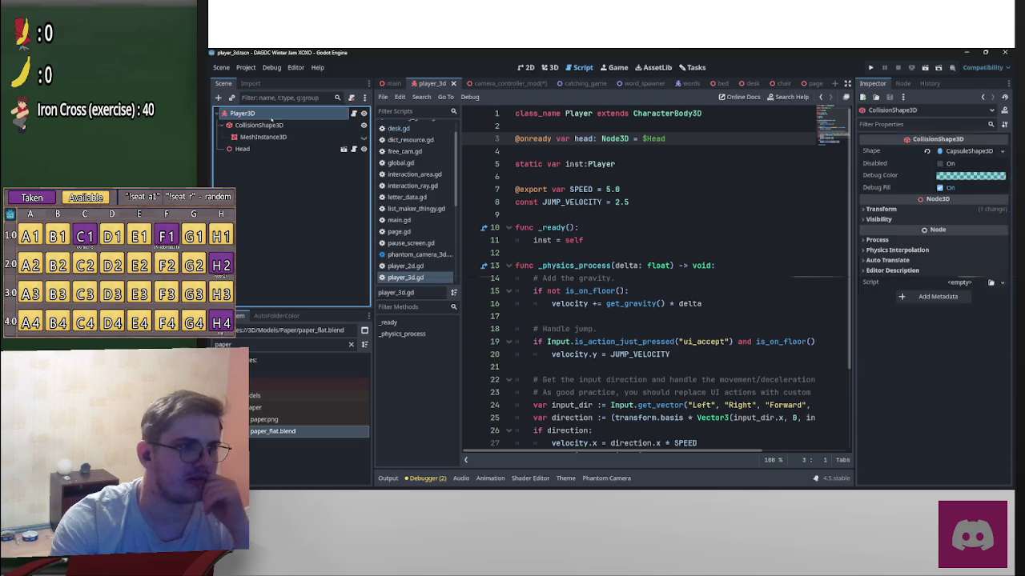
left_click(881, 309)
left_click(881, 373)
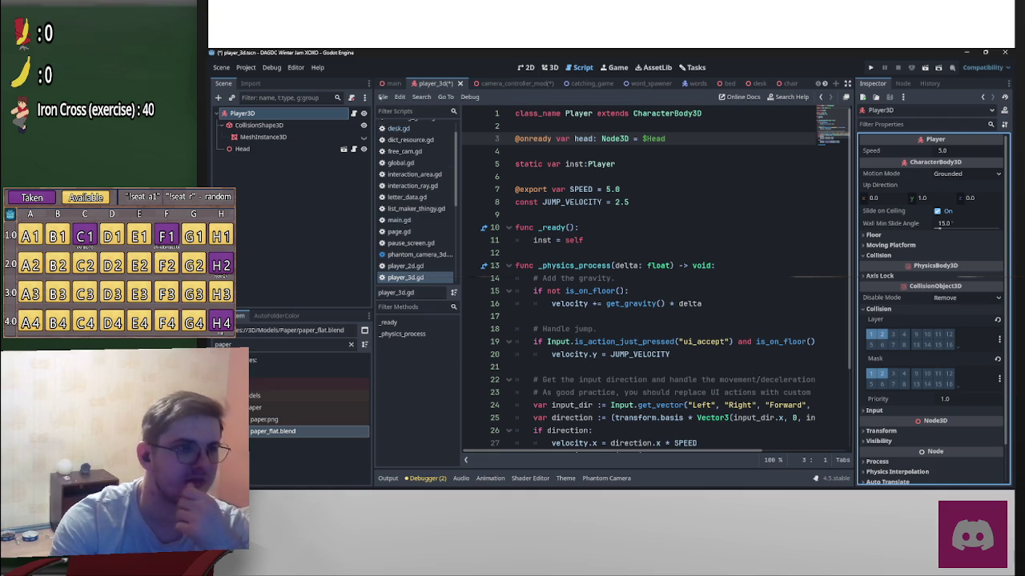
Step: Switch to the main scene and select Floor and Ceiling
left_click(390, 83)
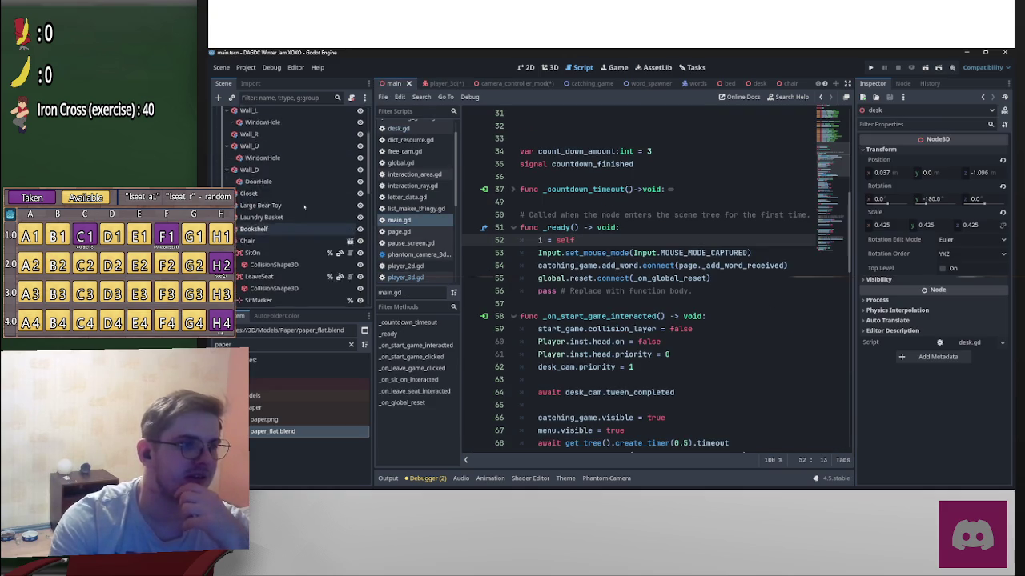
left_click(280, 173)
left_click(272, 185, "ctrl")
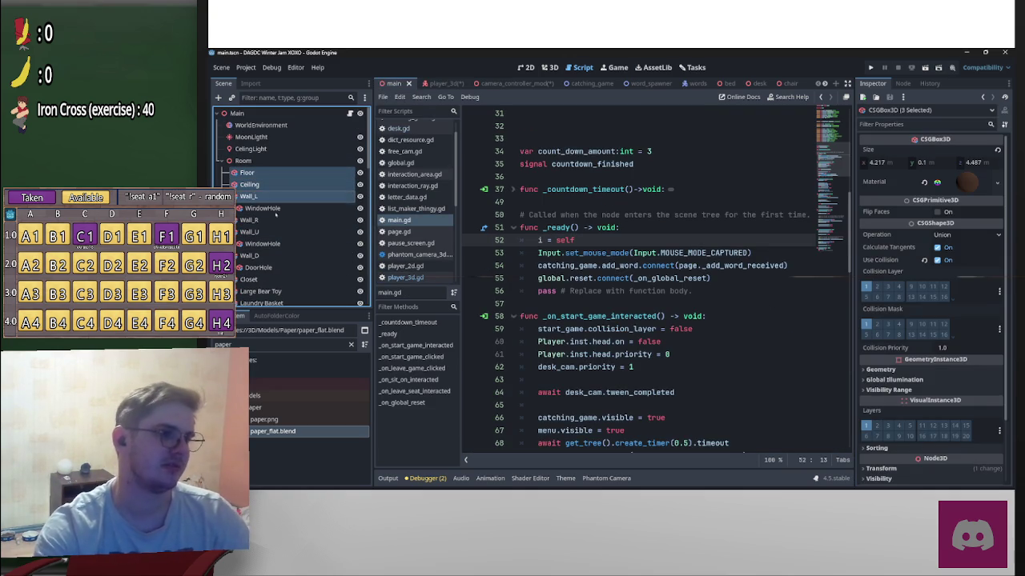
Step: Extend the selection down through Wall_U, Large Bear Toy and Bookshelf
left_click(250, 231, "shift")
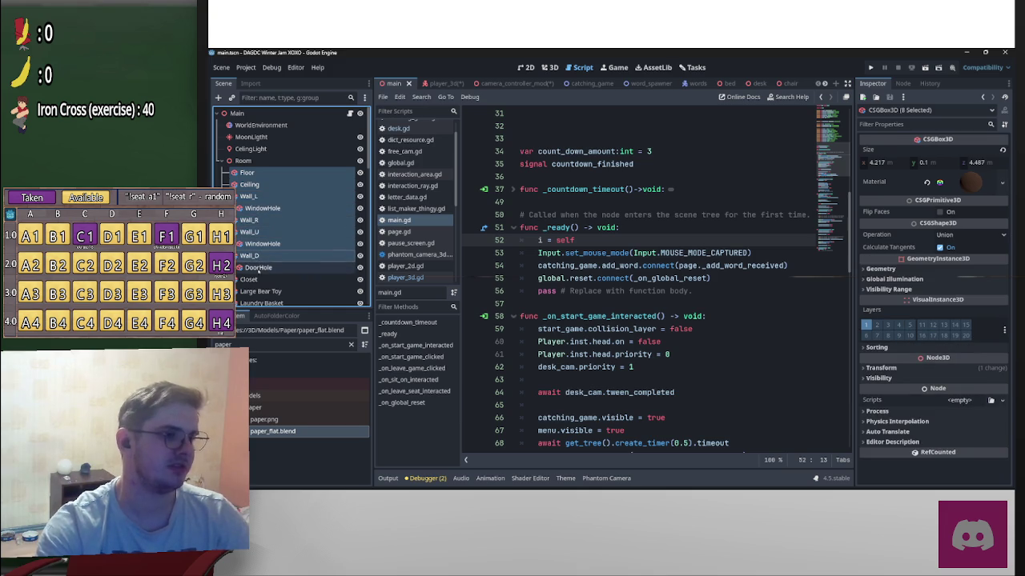
left_click(260, 291, "shift")
scroll(260, 303, "down", 3)
left_click(264, 240, "shift")
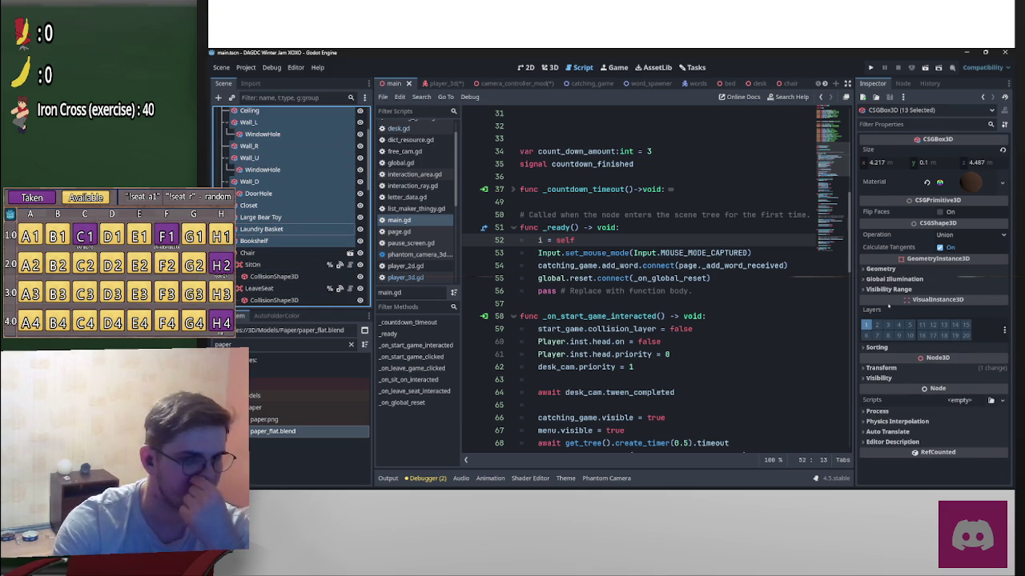
scroll(310, 233, "up", 3)
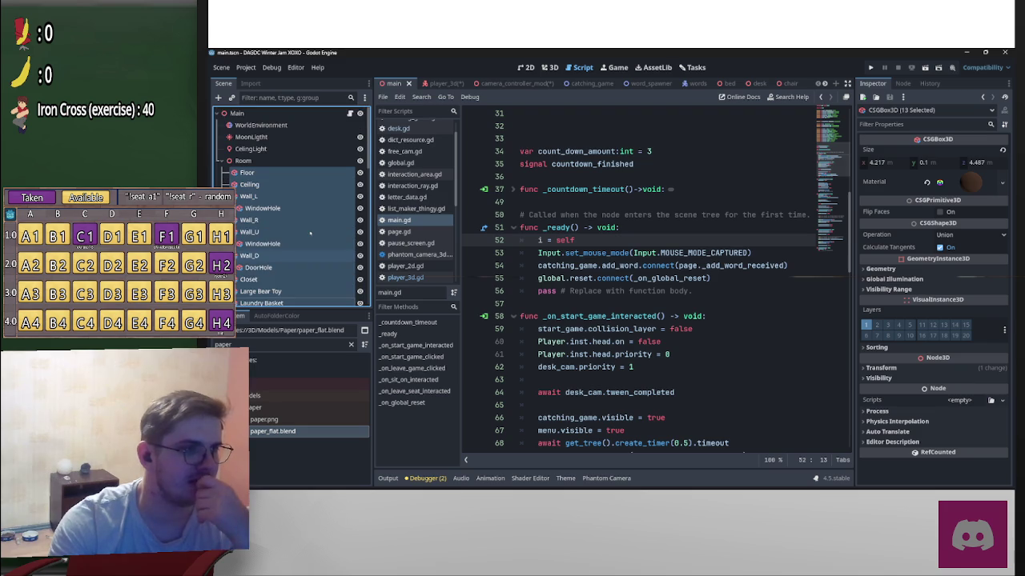
Step: Reselect Floor, Ceiling, Wall_L, Wall_R and Wall_U, leaving out WindowHole
left_click(247, 172)
left_click(249, 184, "shift")
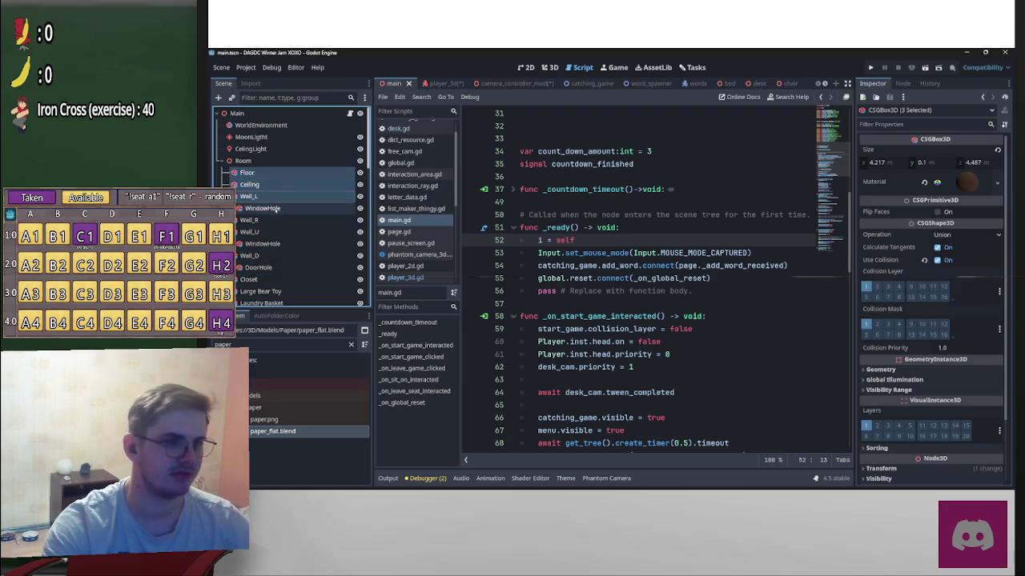
left_click(264, 208, "shift")
left_click(276, 209, "ctrl")
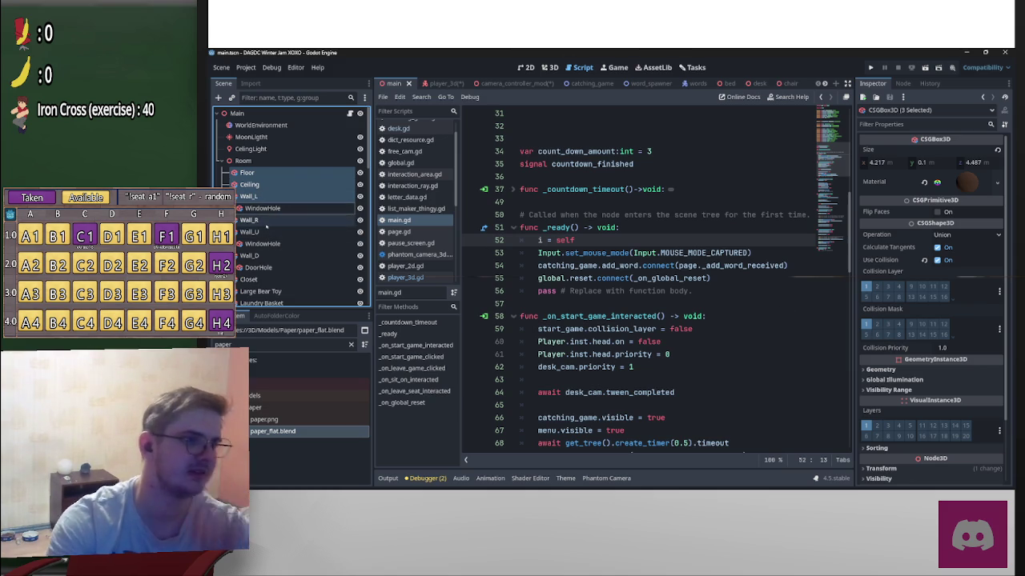
left_click(268, 221, "ctrl")
left_click(266, 231, "ctrl")
Step: Add Wall_D, Closet, Large Bear Toy, Laundry Basket and Bookshelf, then enable collision layer 2 on all
scroll(264, 232, "down", 2)
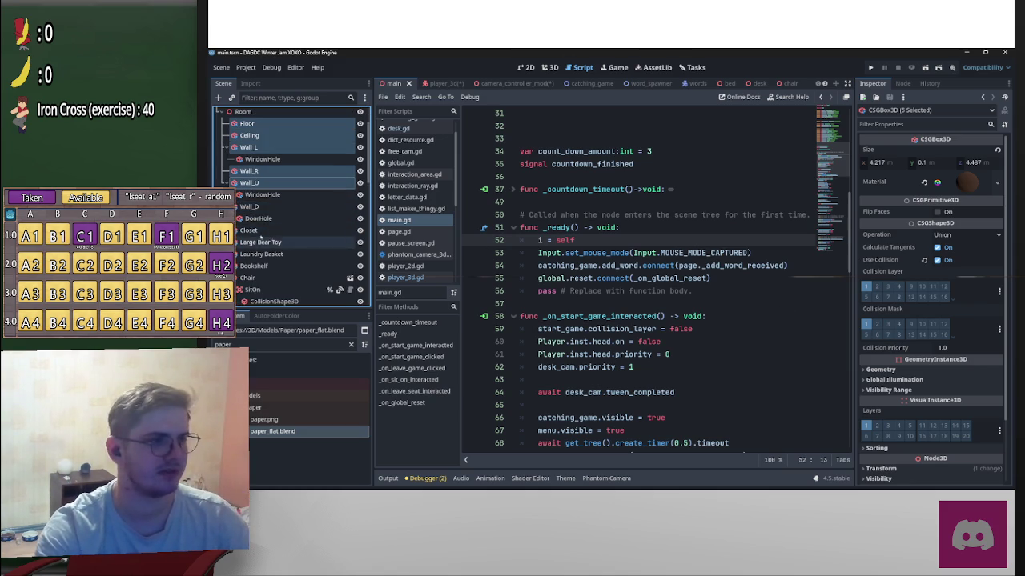
left_click(256, 207, "ctrl")
left_click(257, 230, "ctrl")
left_click(260, 241, "ctrl")
left_click(259, 253, "ctrl")
left_click(258, 266, "ctrl")
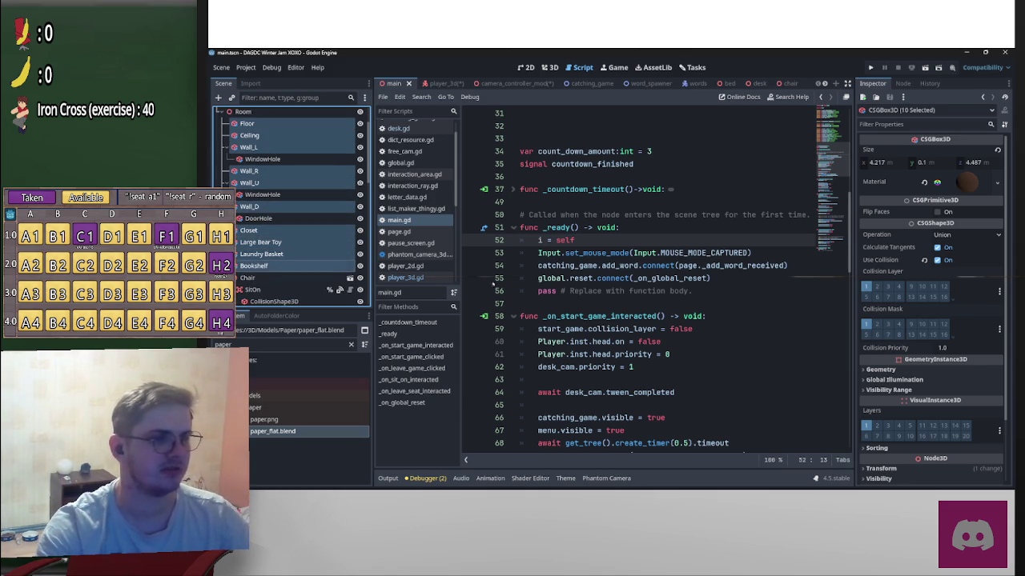
scroll(288, 268, "down", 3)
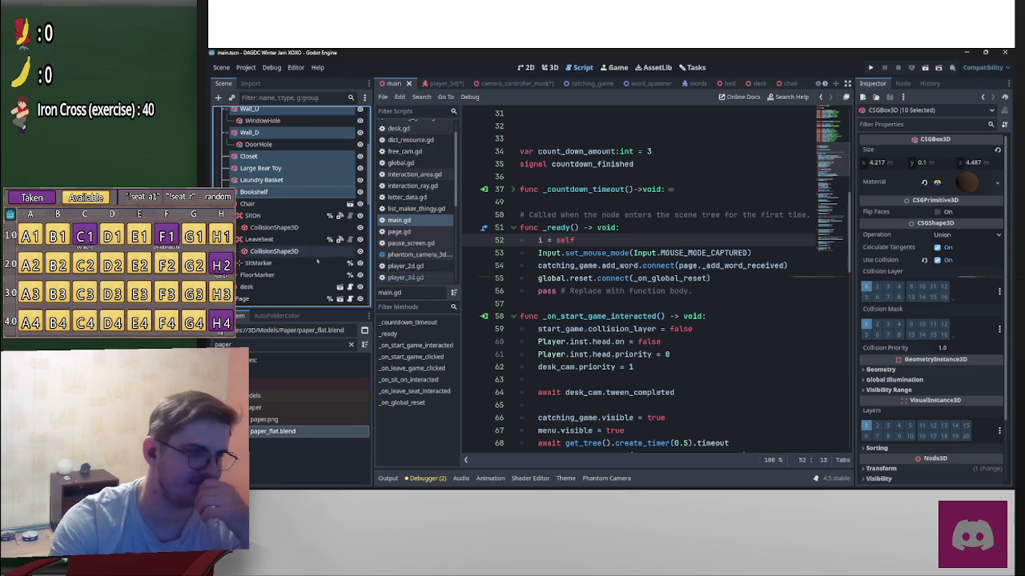
scroll(296, 240, "up", 4)
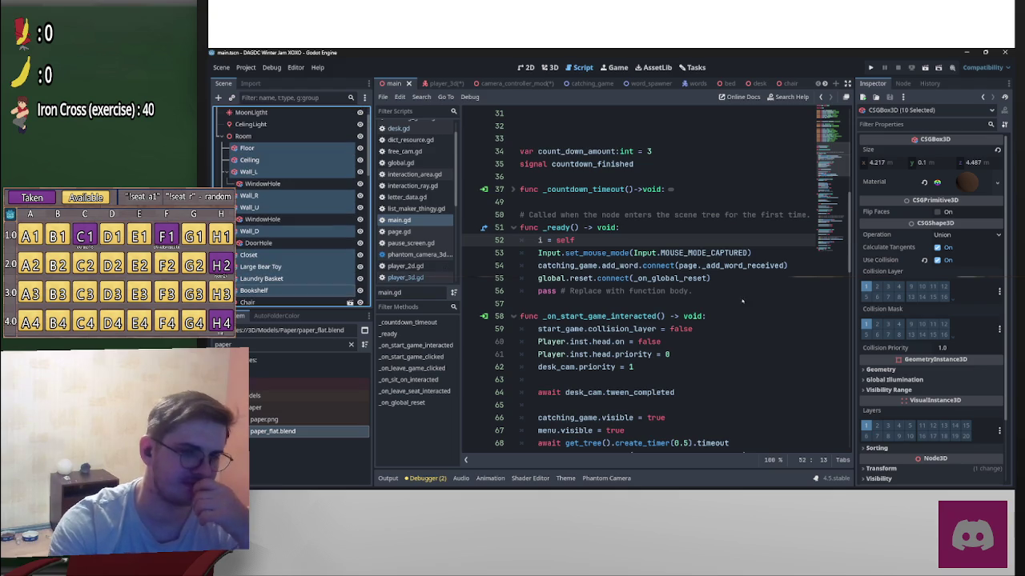
left_click(877, 286)
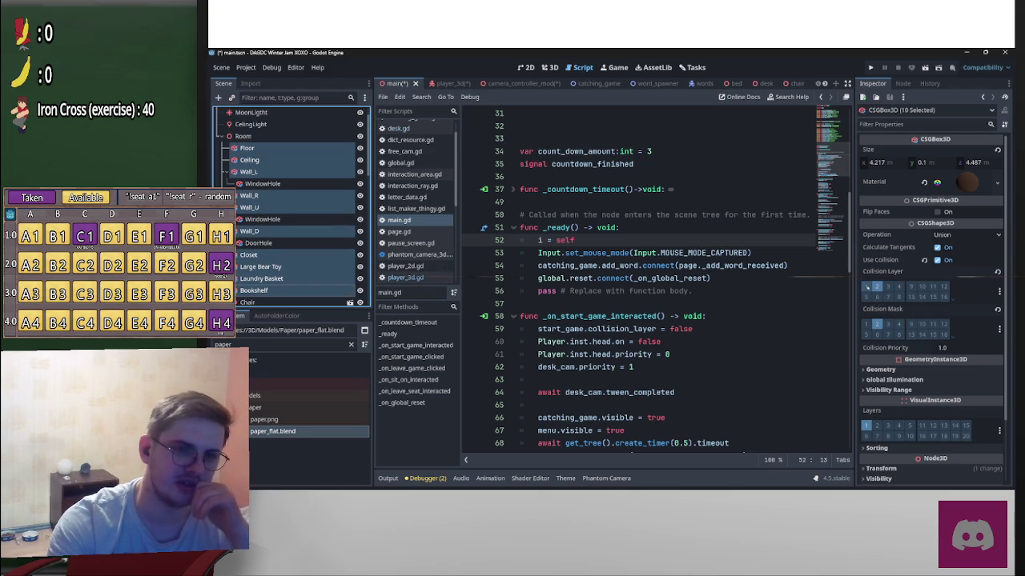
Step: Check Wall_U's collision settings on its own, then switch to the bed scene
left_click(250, 208)
scroll(249, 207, "up", 1)
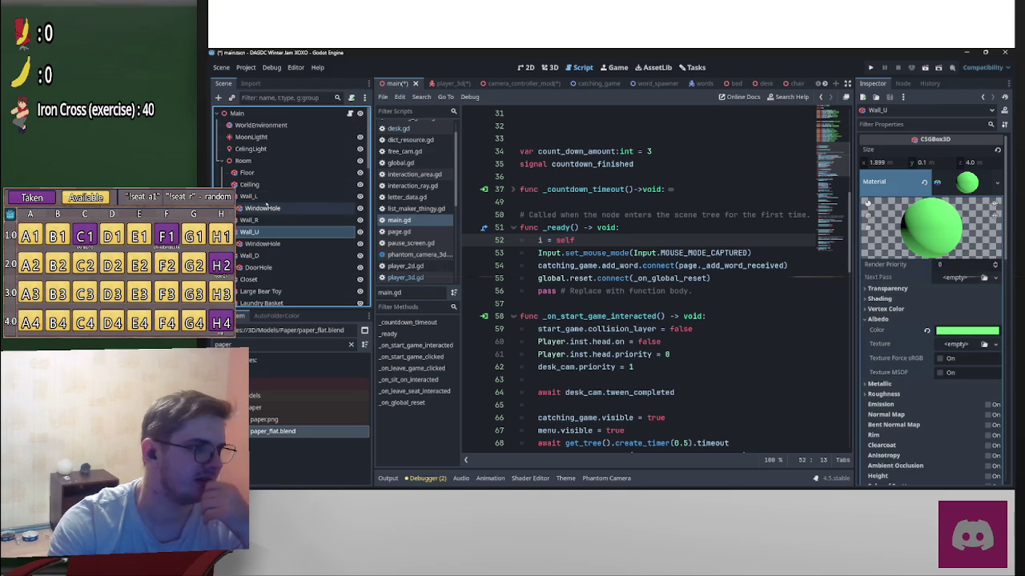
scroll(246, 172, "down", 10)
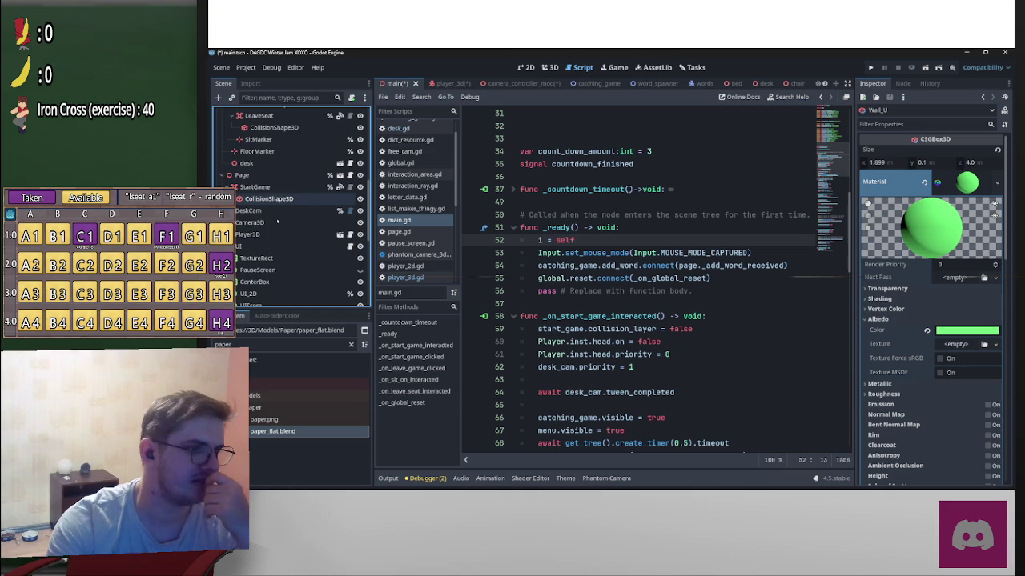
scroll(281, 225, "up", 10)
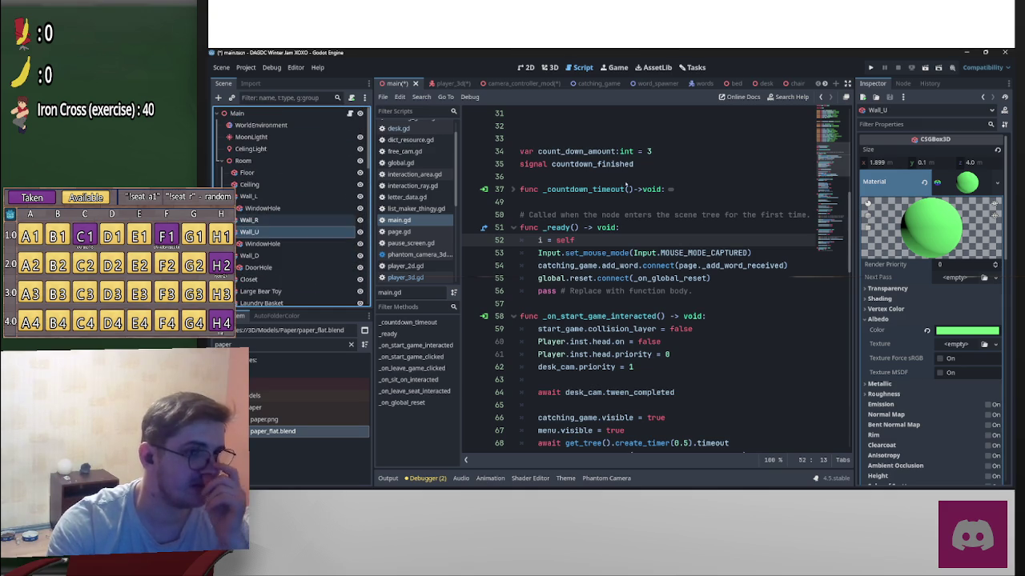
left_click(725, 83)
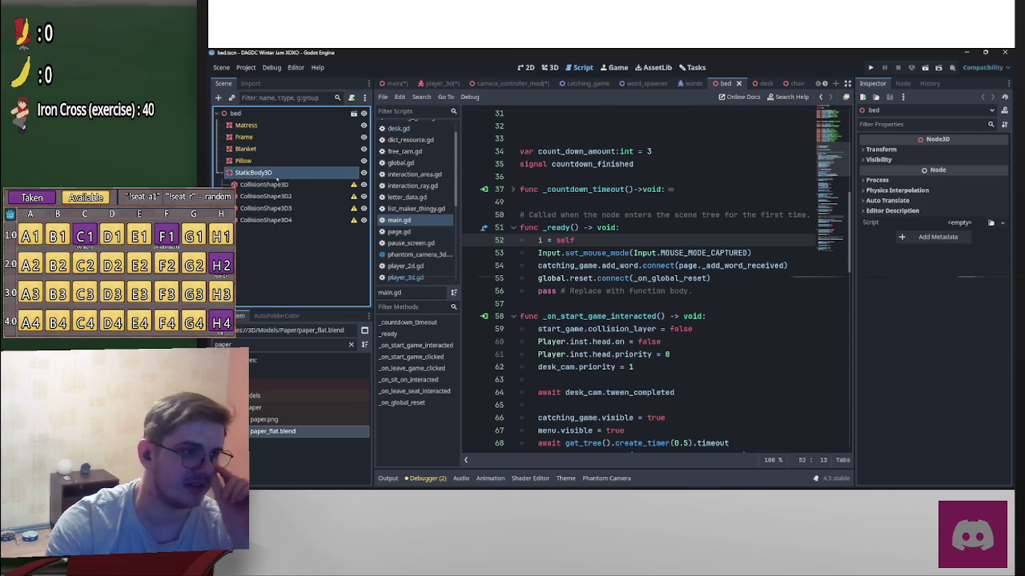
Step: Check the bed's collision settings, then put the desk's StaticBody3D on collision layer 2
left_click(878, 255)
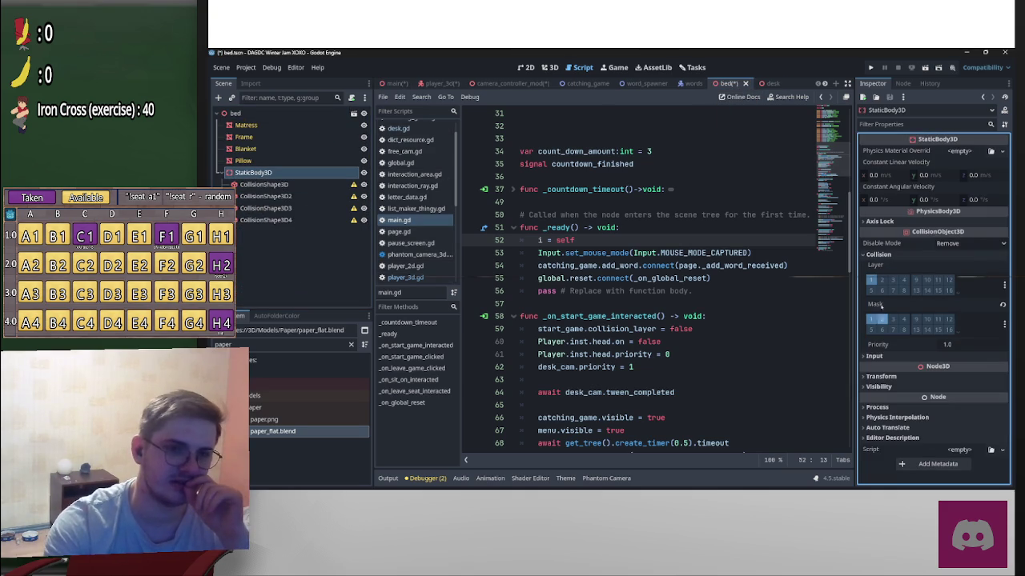
left_click(768, 83)
scroll(280, 266, "up", 1)
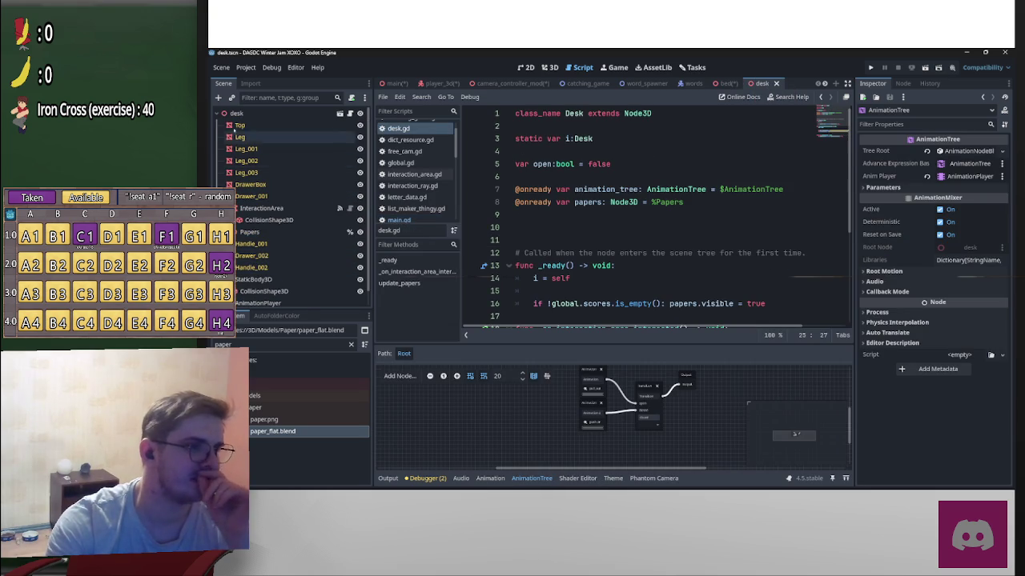
scroll(272, 200, "down", 1)
left_click(256, 263)
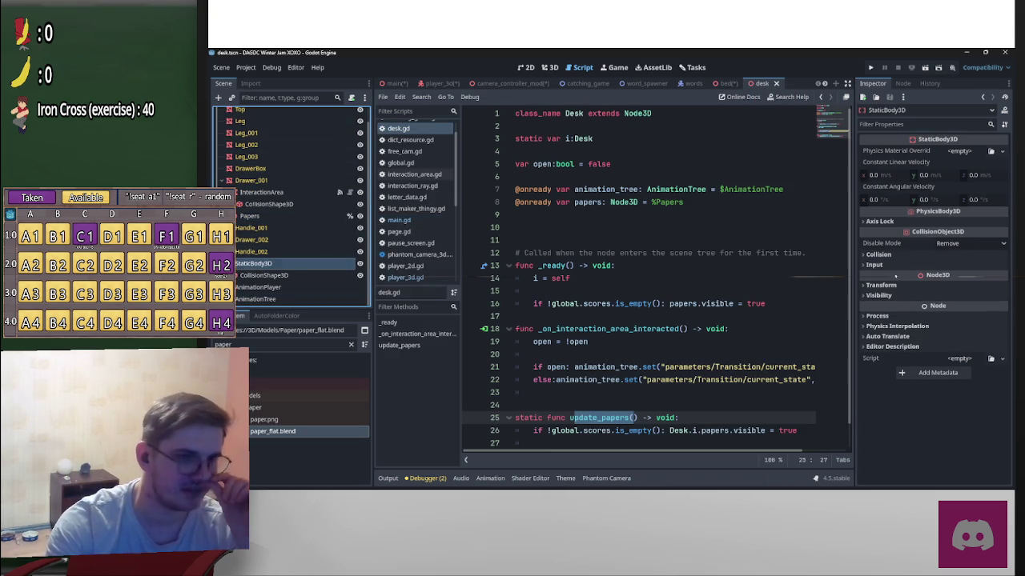
left_click(882, 279)
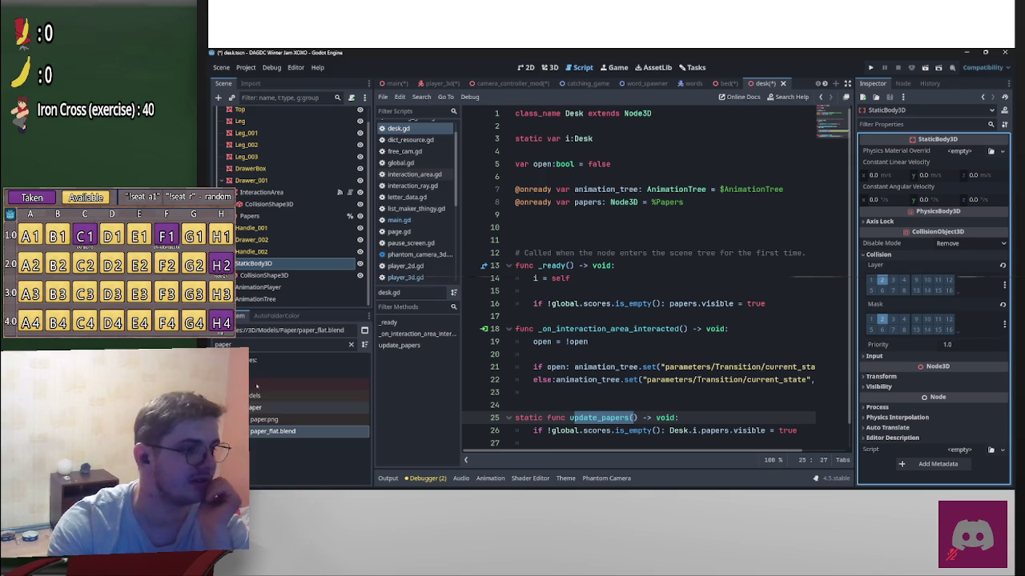
Step: Open chair.tscn via a 'chair' search to view its collision layers, then run from the desk
left_click(280, 345)
type("chair")
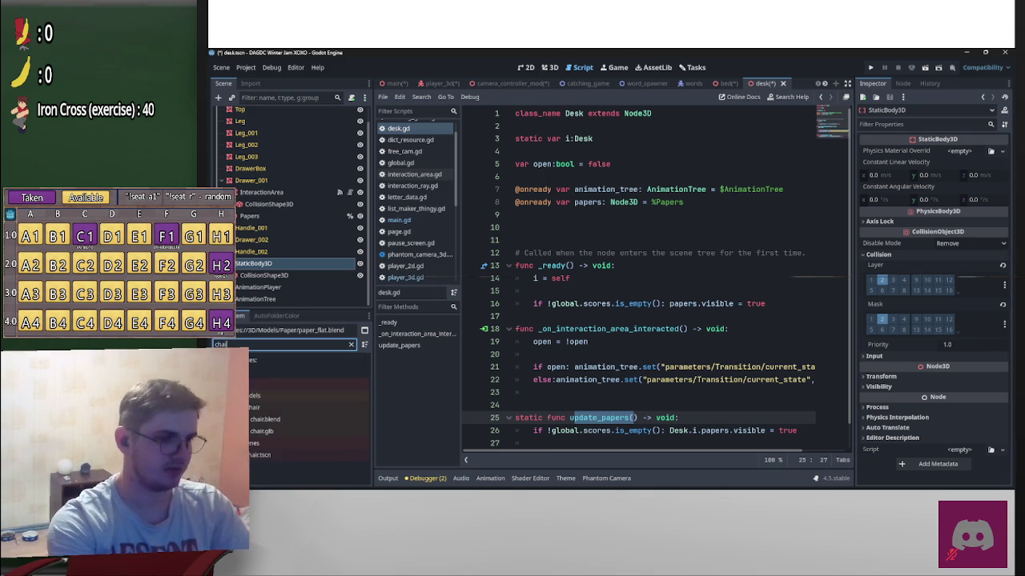
double_click(259, 455)
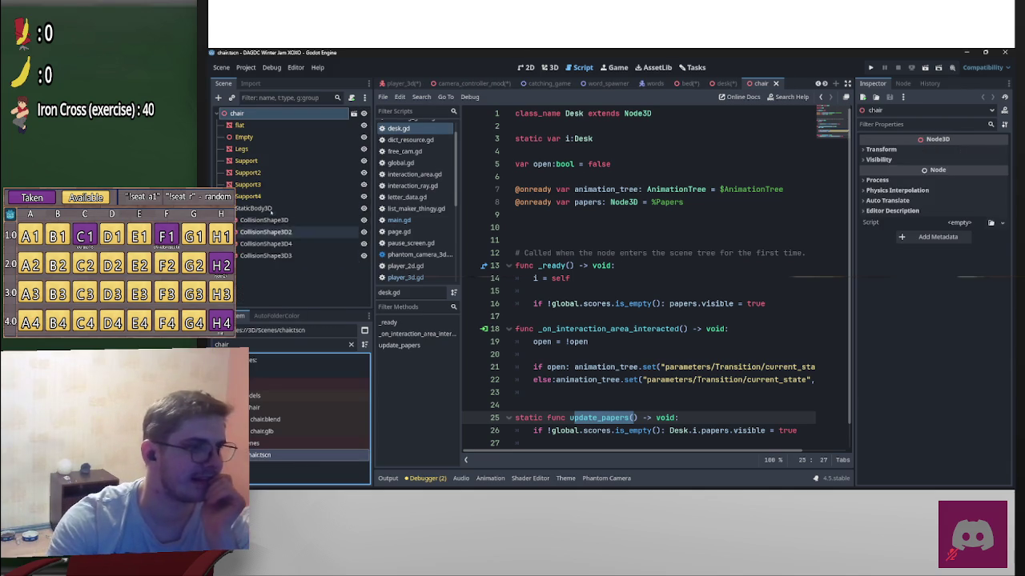
left_click(898, 255)
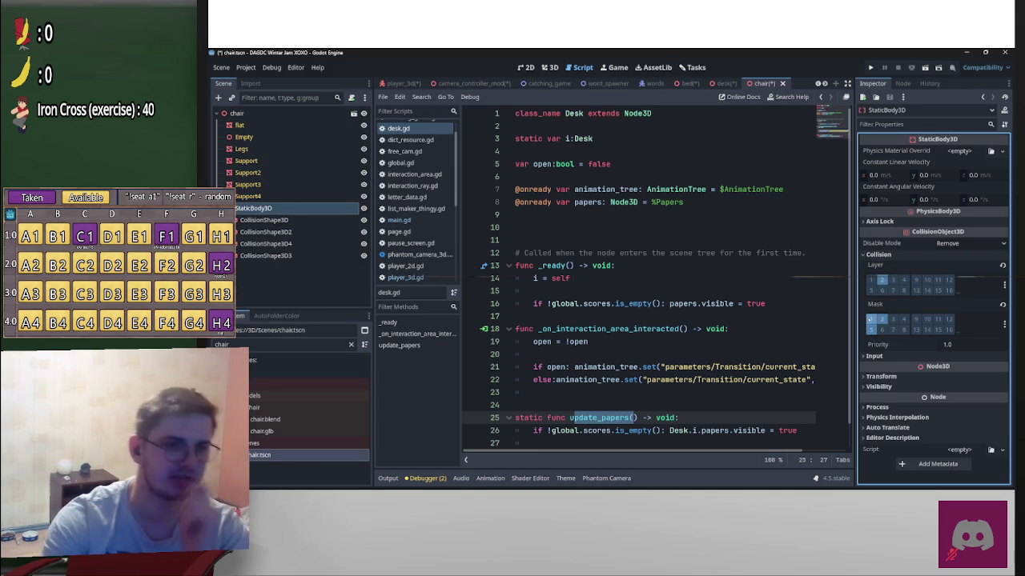
left_click(720, 86)
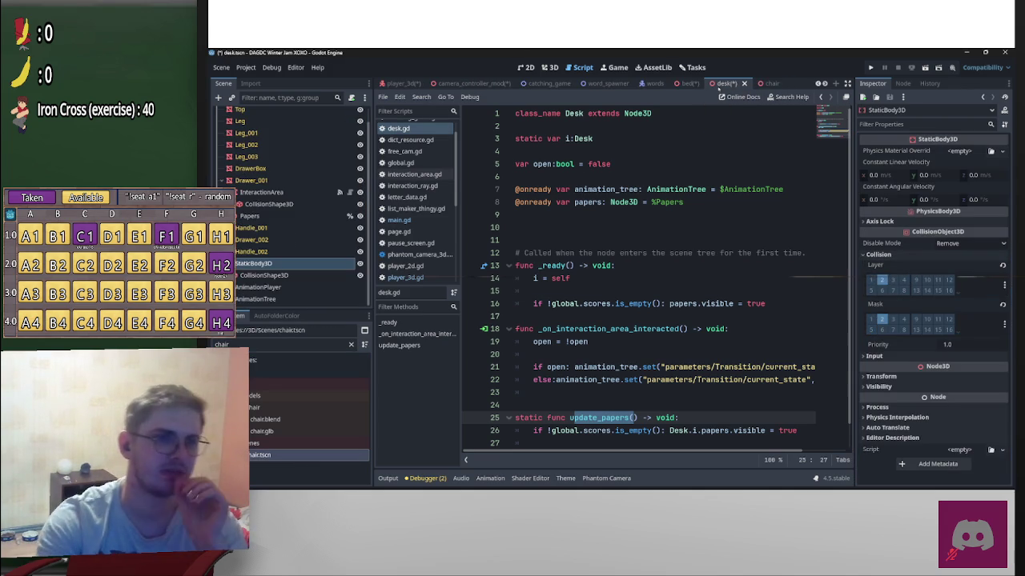
key("F5")
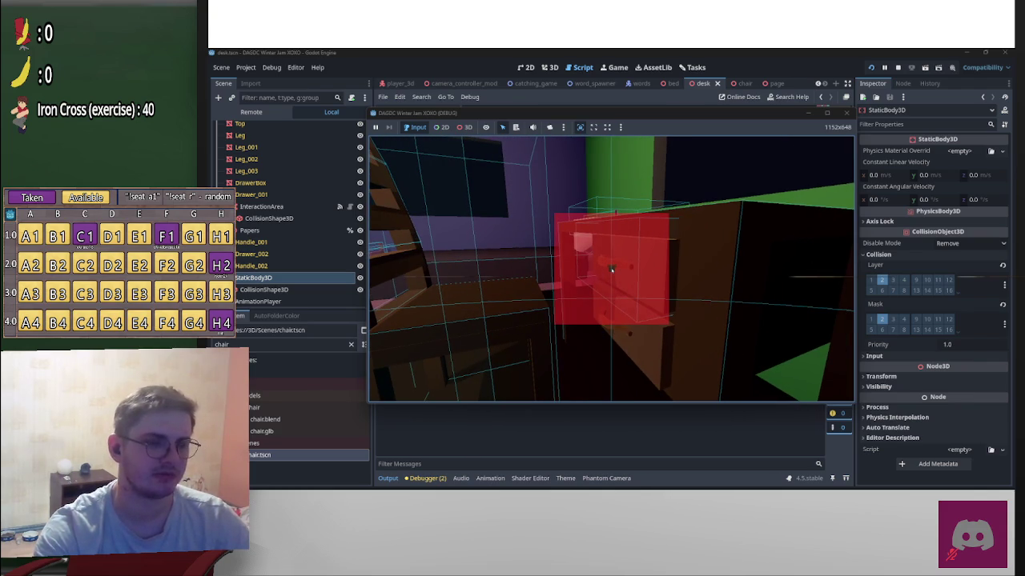
Step: Pause the running game with P, then stop it
key("p")
left_click(897, 67)
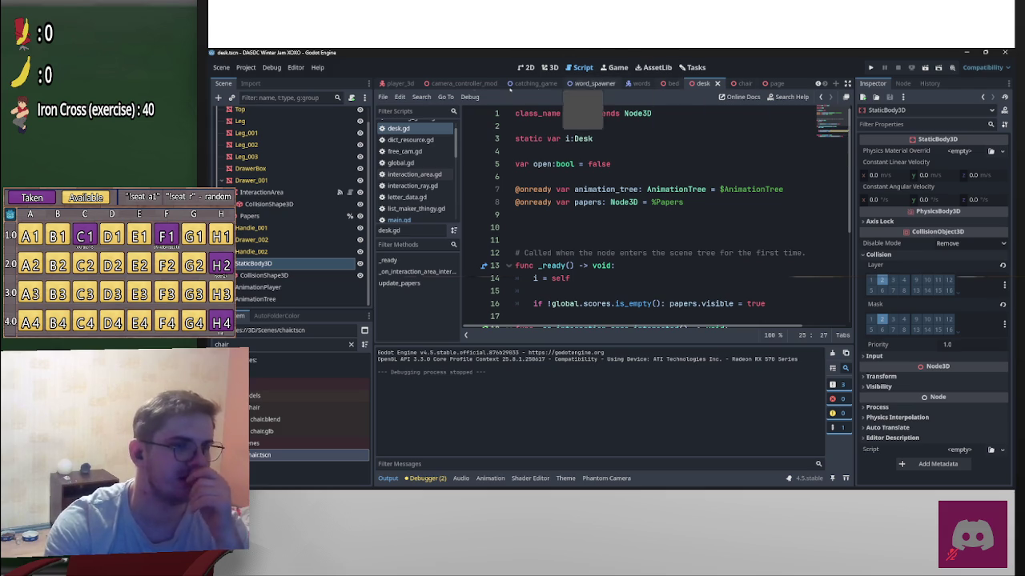
Step: Select the desk's InteractionArea and turn off Monitoring
scroll(298, 211, "up", 1)
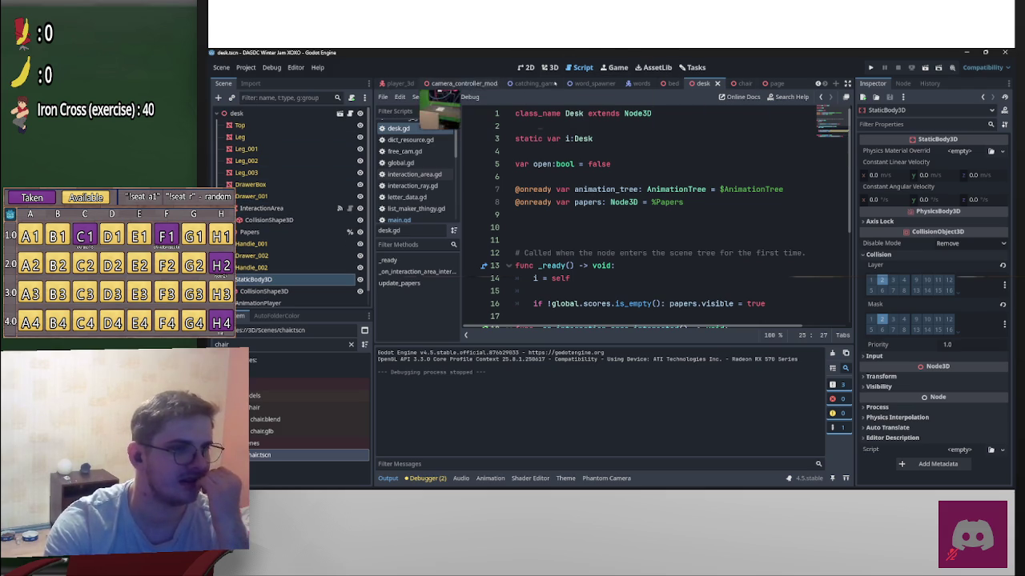
left_click(672, 83)
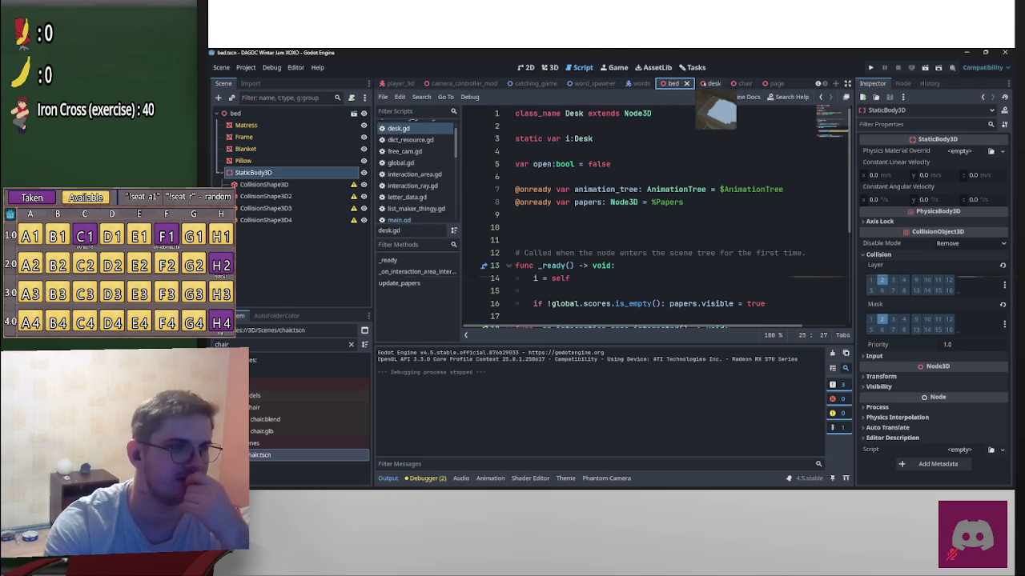
left_click(705, 85)
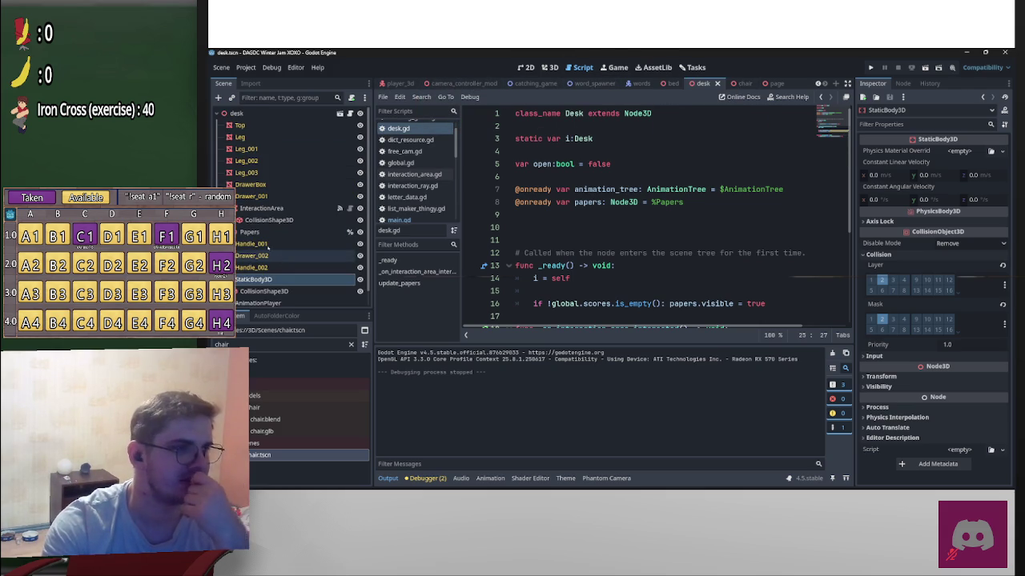
left_click(296, 208)
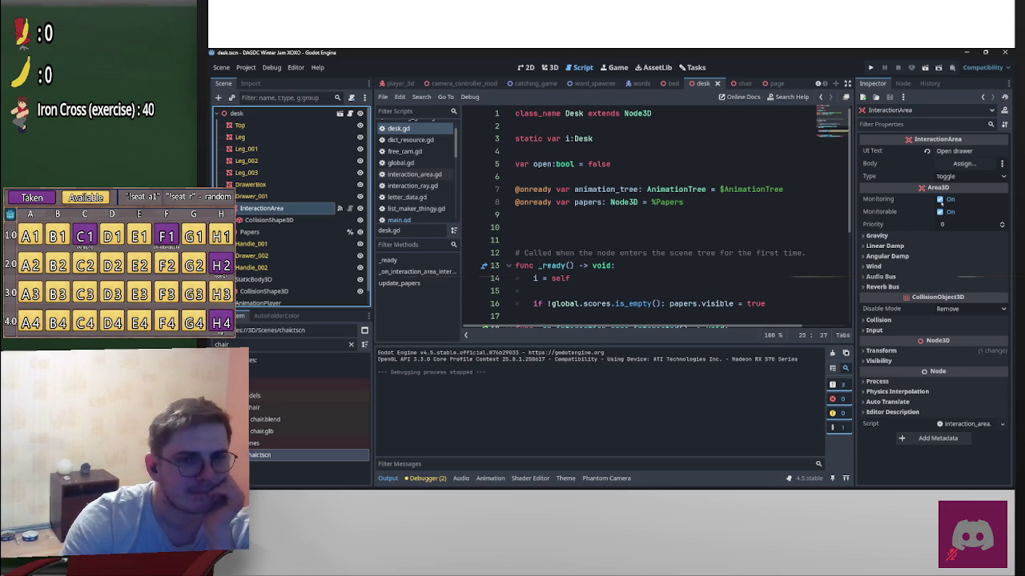
left_click(940, 200)
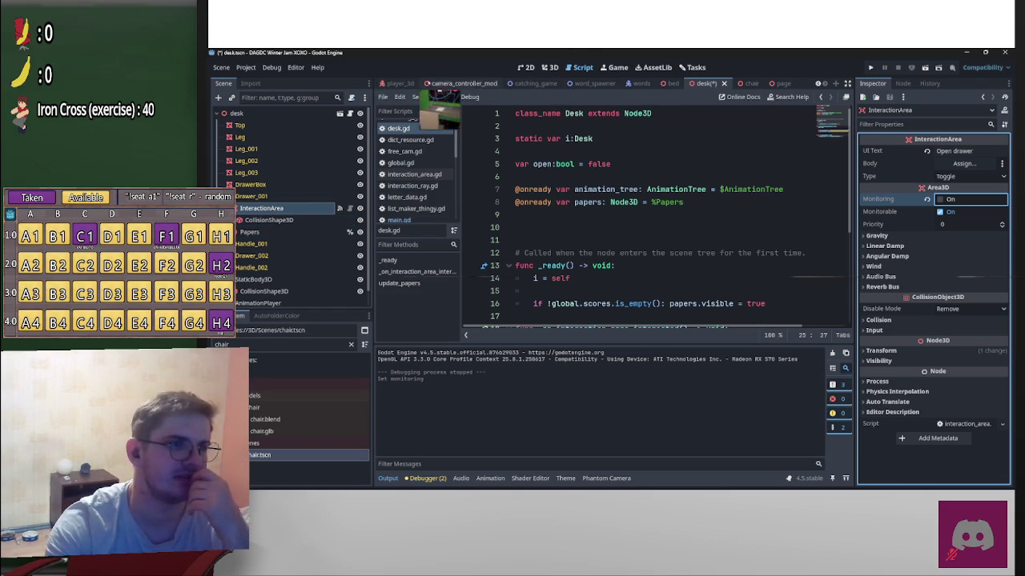
Step: Compare with the chair's LeaveSeat area, then clear mask bit 1 on InteractionArea
left_click(398, 83)
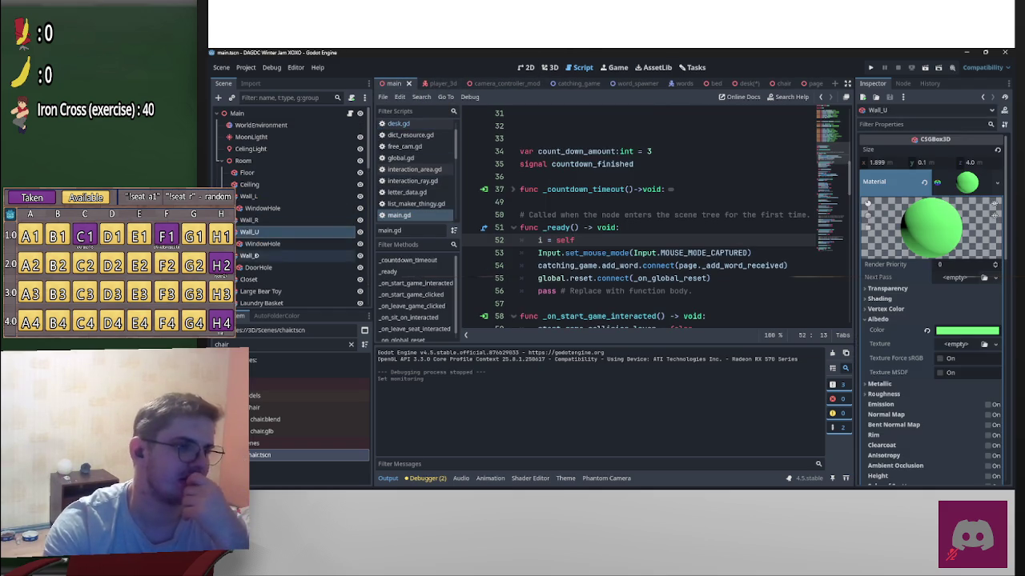
scroll(281, 241, "down", 3)
left_click(264, 264)
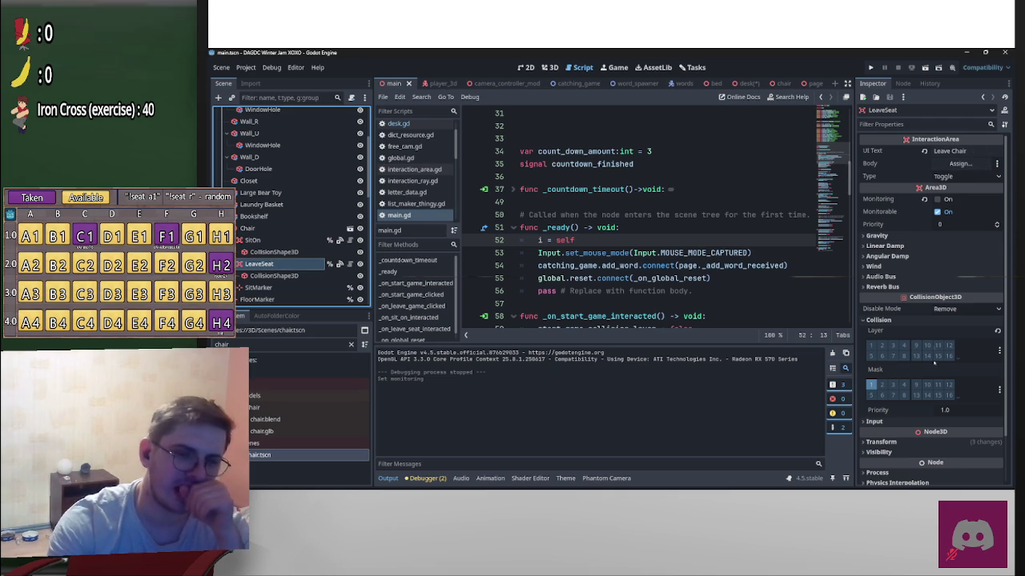
left_click(745, 84)
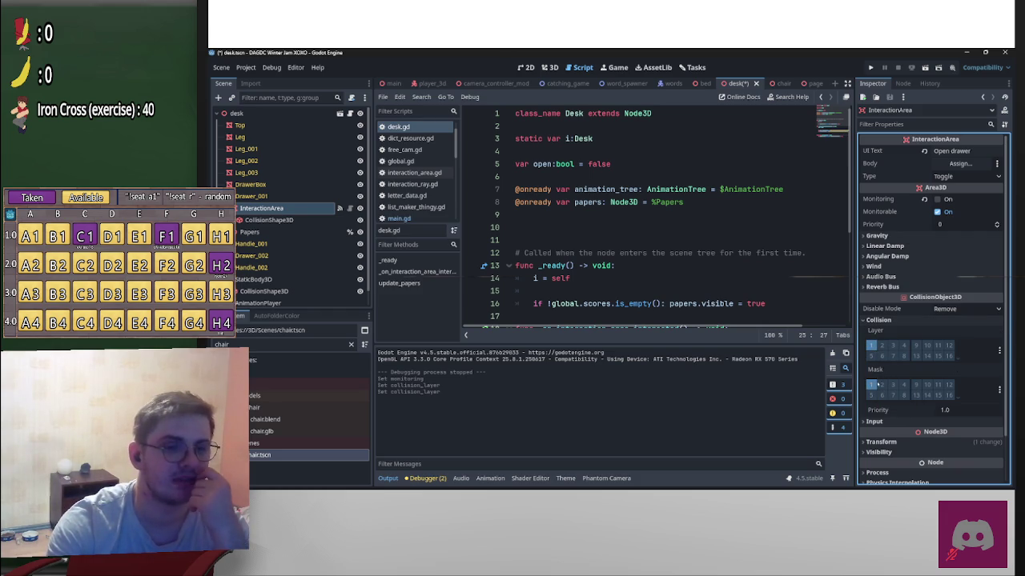
left_click(871, 385)
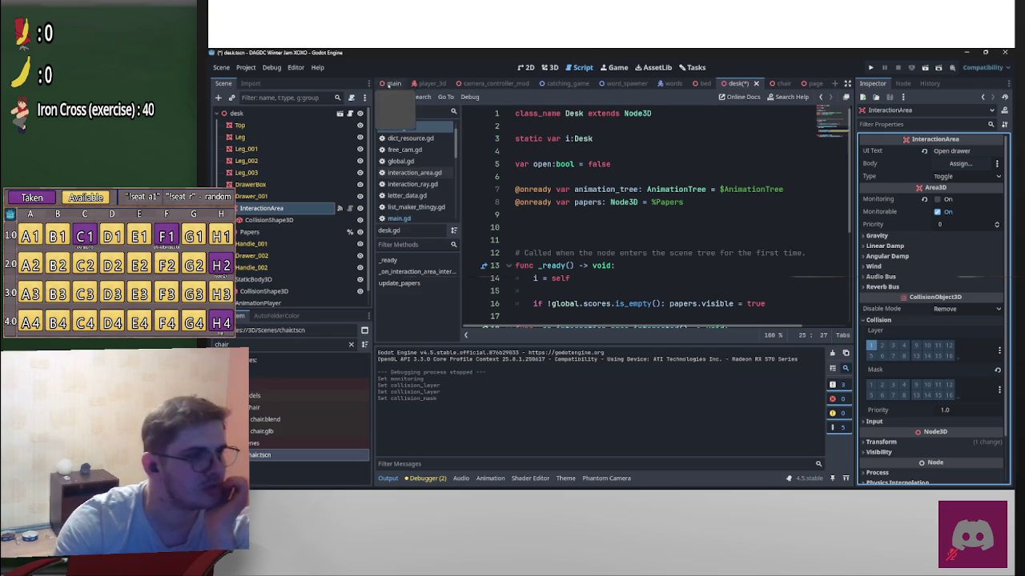
Step: Inspect the Chair's SitOn area in the main scene, then run the main scene
left_click(392, 84)
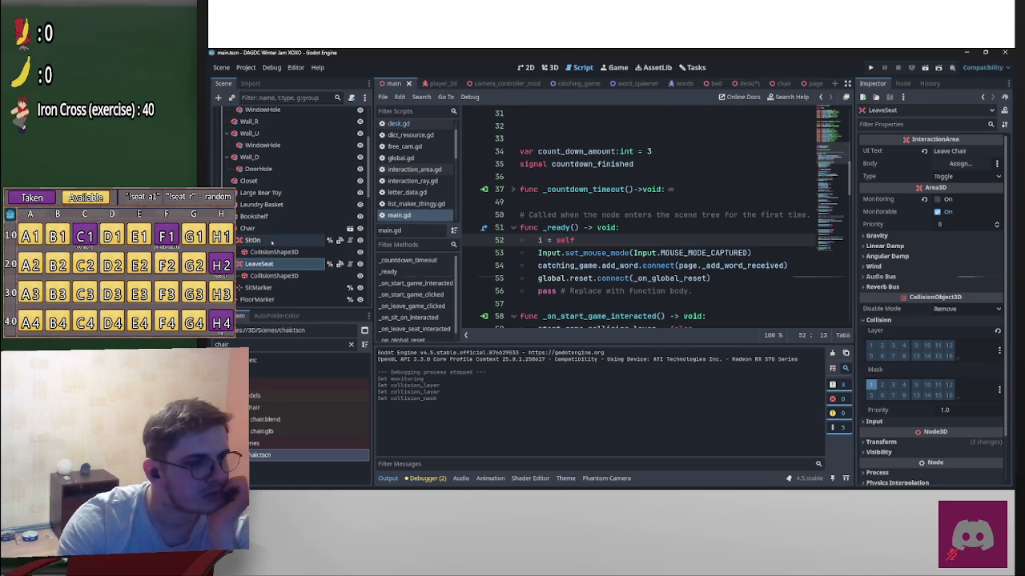
left_click(261, 228)
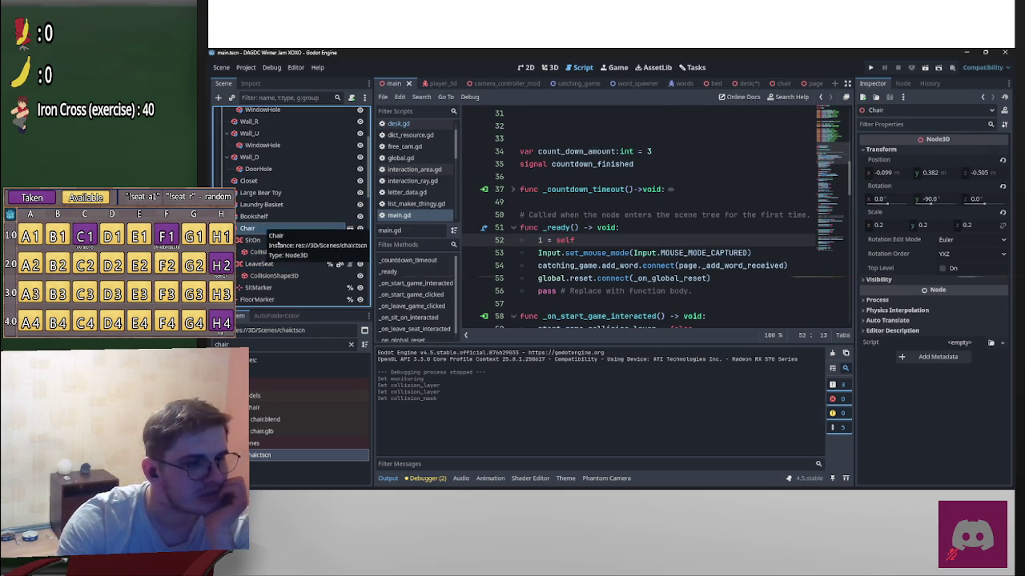
left_click(253, 240)
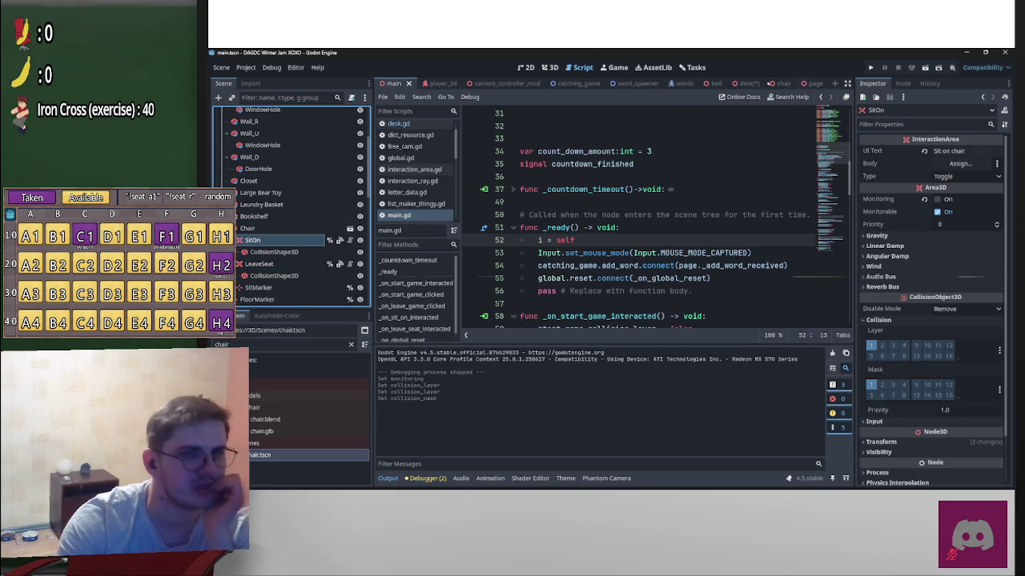
left_click(924, 68)
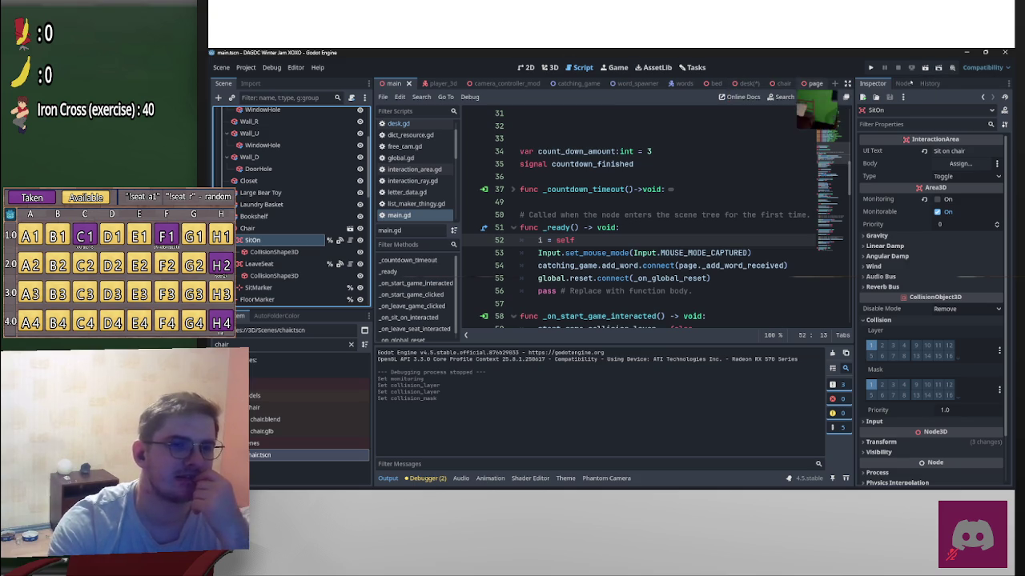
scroll(297, 240, "up", 3)
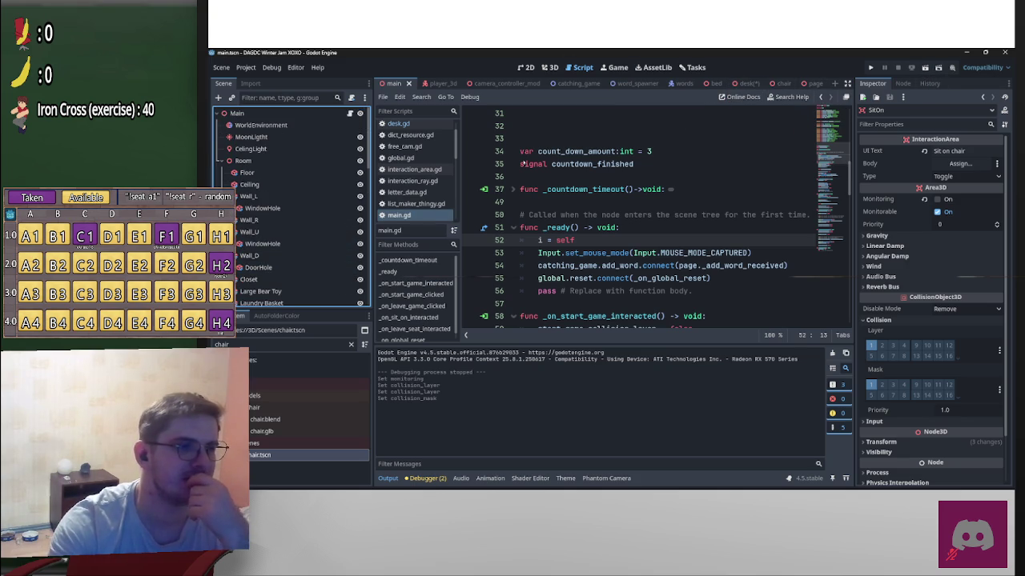
left_click(926, 69)
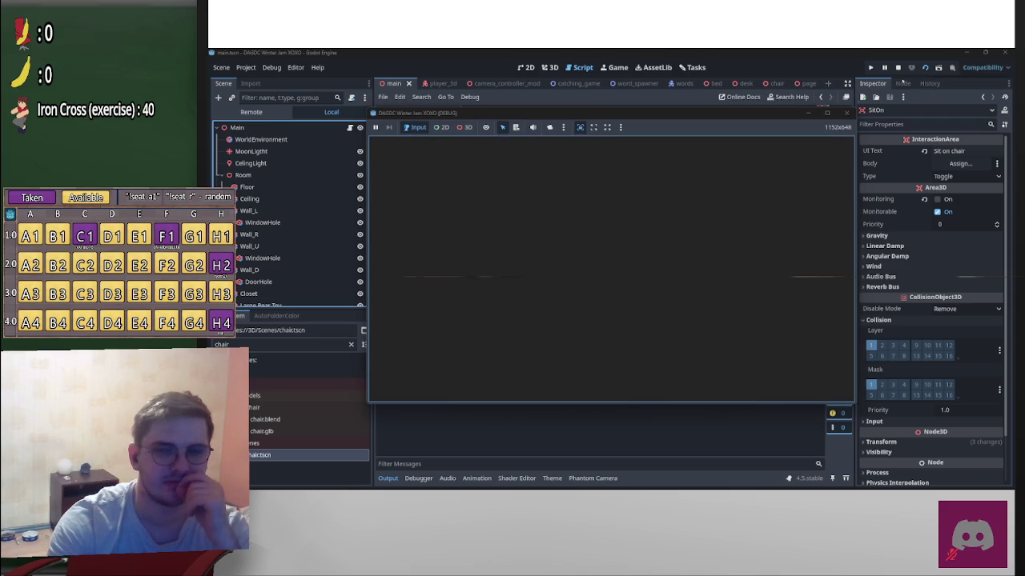
key("w")
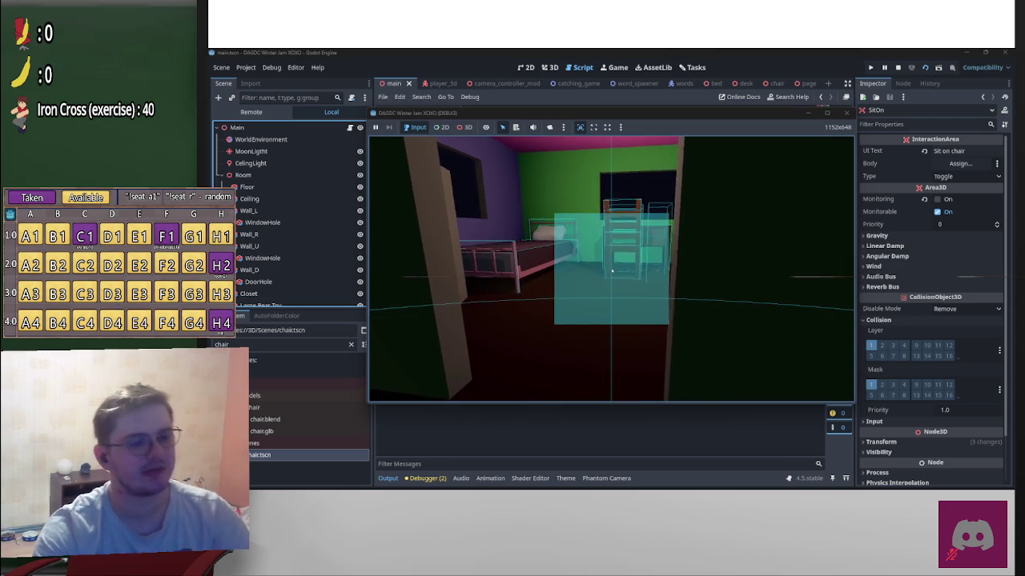
key("w")
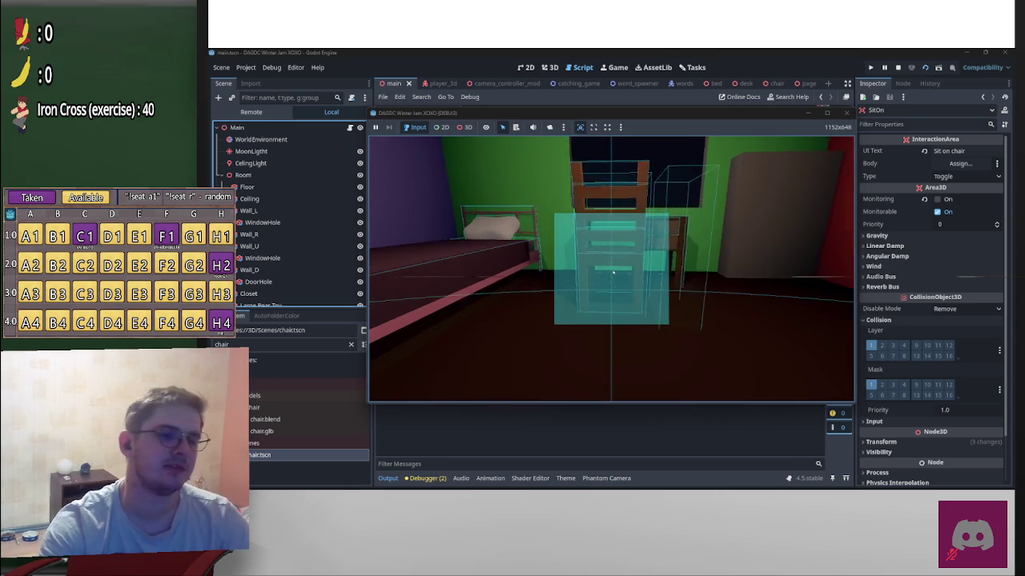
key("s")
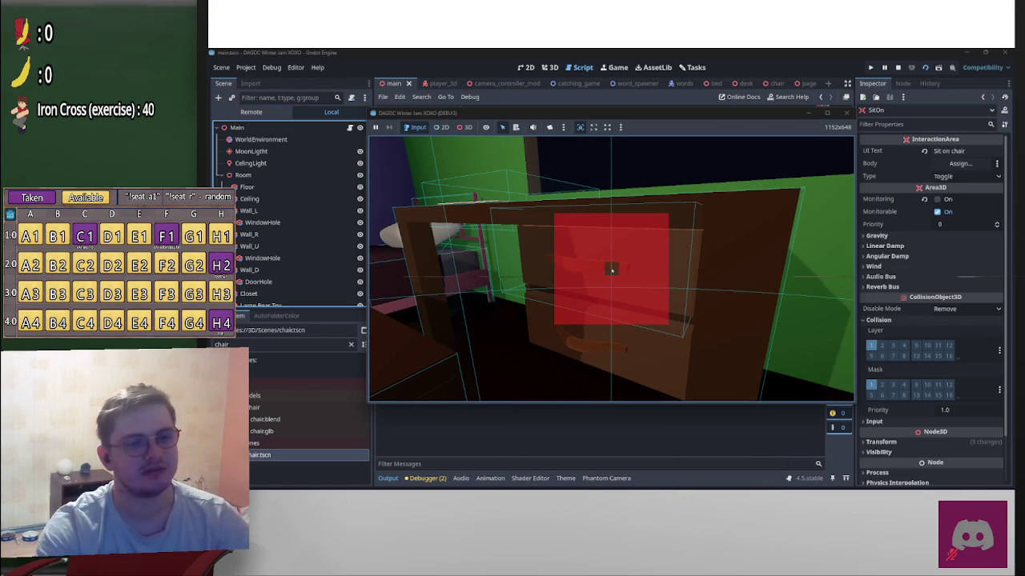
key("p")
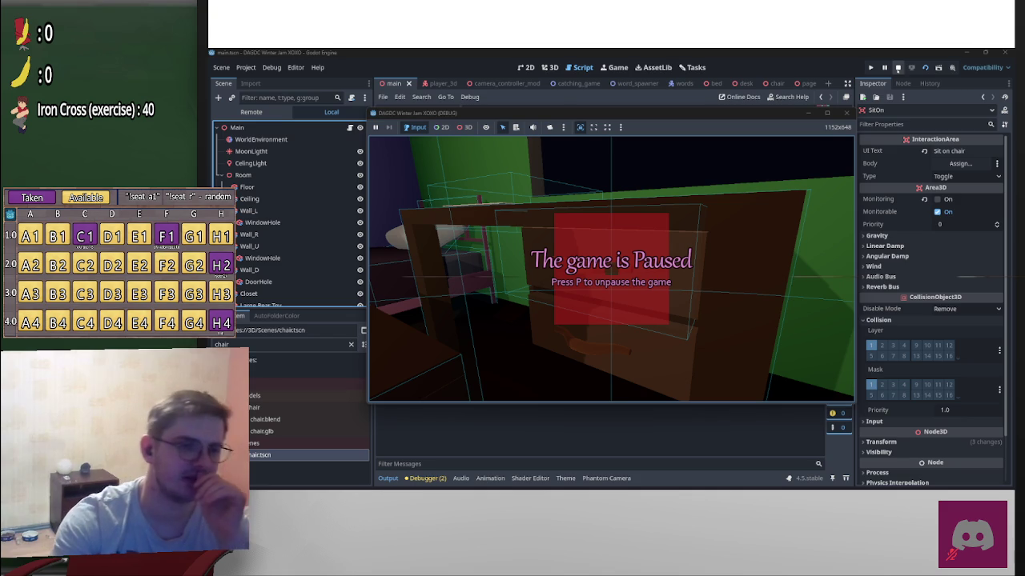
left_click(897, 68)
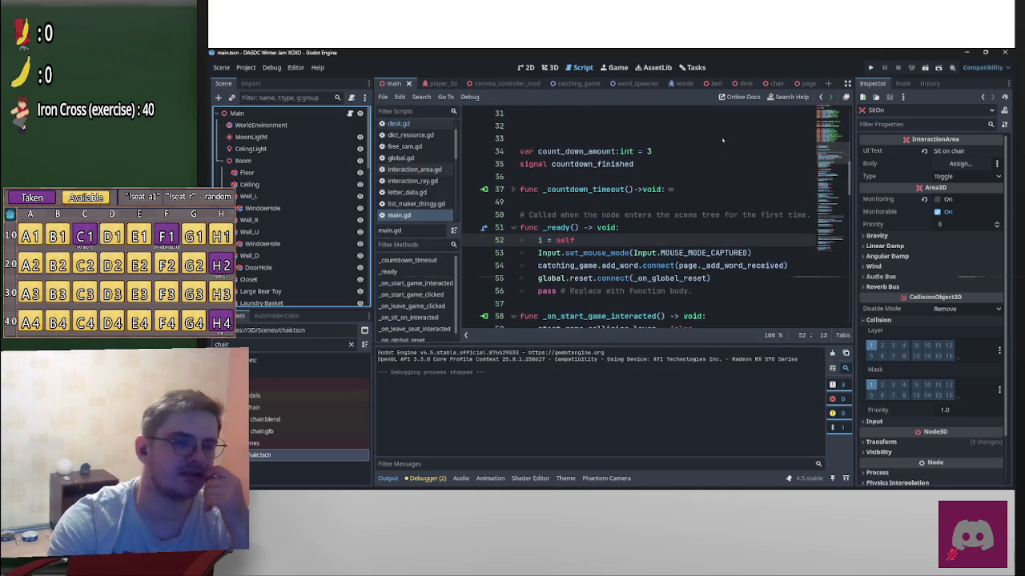
Step: Open interaction_ray.gd from the camera controller scene and run the game again
left_click(486, 83)
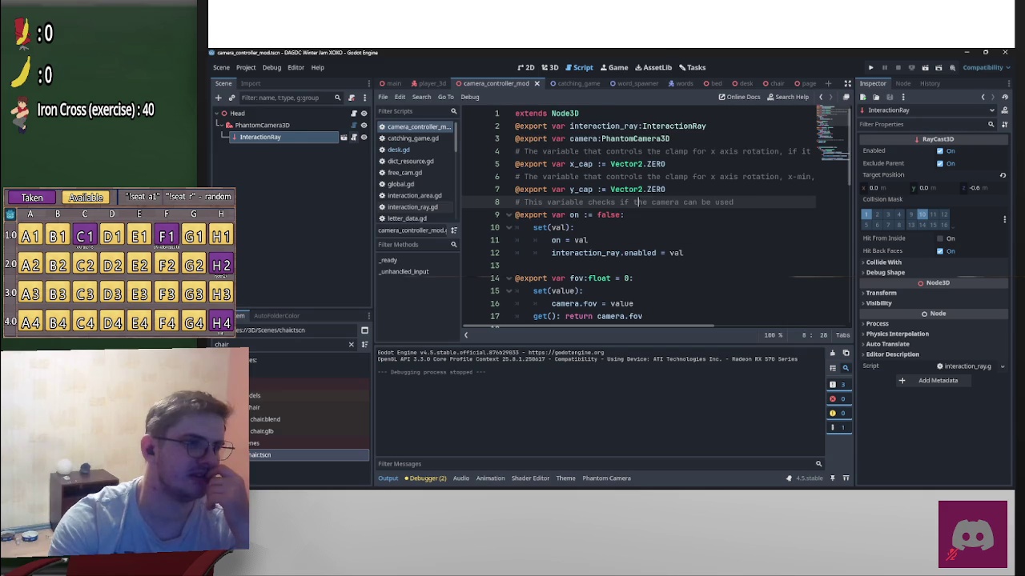
left_click(354, 137)
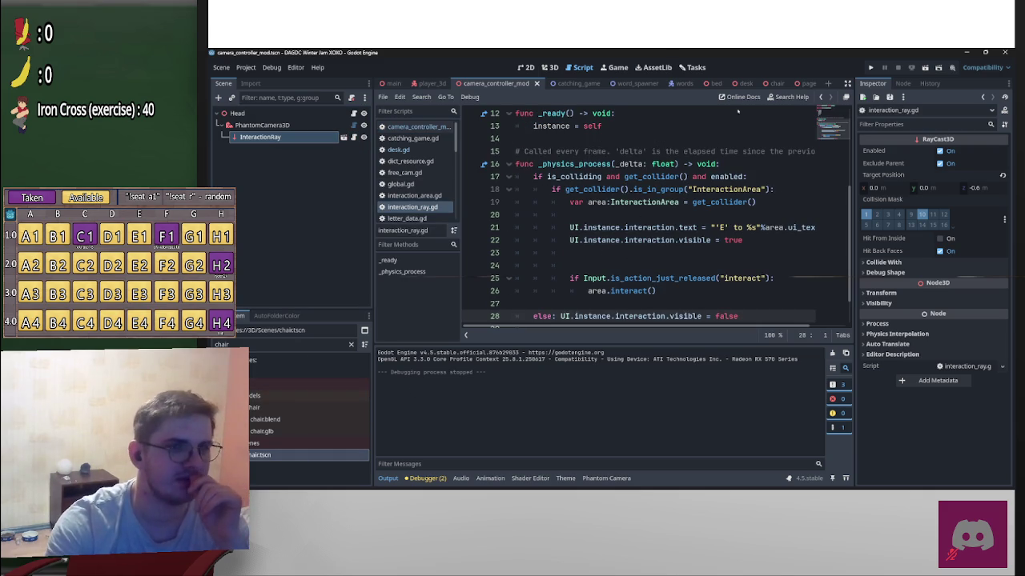
key("F5")
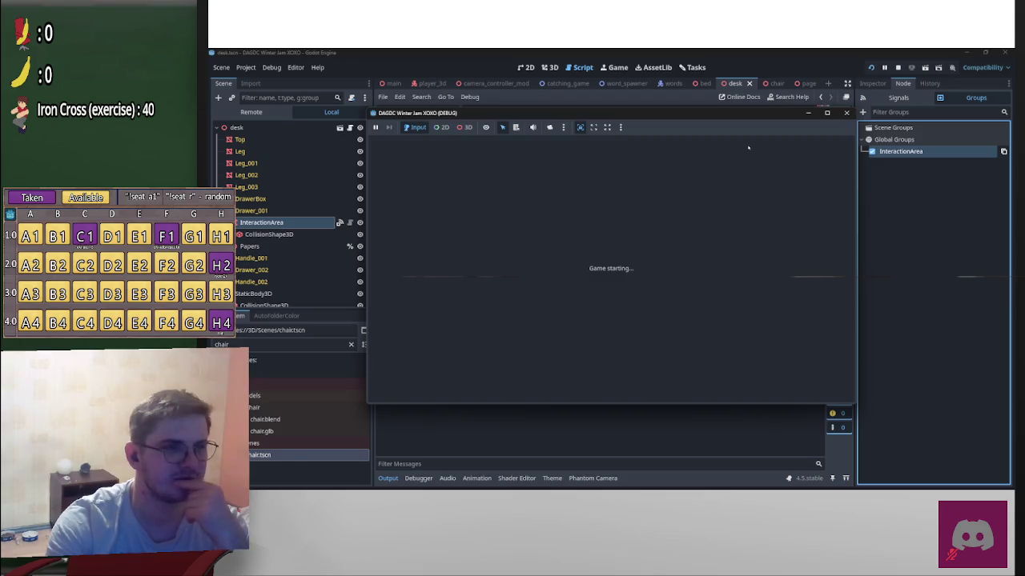
Step: Walk the player up to the front of the desk until the drawer prompt shows
key("w")
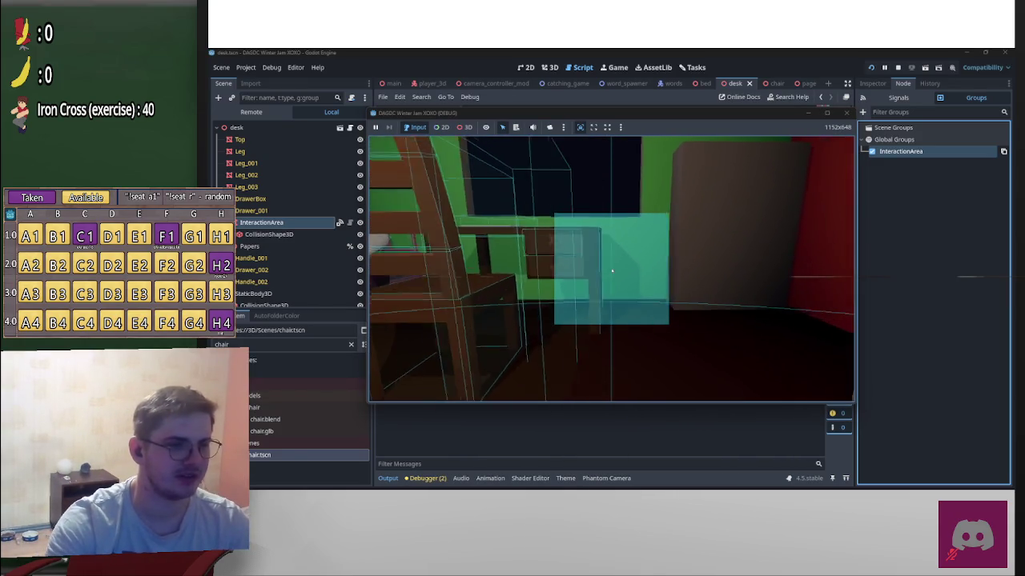
key("w")
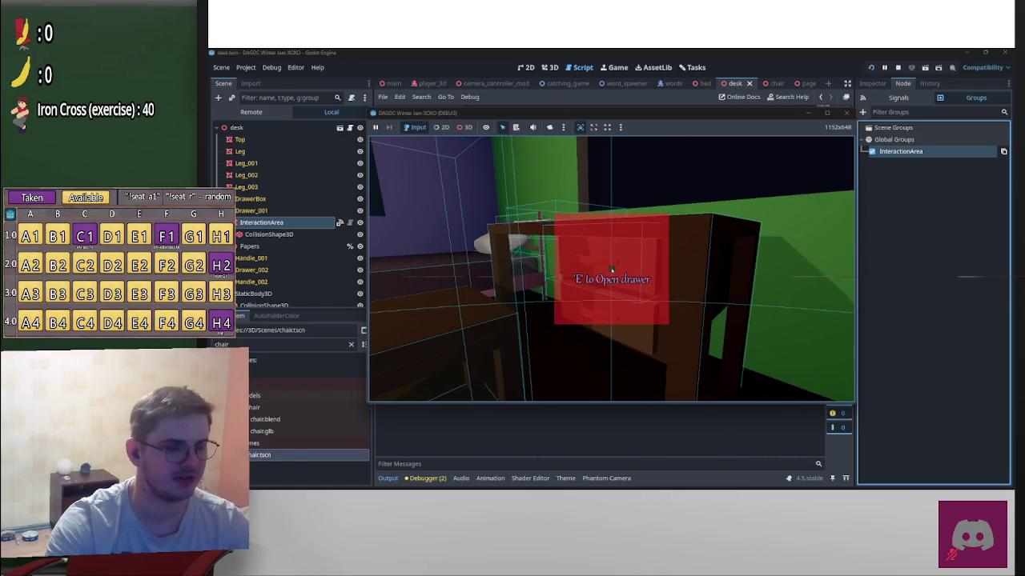
key("w")
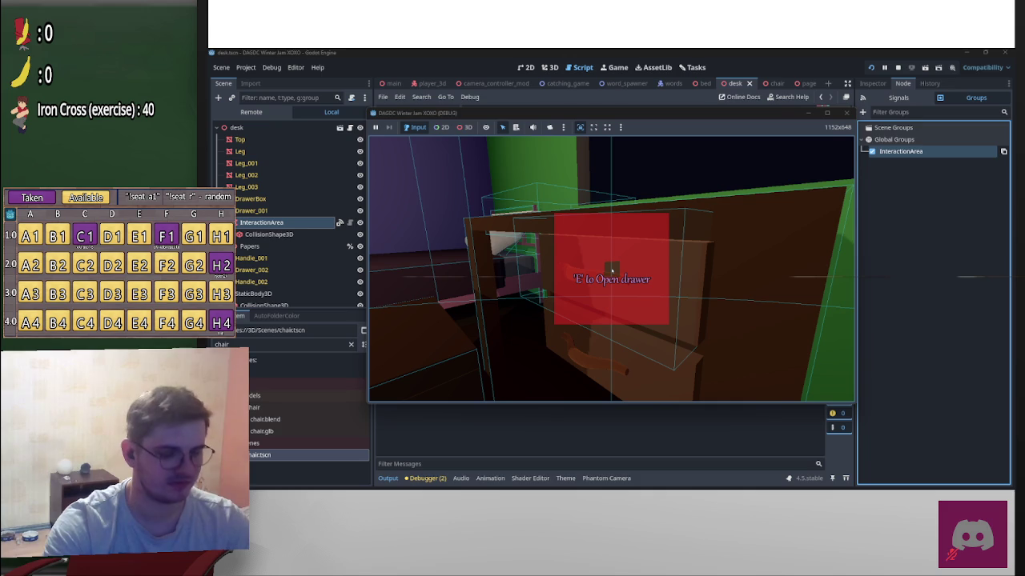
key("w")
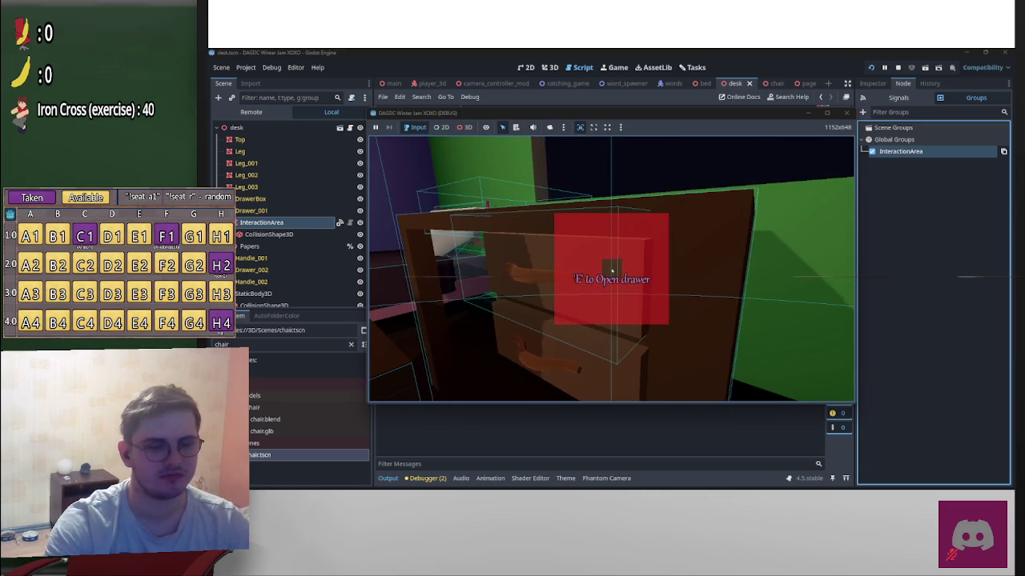
key("d")
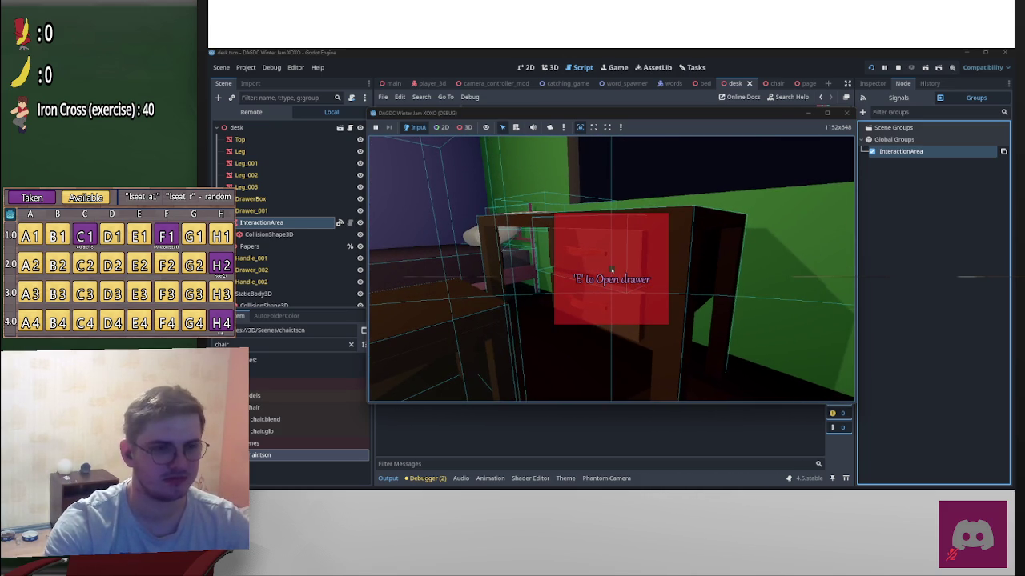
Step: Pause the game, move its window aside, and select update_papers in desk.gd
key("Escape")
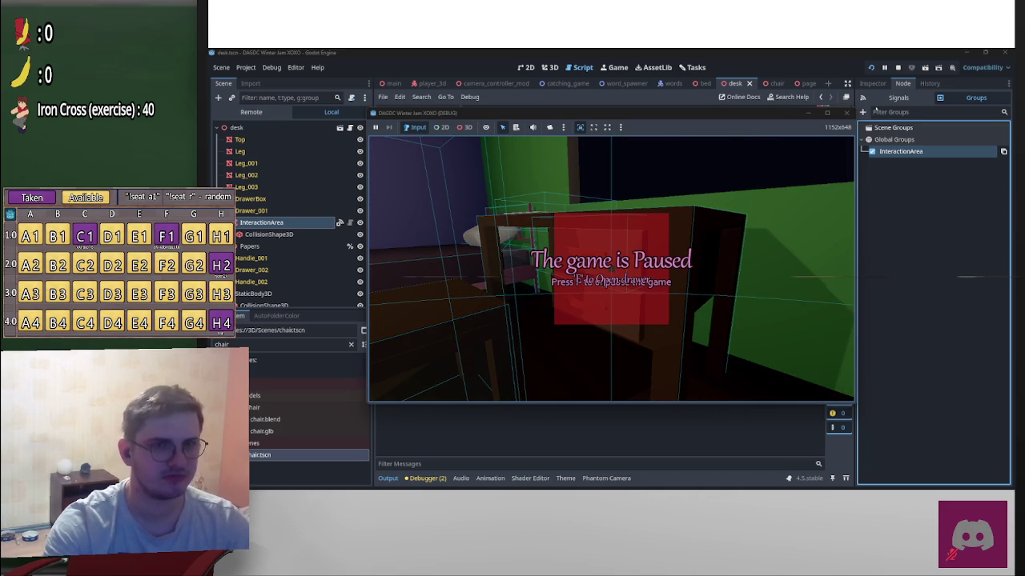
mouse_move(644, 203)
left_mouse_down()
mouse_move(930, 336)
mouse_move(898, 337)
left_mouse_up()
scroll(600, 240, "down", 4)
double_click(600, 265)
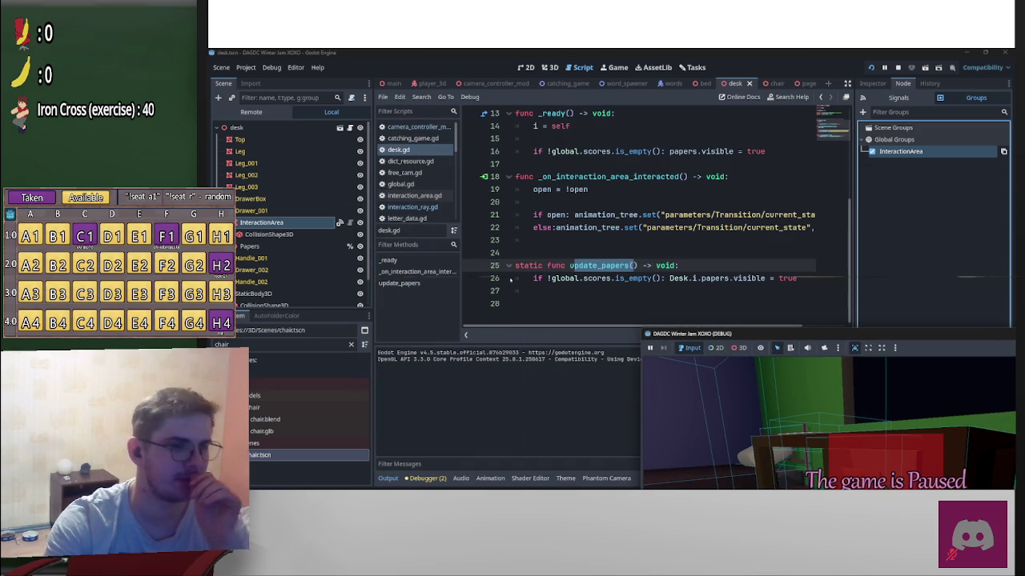
Step: Add a print("hello") line above the drawer toggle and rerun the game
left_click(533, 189)
key("Return")
type("int")
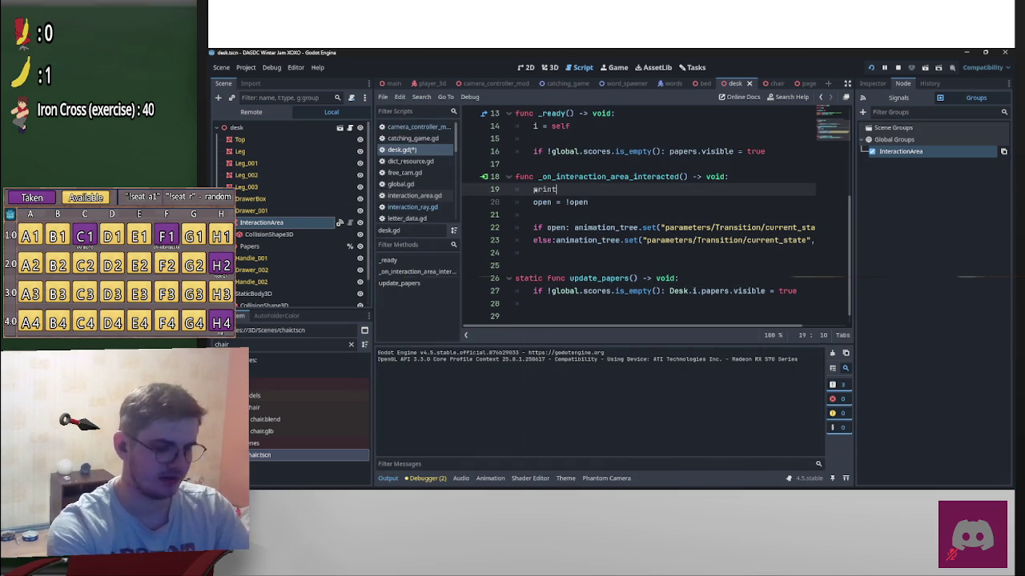
type("(\"hello")
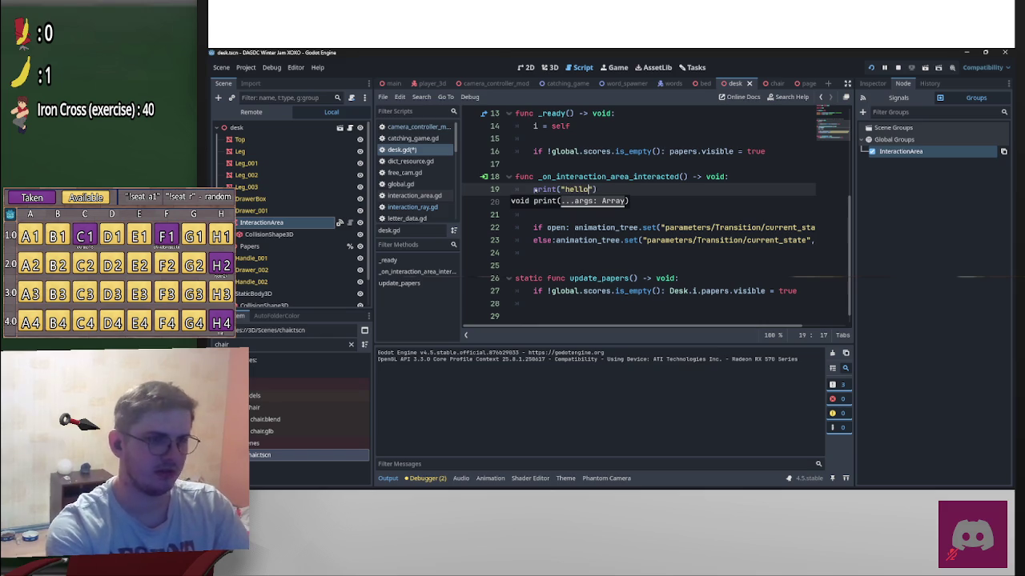
left_click(675, 163)
key("F5")
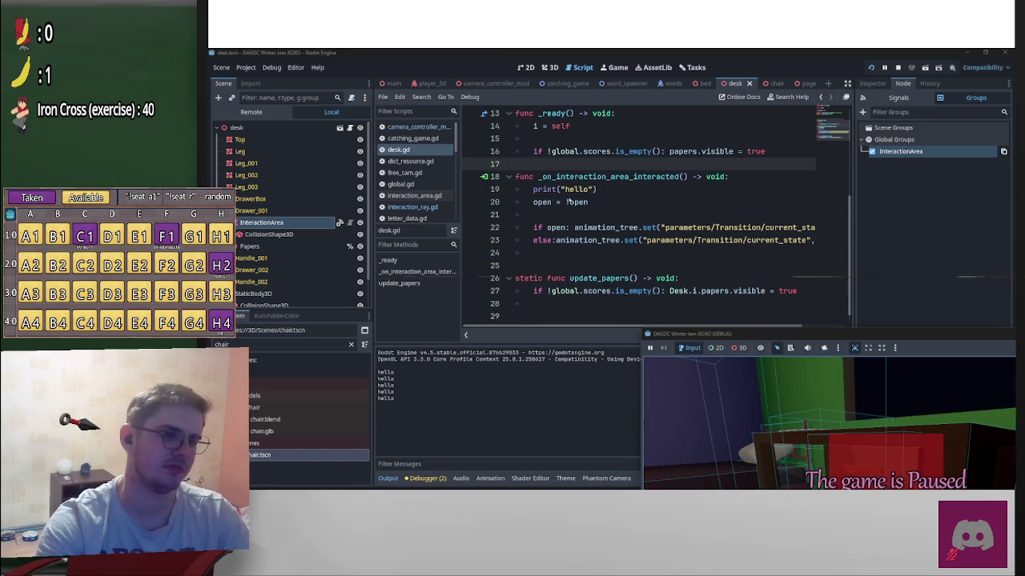
Step: Add print(open) both before and after open = !open, and save desk.gd
left_click(534, 202)
key("Return")
key("Up")
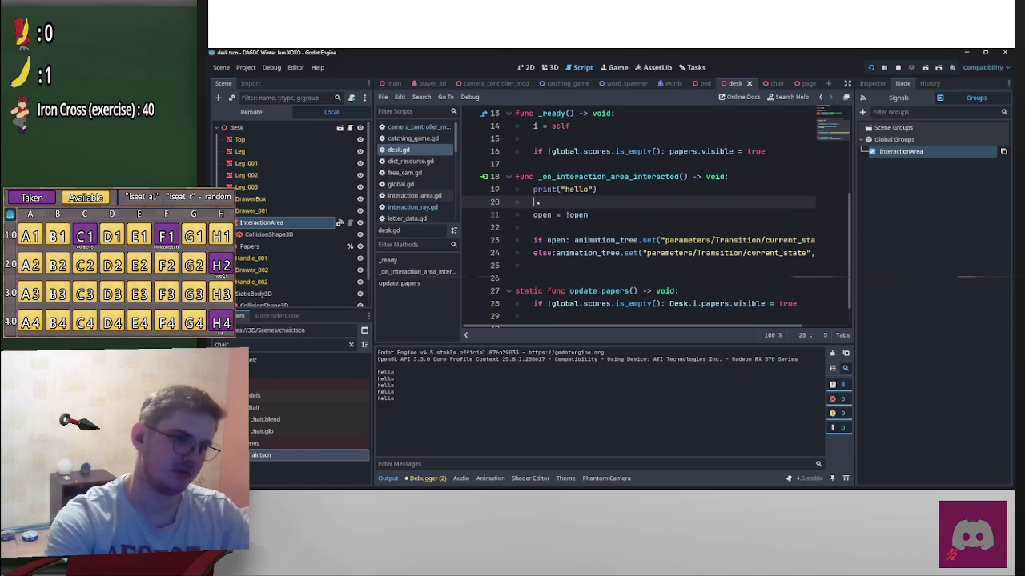
type("print(open")
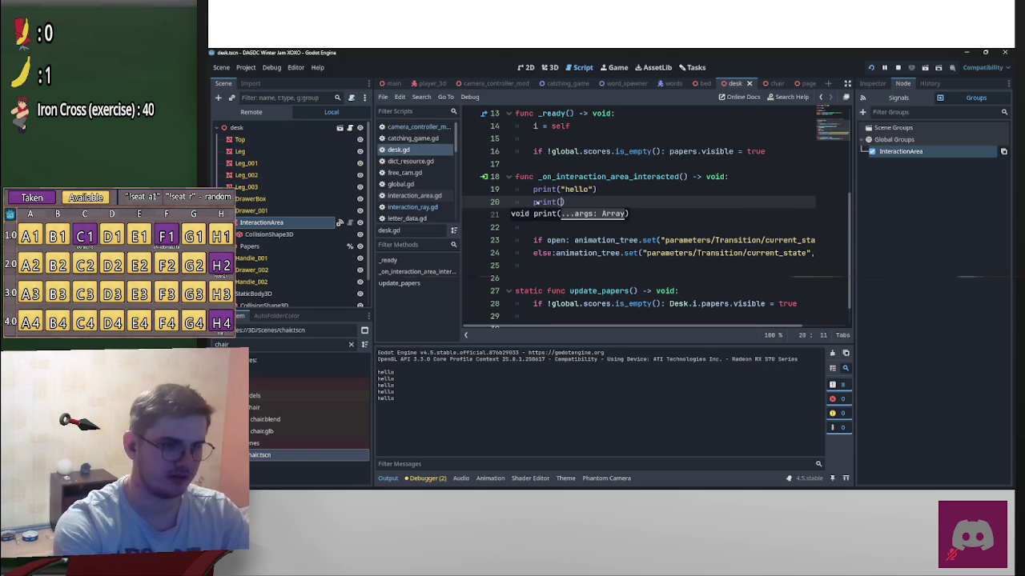
key("shift+Home")
key("ctrl+c")
key("Down")
key("End")
key("Return")
key("ctrl+v")
key("ctrl+s")
Step: Resume the game, press E at the drawer, pause, and move the game window aside
key("alt+Tab")
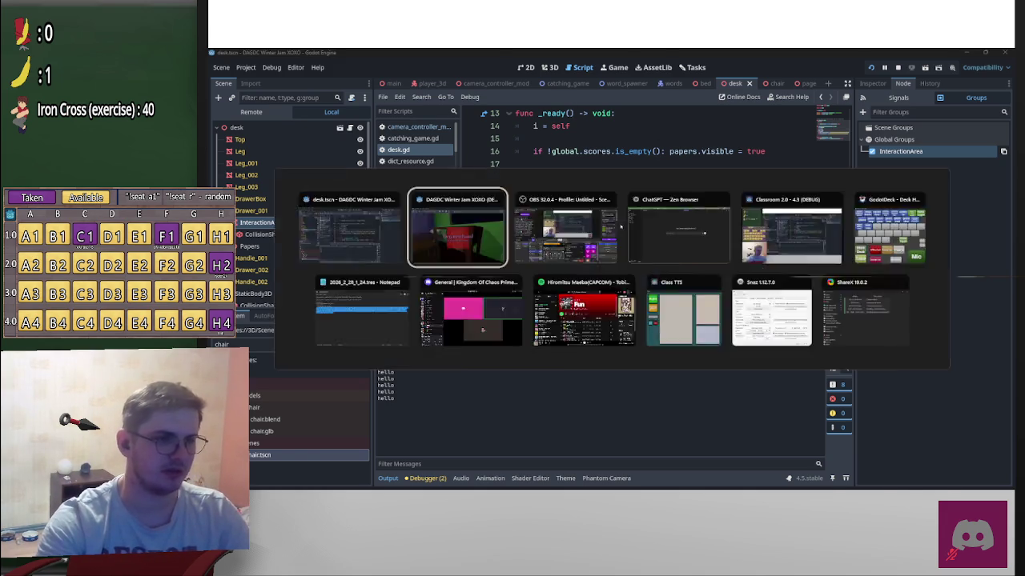
left_click(792, 387)
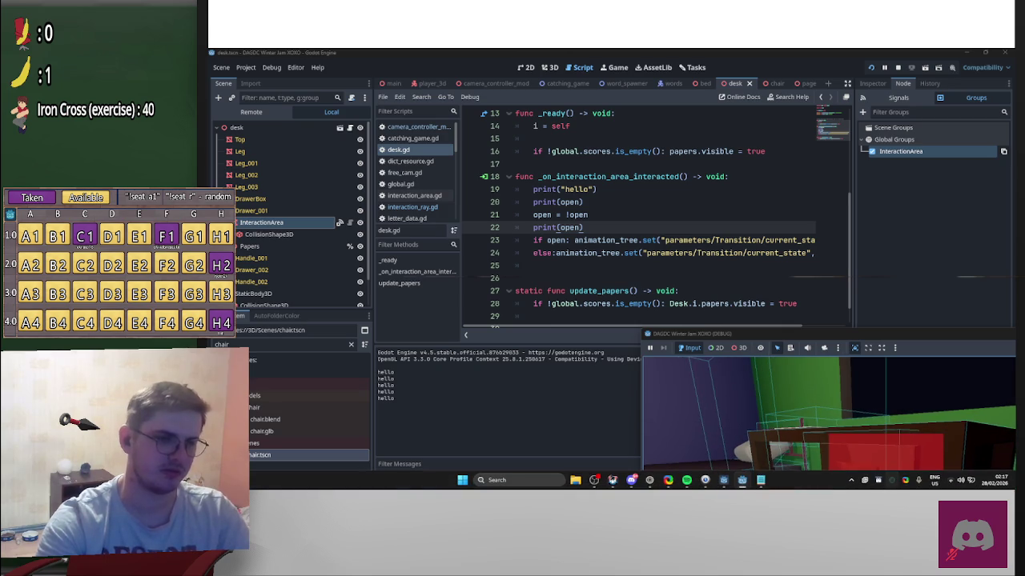
key("e")
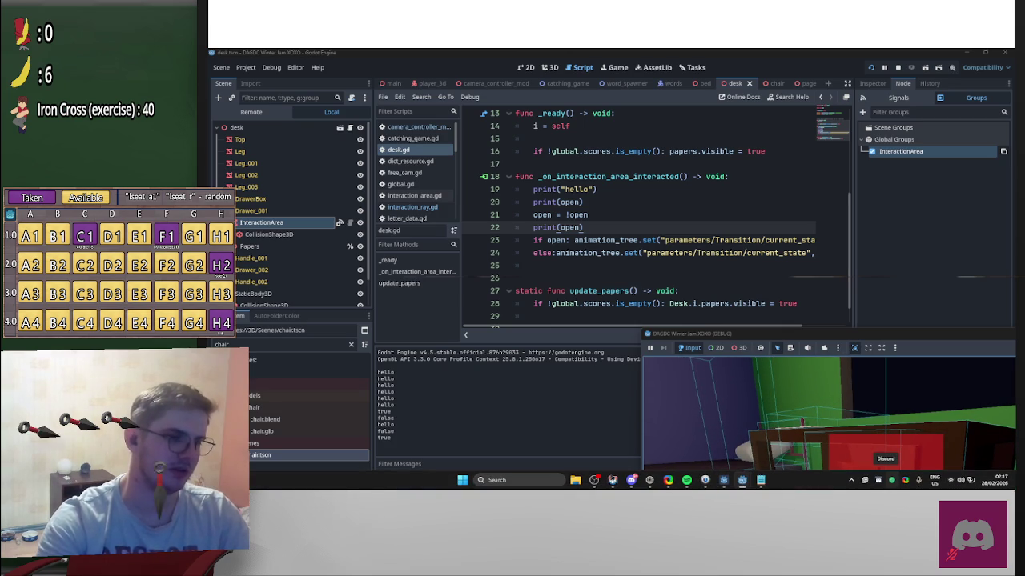
key("Escape")
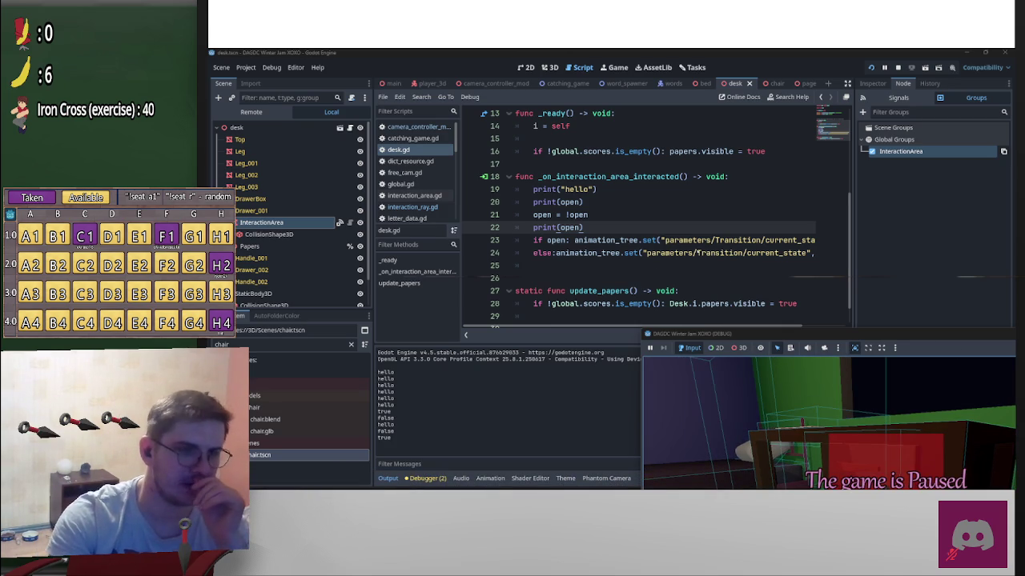
mouse_move(777, 333)
left_mouse_down()
mouse_move(623, 377)
mouse_move(582, 378)
left_mouse_up()
left_click_drag(890, 386, 934, 413)
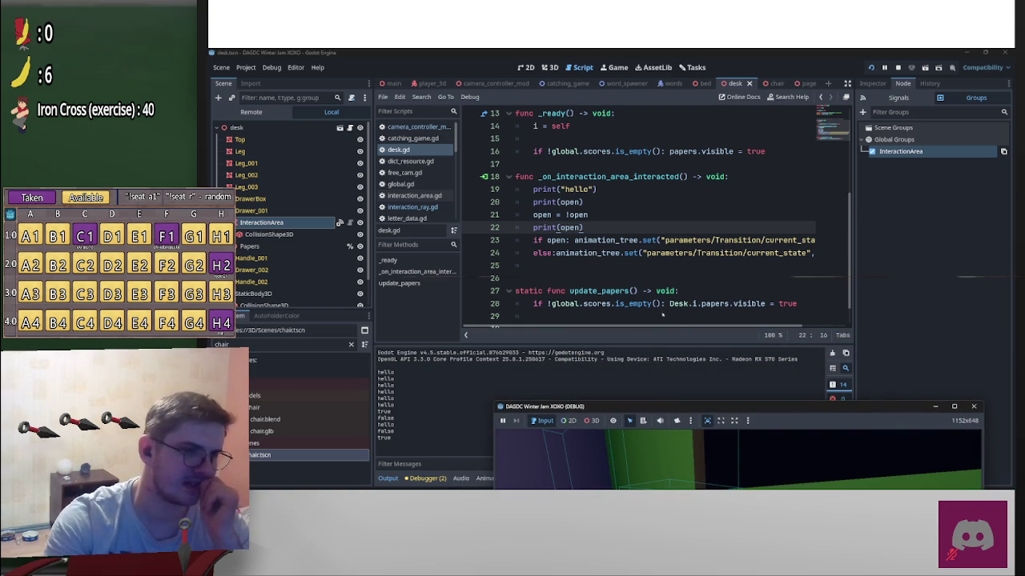
left_click_drag(680, 327, 724, 326)
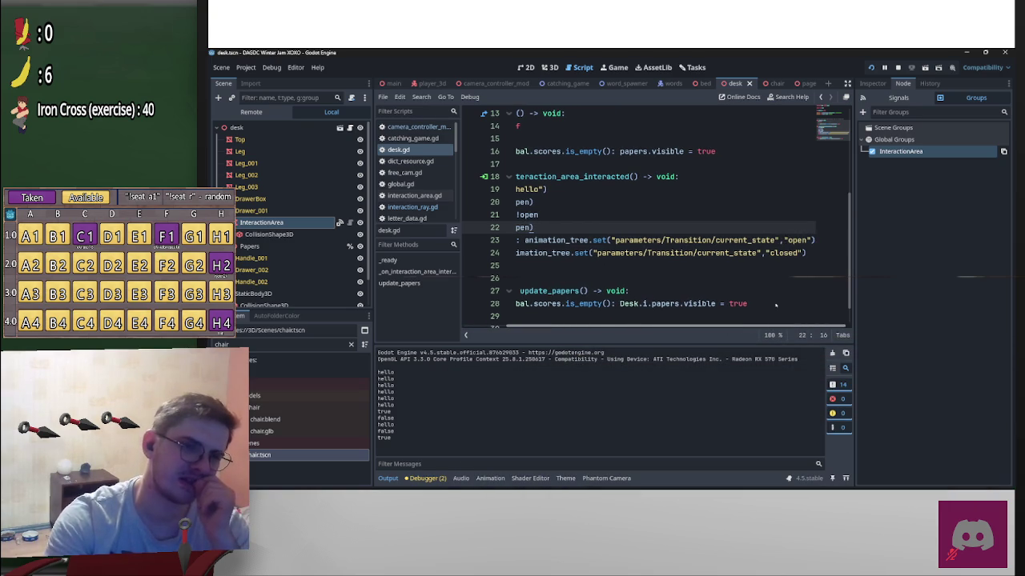
Step: Swap the state names on lines 23–24 to "closed" and "open", then rerun the game
left_click(789, 240)
double_click(796, 240)
type("closed")
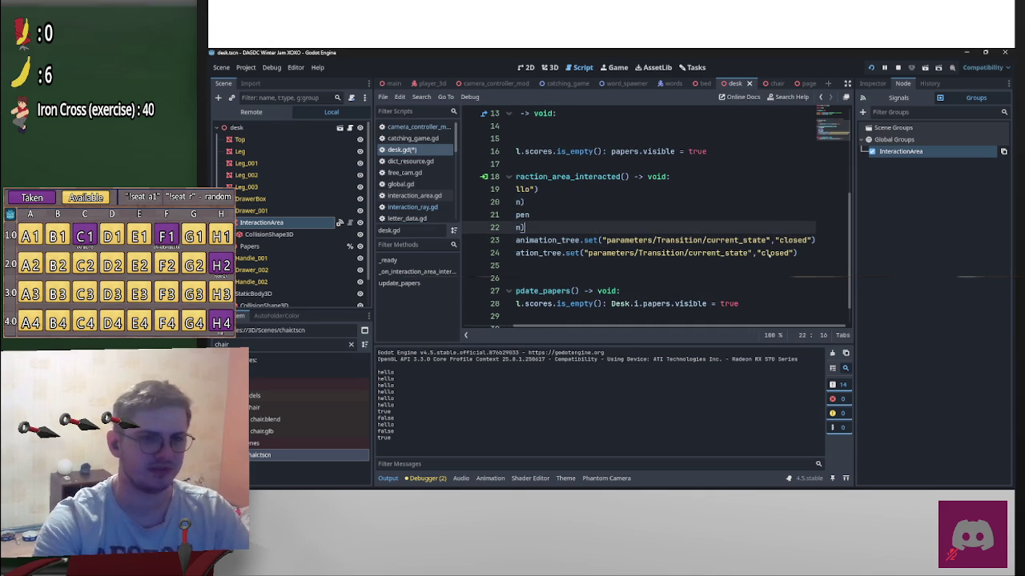
double_click(775, 253)
type("open")
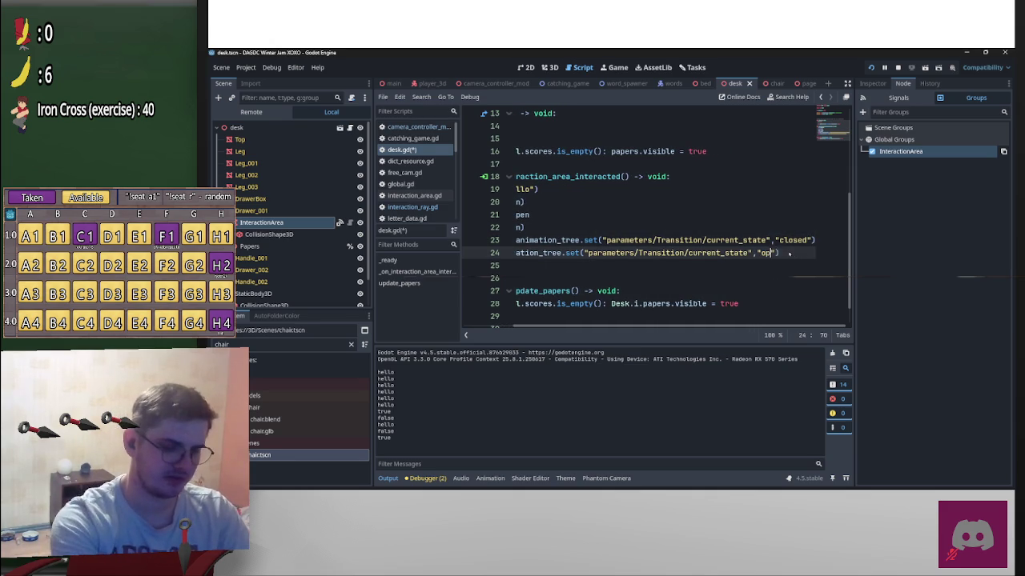
key("F5")
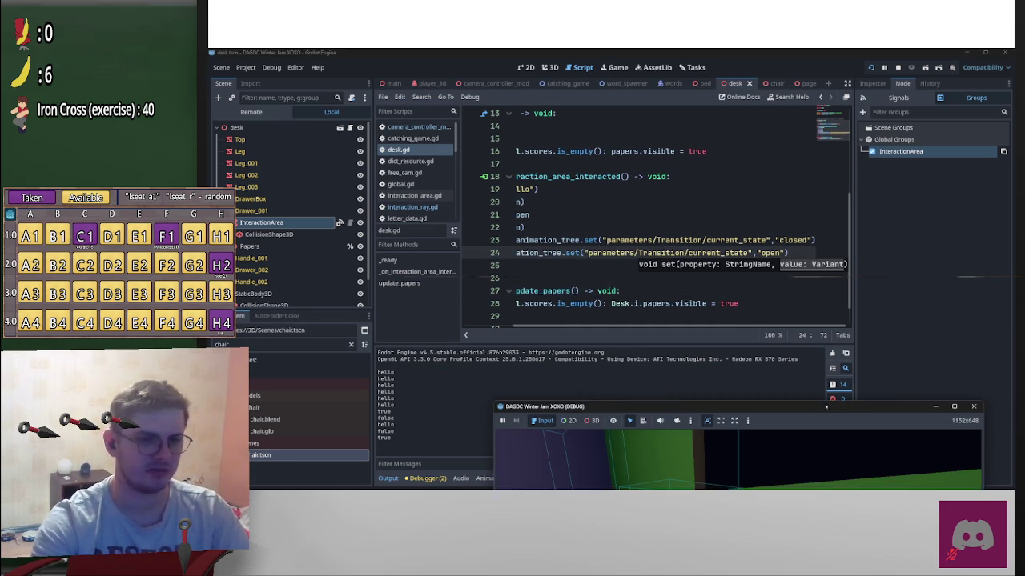
Step: Test the drawer with E, stop the game, and undo the swapped names
left_click_drag(824, 410, 827, 191)
left_click(742, 344)
key("e")
key("Escape")
key("F8")
key("ctrl+z")
key("ctrl+z")
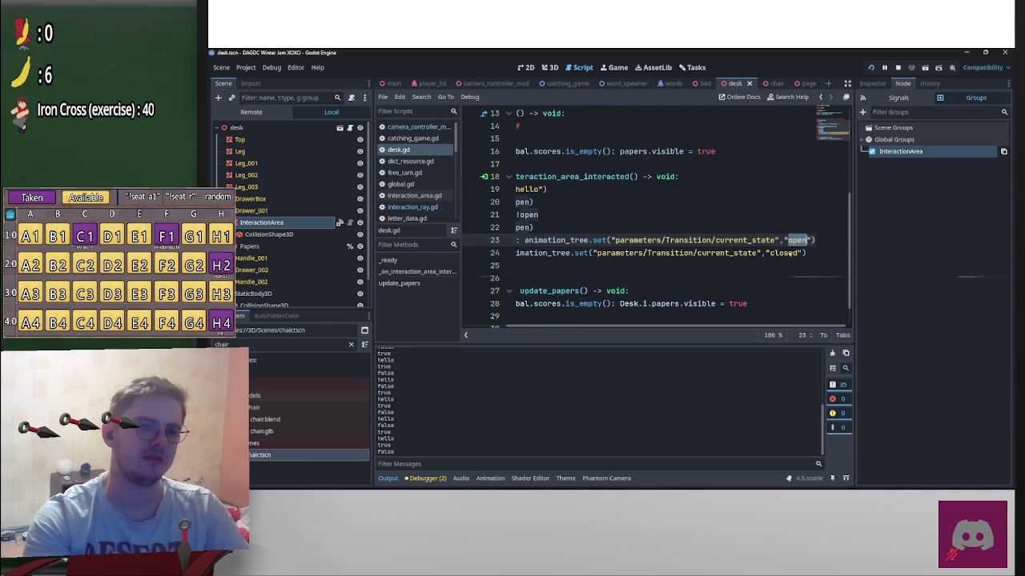
Step: Capitalise the states on lines 23–24 to "Open" and "Closed", then rerun the game
left_click(788, 240)
key("Delete")
type("O")
key("Down")
key("Delete")
type("C")
key("Up")
key("Up")
left_click(774, 253)
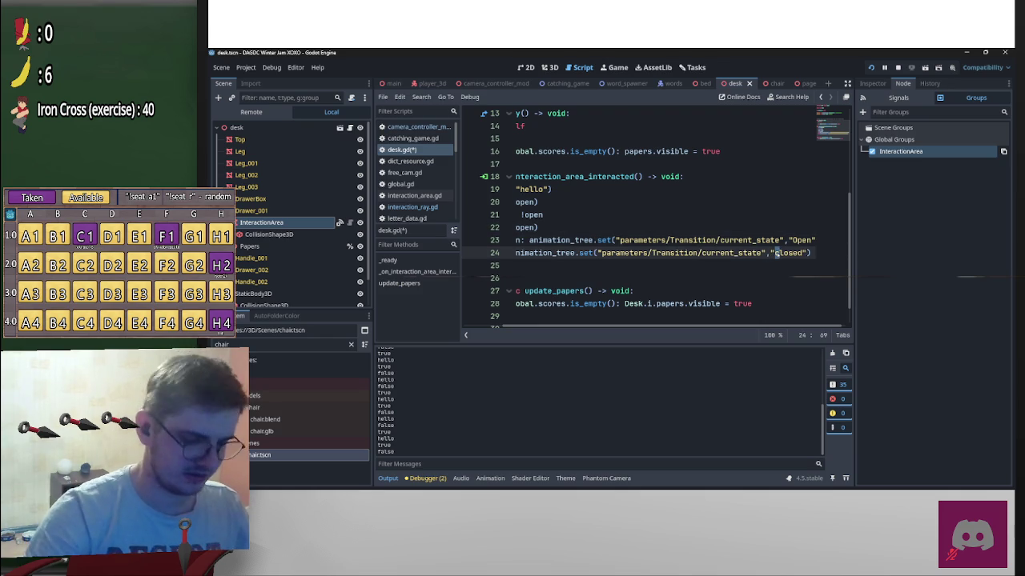
key("F5")
Step: Resume, pause and stop the test game, then return to the 3D view
left_click(739, 307)
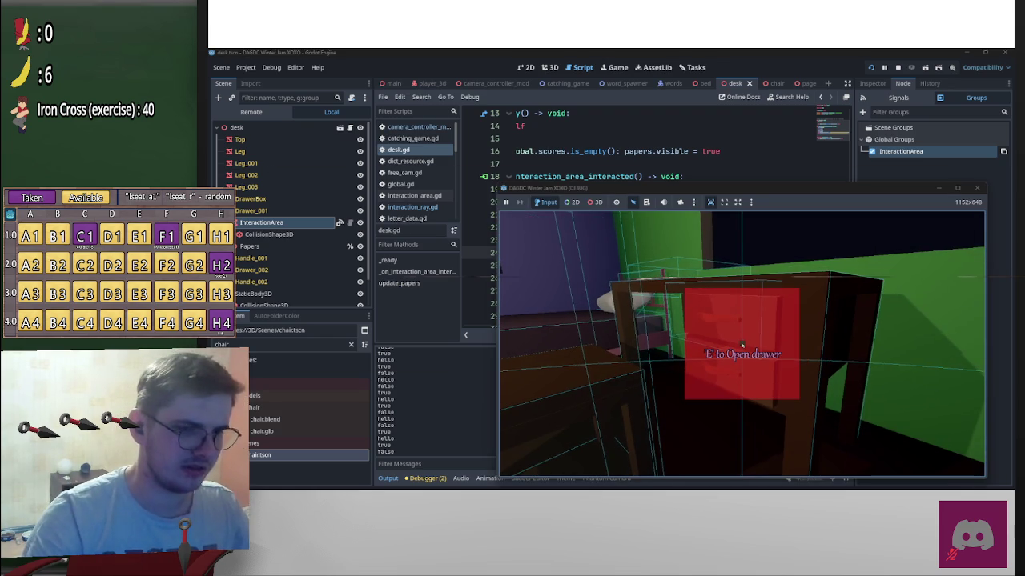
key("Escape")
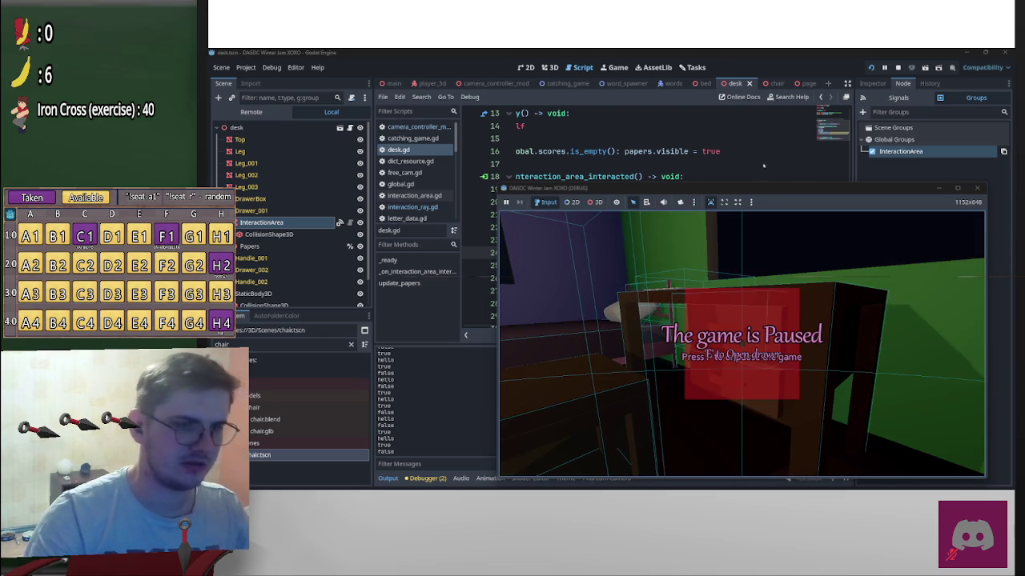
key("F8")
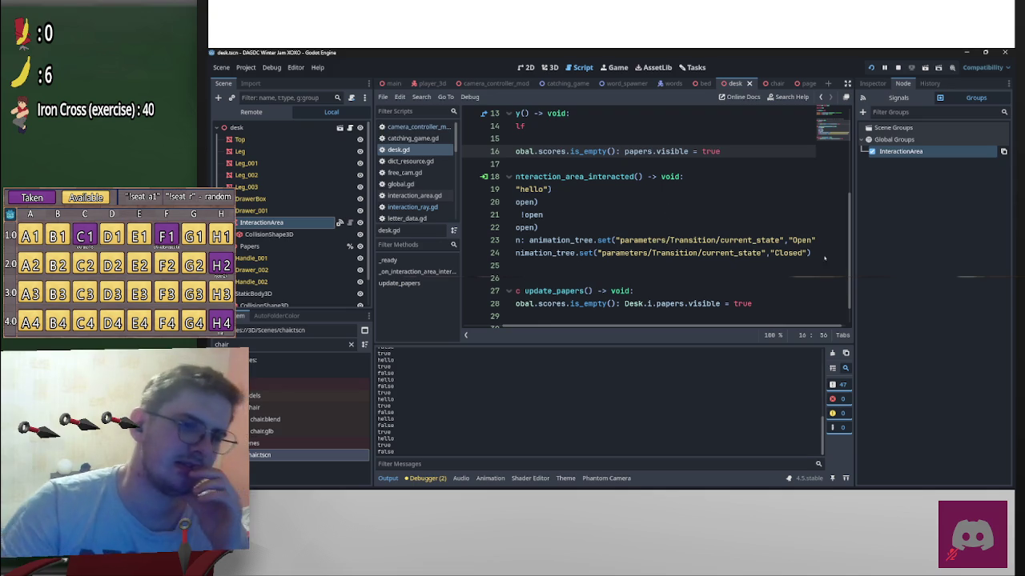
scroll(644, 259, "down", 1)
left_click_drag(700, 323, 617, 328)
key("ctrl+F2")
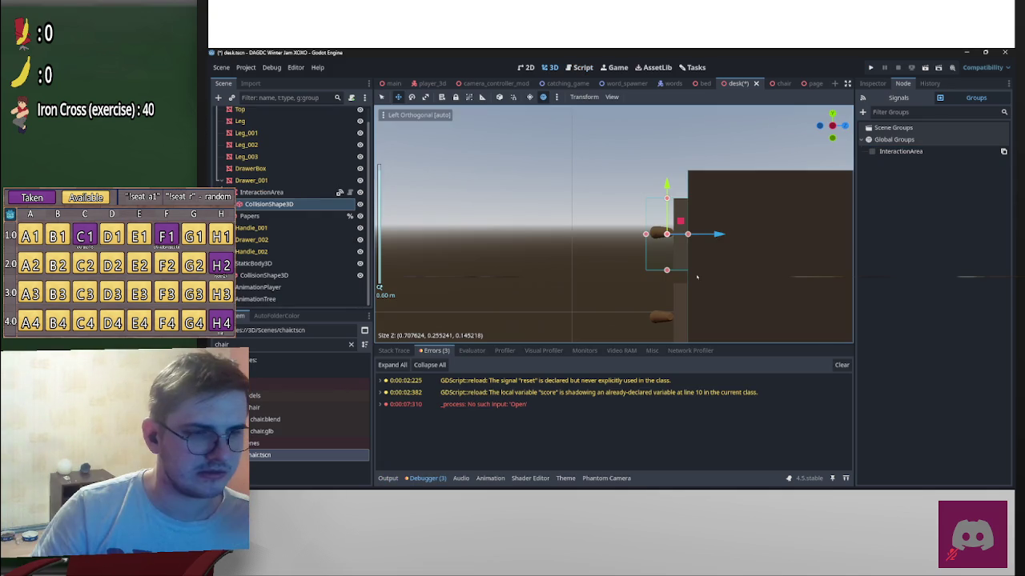
Step: Save the desk scene and run the project
key("ctrl+s")
mouse_move(559, 242)
left_mouse_down()
mouse_move(697, 267)
mouse_move(794, 271)
mouse_move(778, 283)
mouse_move(513, 264)
left_mouse_up()
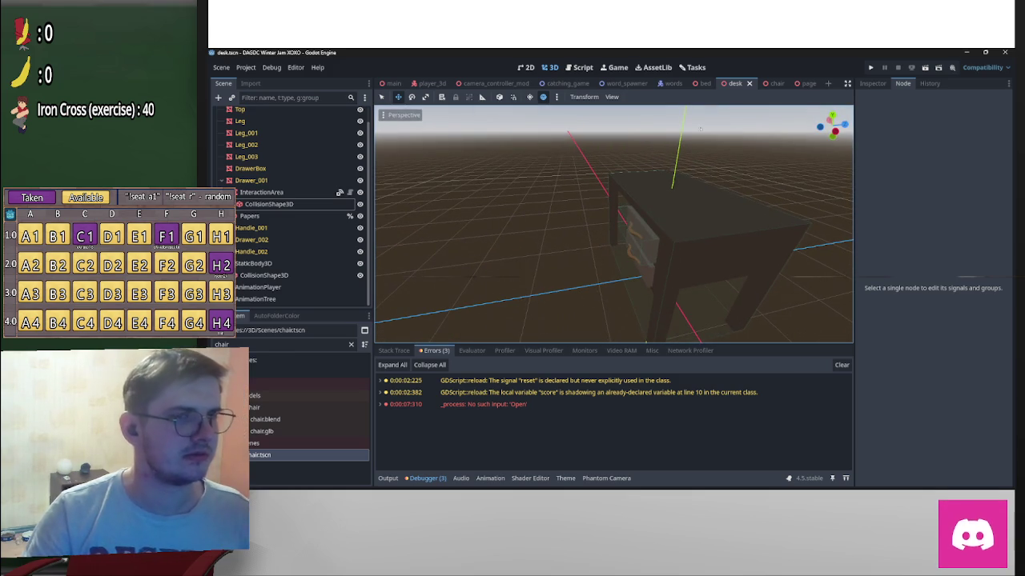
left_click(870, 68)
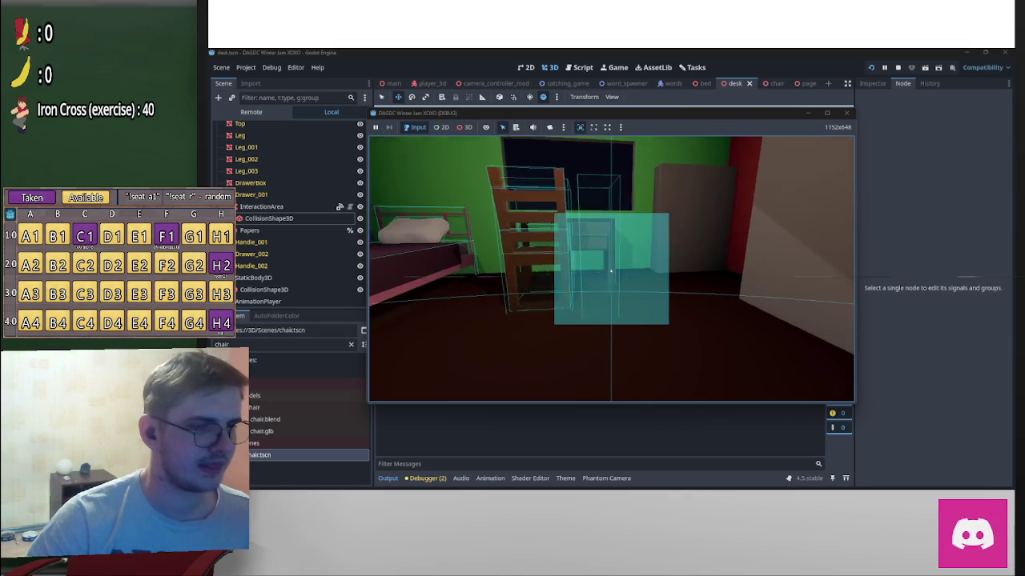
Step: Walk up to the desk and press E to open the drawer onto the papers
key("w")
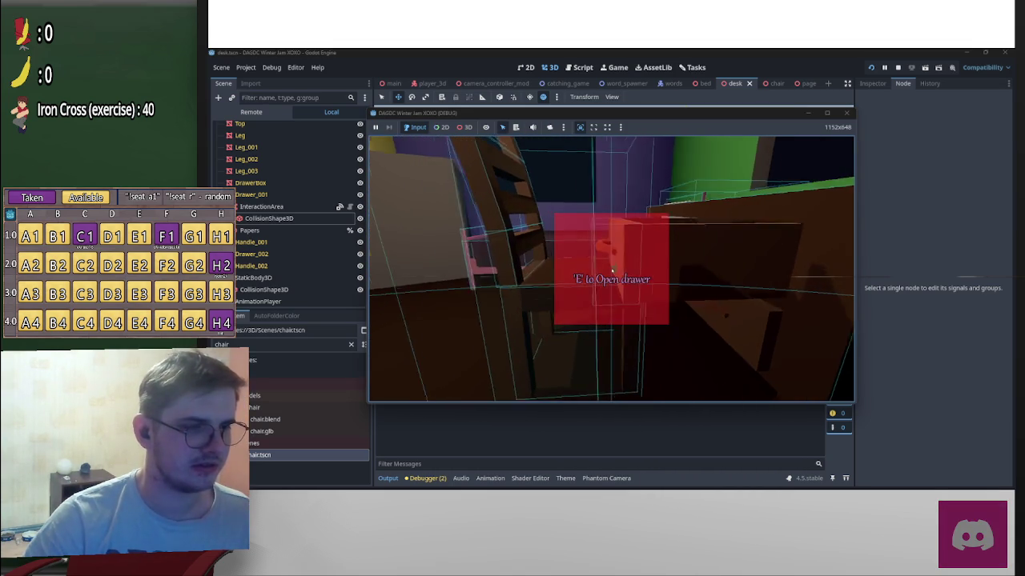
key("e")
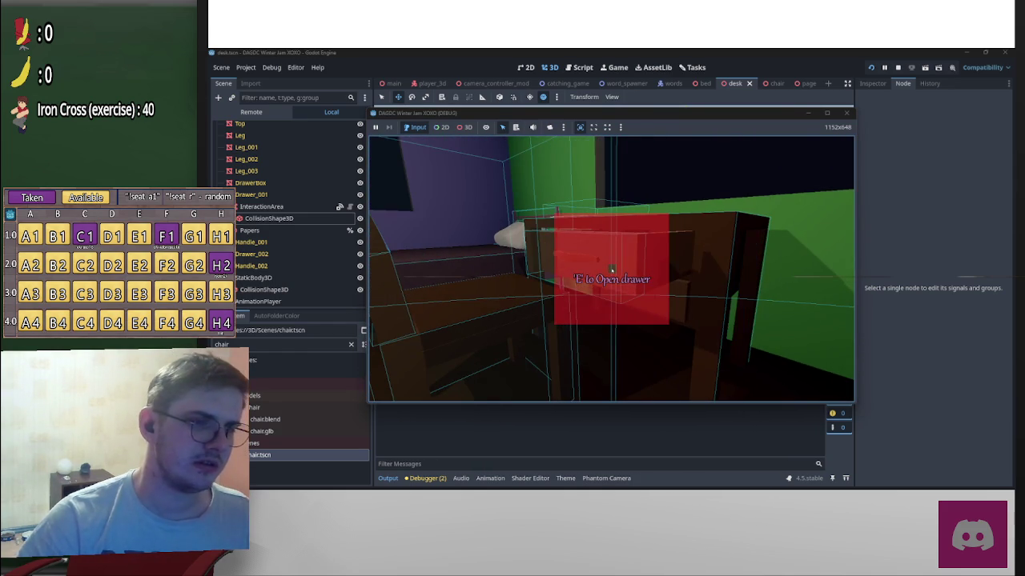
key("e")
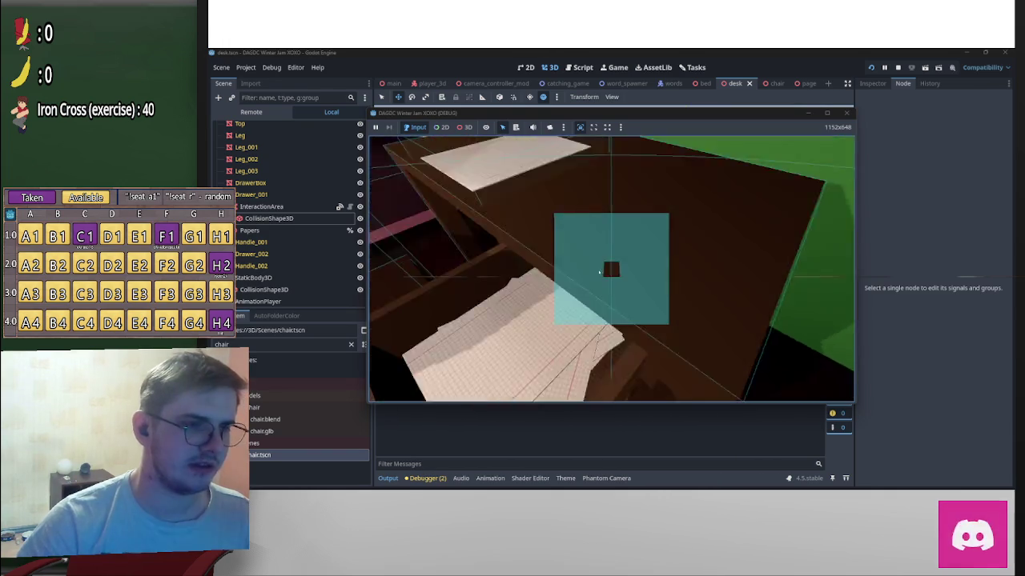
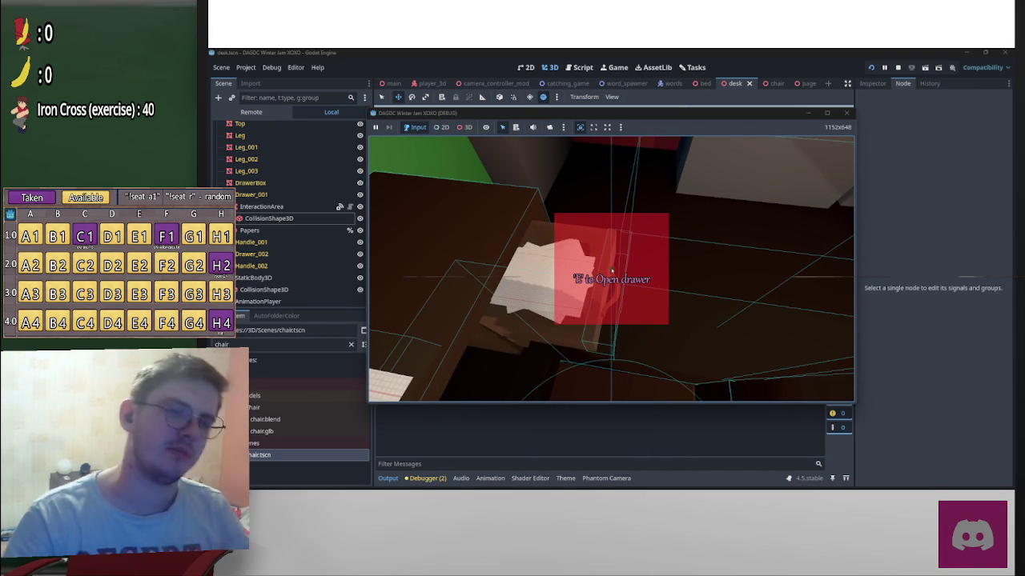
Step: Pause and stop the running test, then show the desk.gd script in the Script editor
key("p")
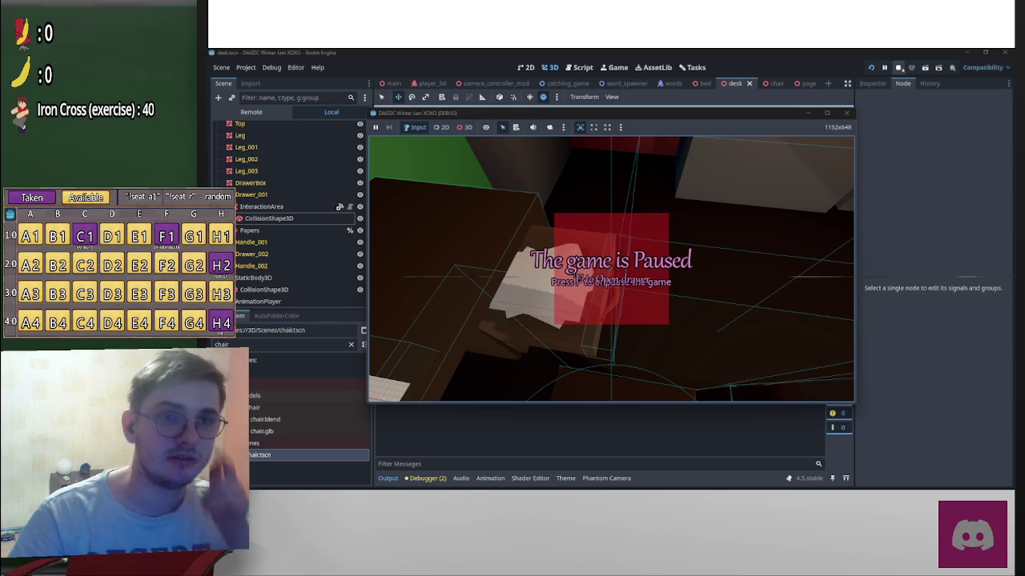
left_click(897, 67)
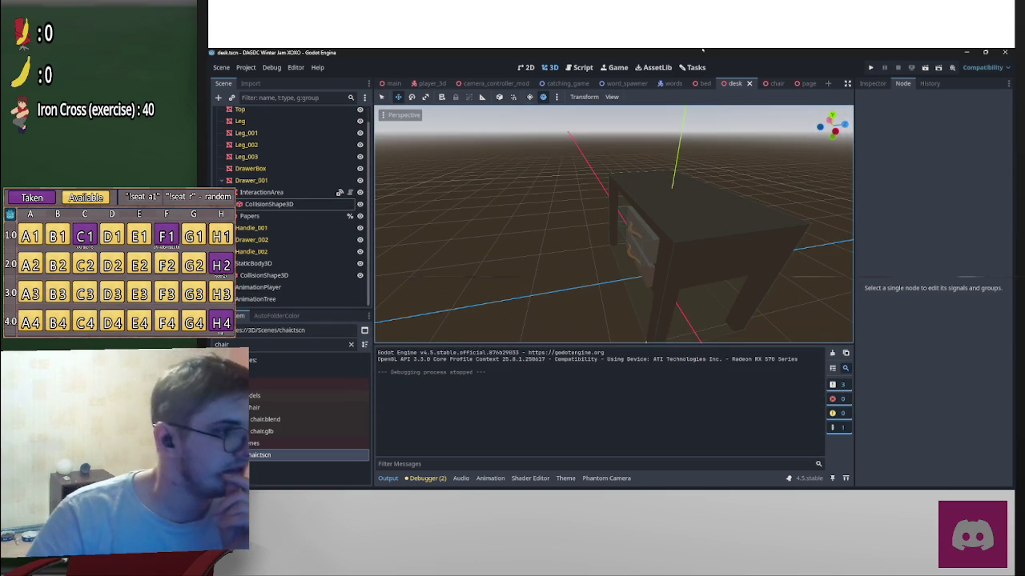
left_click(583, 67)
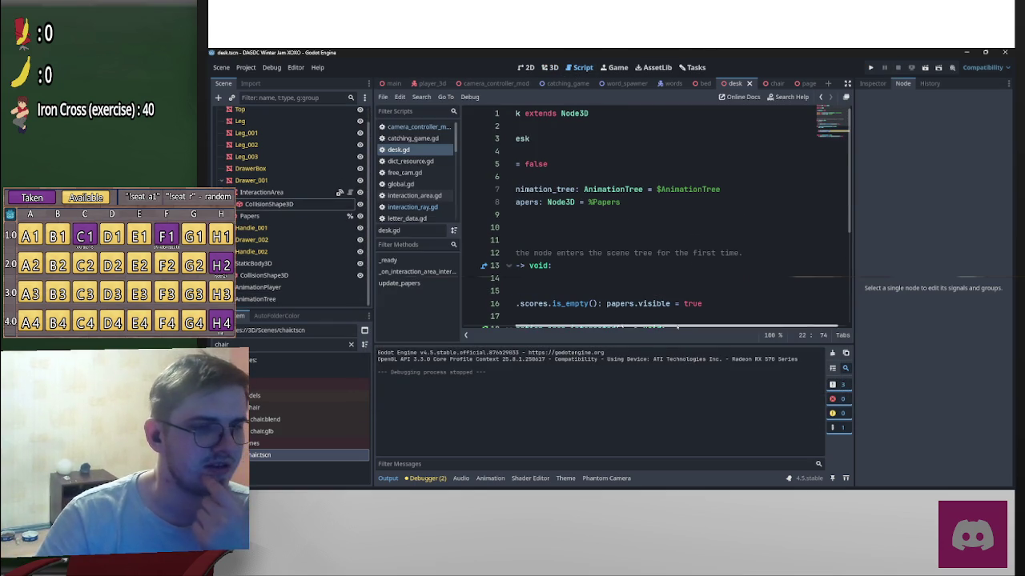
scroll(573, 212, "left", 5)
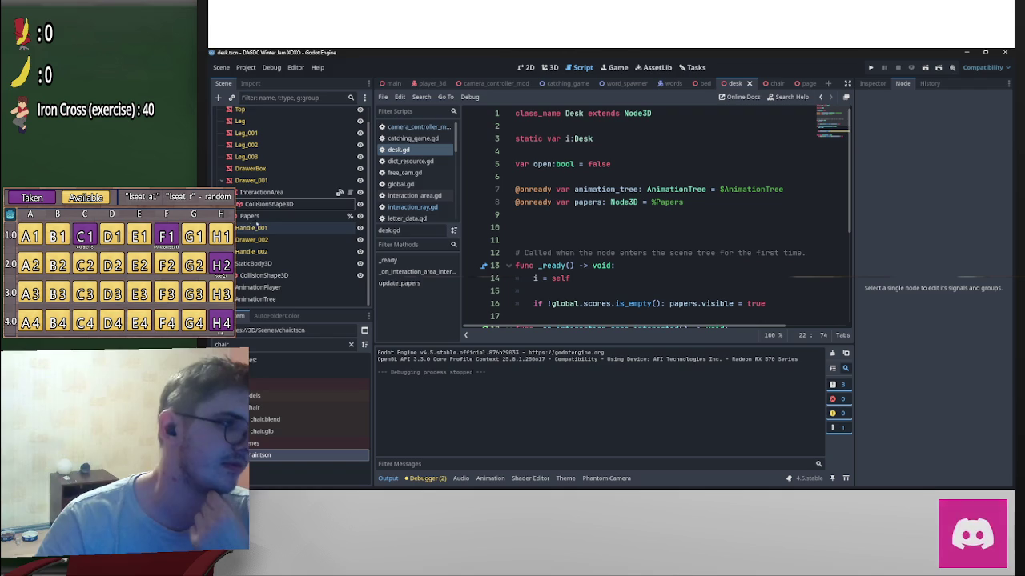
scroll(266, 196, "up", 1)
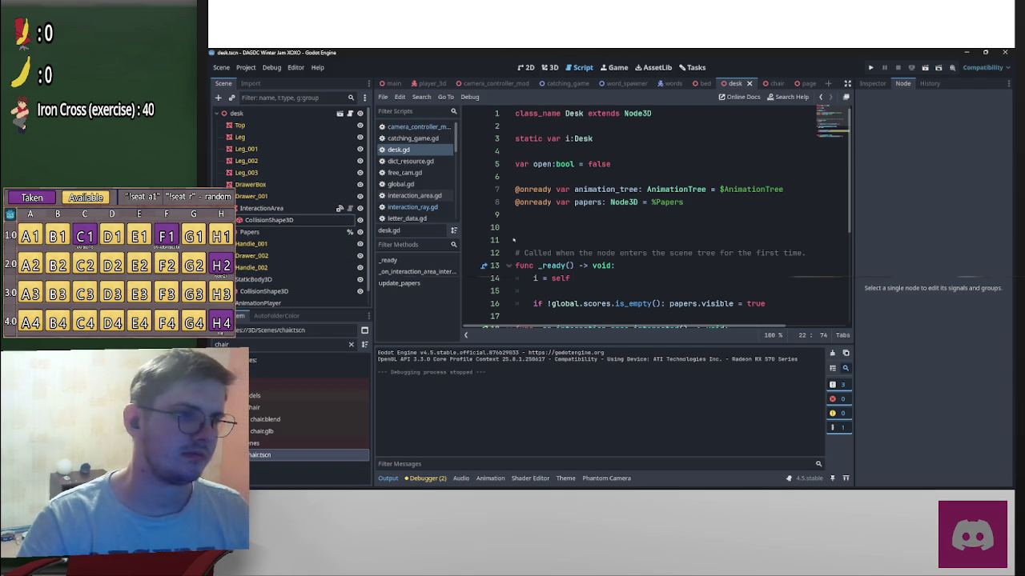
Step: Make InteractionArea accessible by unique name and add its reference to desk.gd
right_click(276, 208)
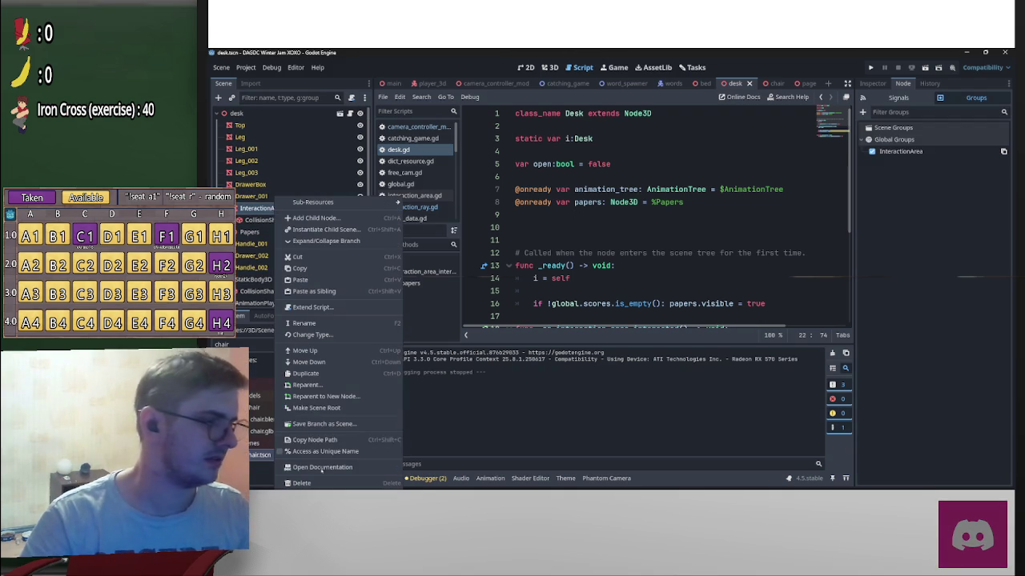
left_click(312, 414)
mouse_move(263, 209)
left_mouse_down()
mouse_move(692, 224)
mouse_move(573, 215)
left_mouse_up()
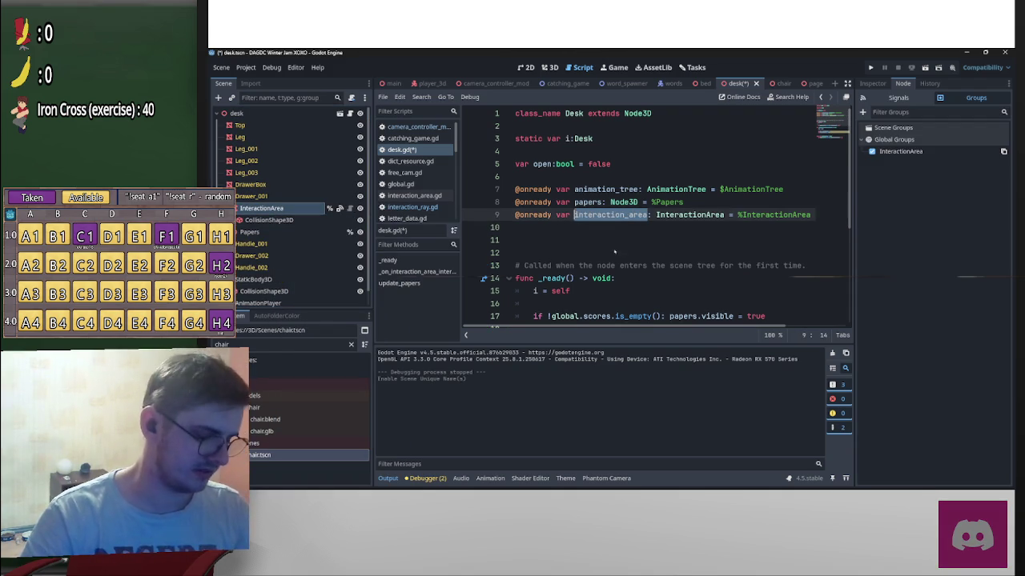
scroll(610, 244, "down", 4)
scroll(649, 242, "down", 1)
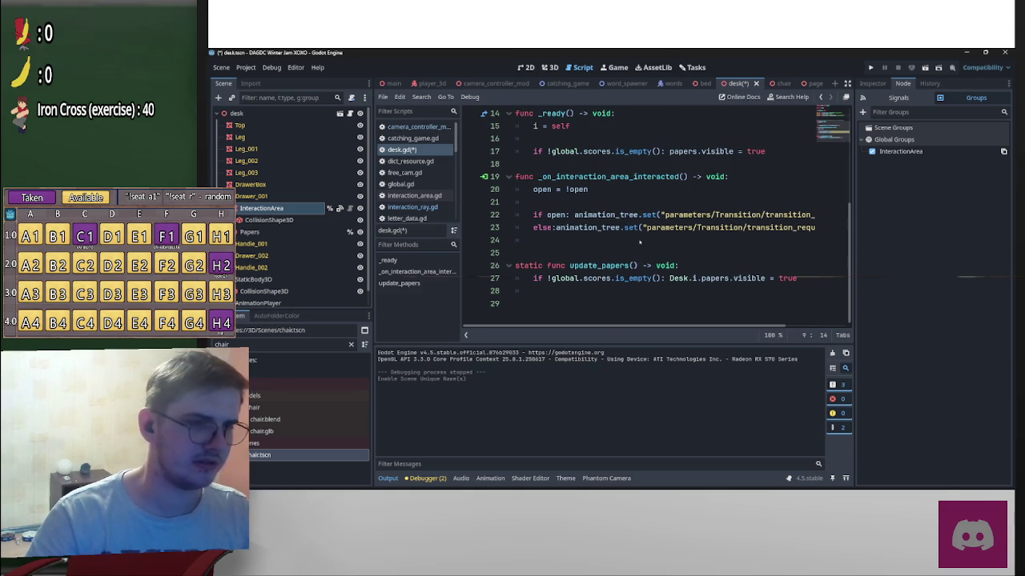
Step: Under 'if open:', set interaction_area.ui_text to "Close drawer" after the animation call
left_click(572, 214)
key("Return")
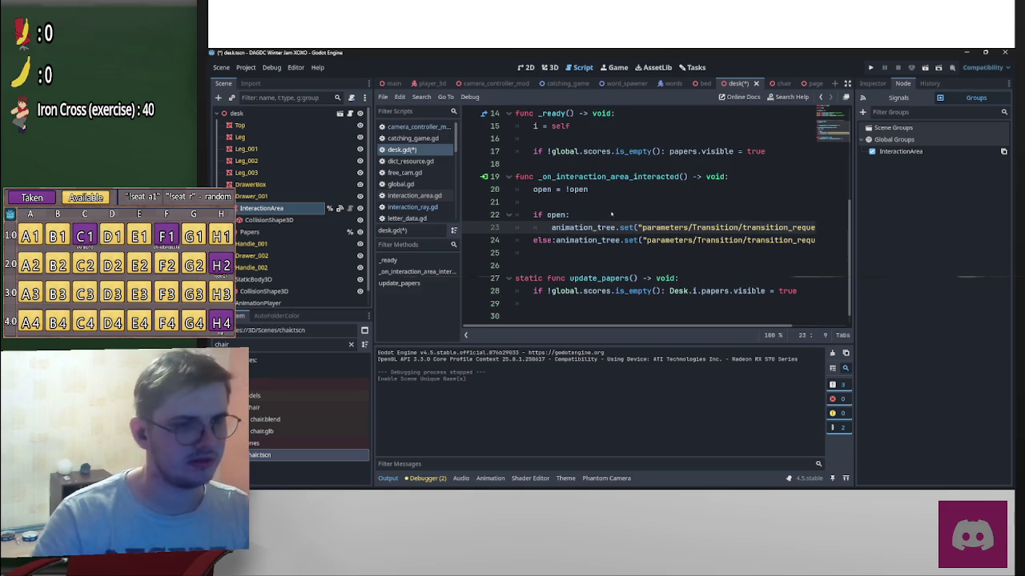
left_click(765, 228)
key("End")
key("Return")
type("interaction_area")
scroll(693, 328, "left", 2)
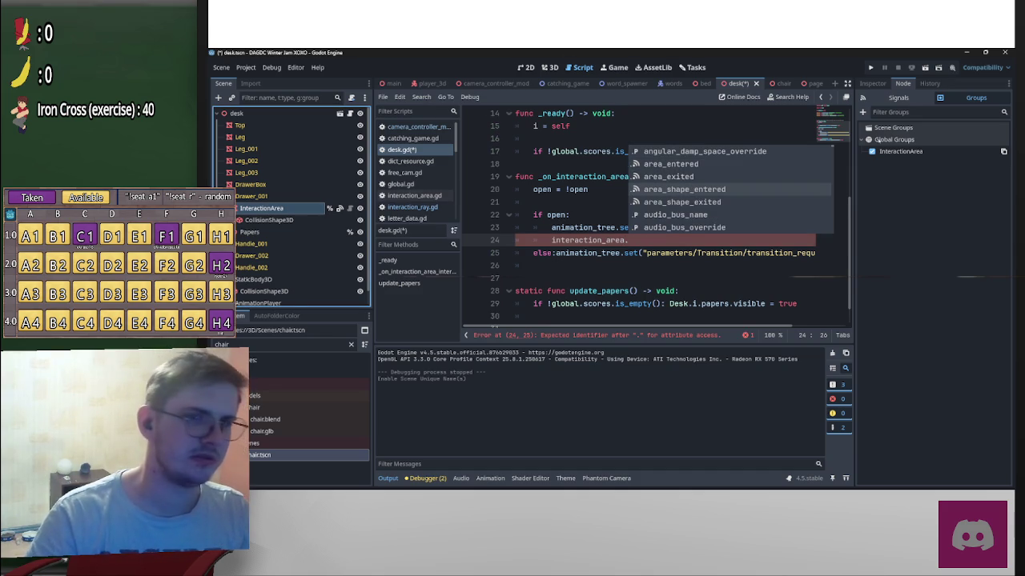
left_click(873, 83)
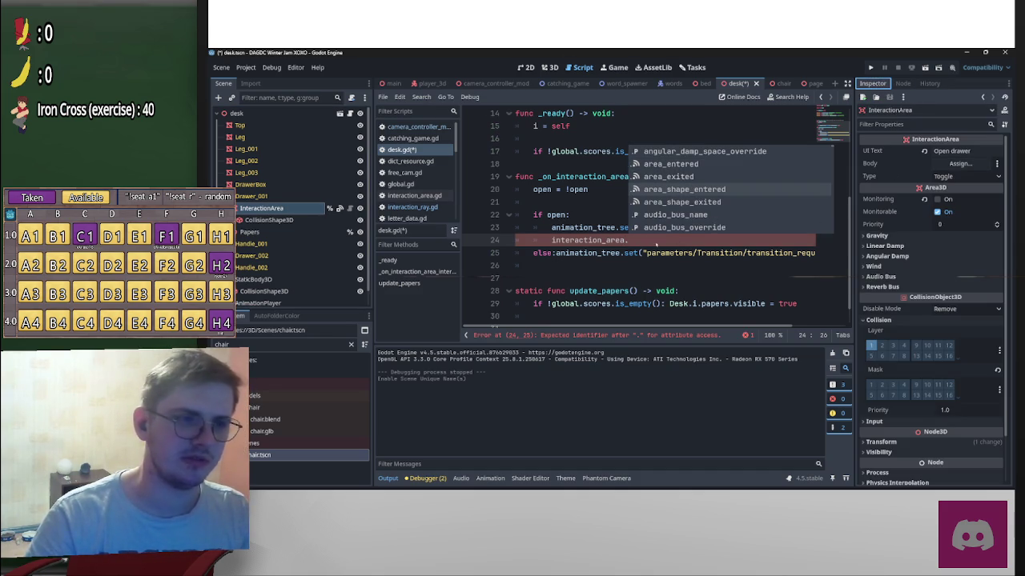
key("Escape")
type("ui_text = ")
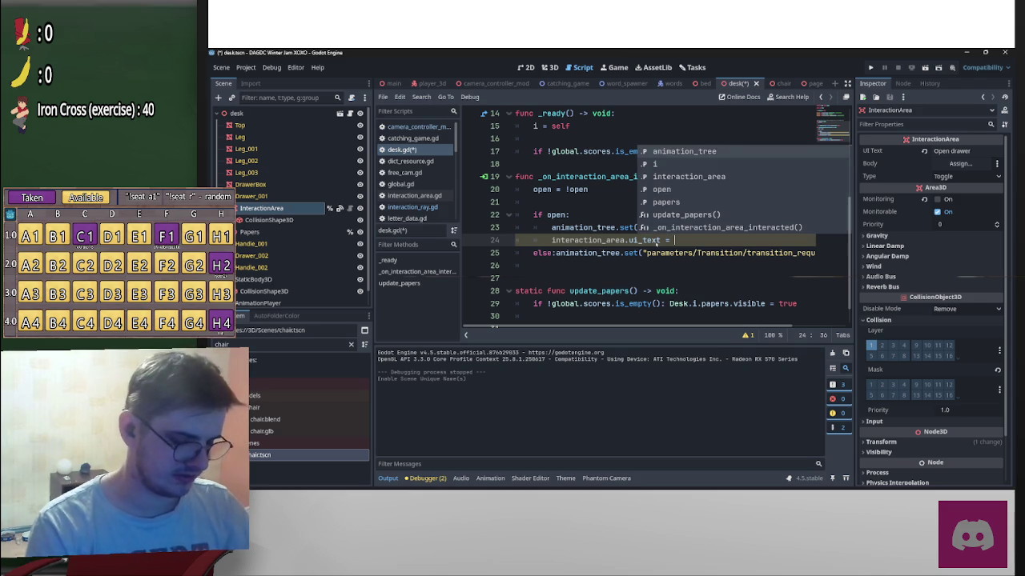
type("\"Close drawer")
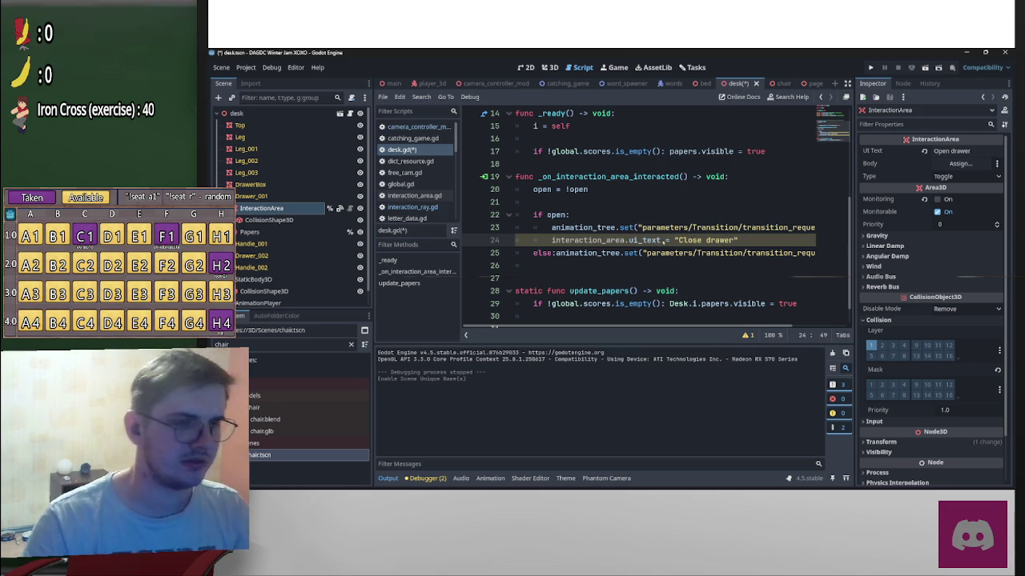
Step: Copy that prompt line under 'else:' with the text "Open drawer", and save desk.gd
mouse_move(740, 241)
left_mouse_down()
mouse_move(769, 253)
mouse_move(551, 242)
left_mouse_up()
key("ctrl+c")
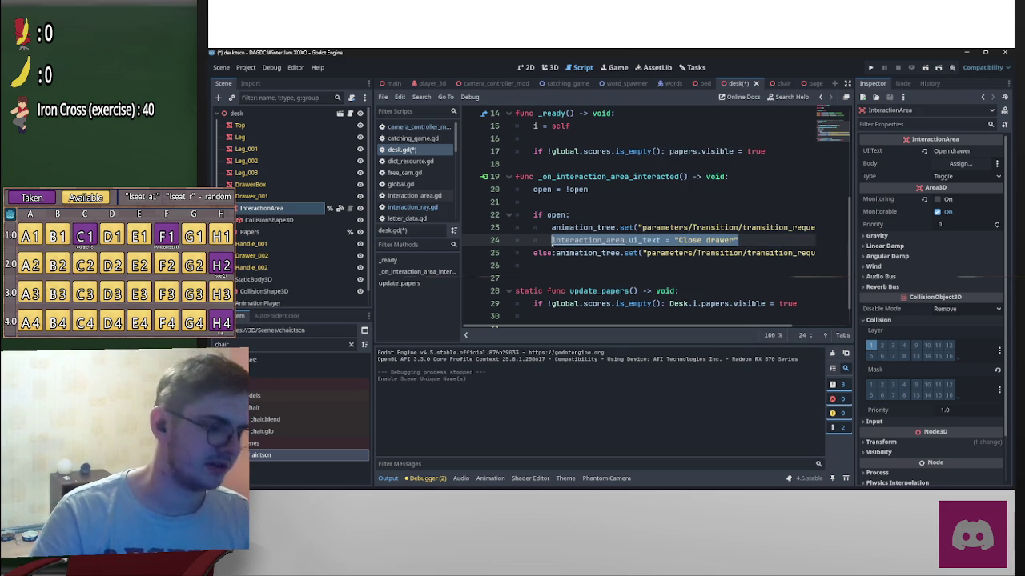
left_click(556, 253)
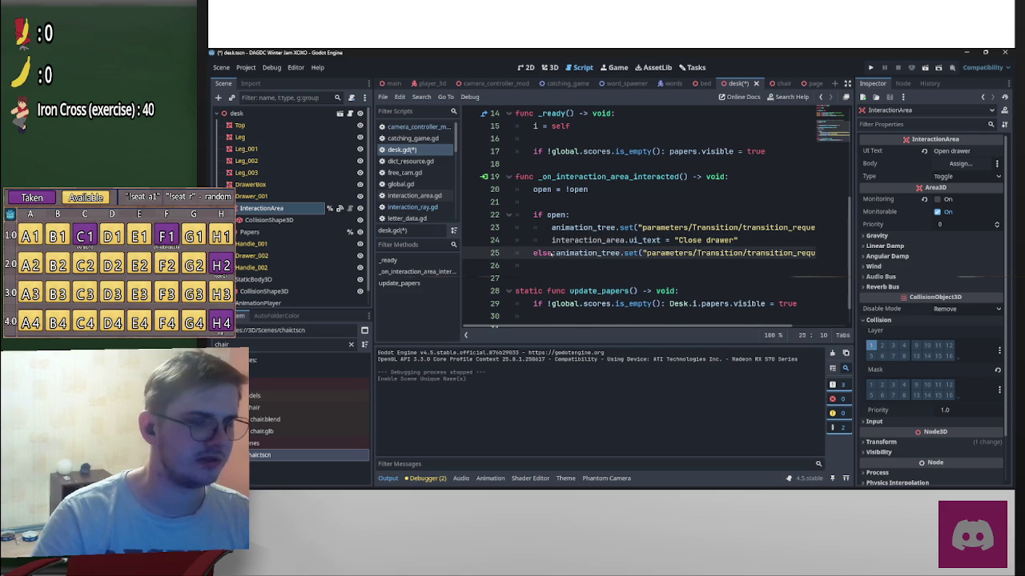
key("Return")
key("ctrl+v")
key("Return")
double_click(689, 266)
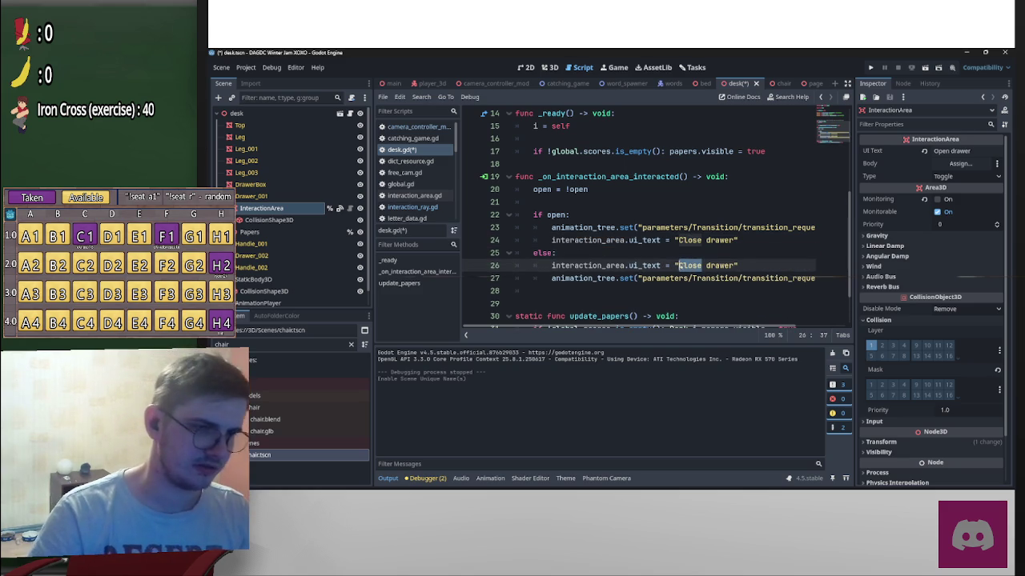
type("Open")
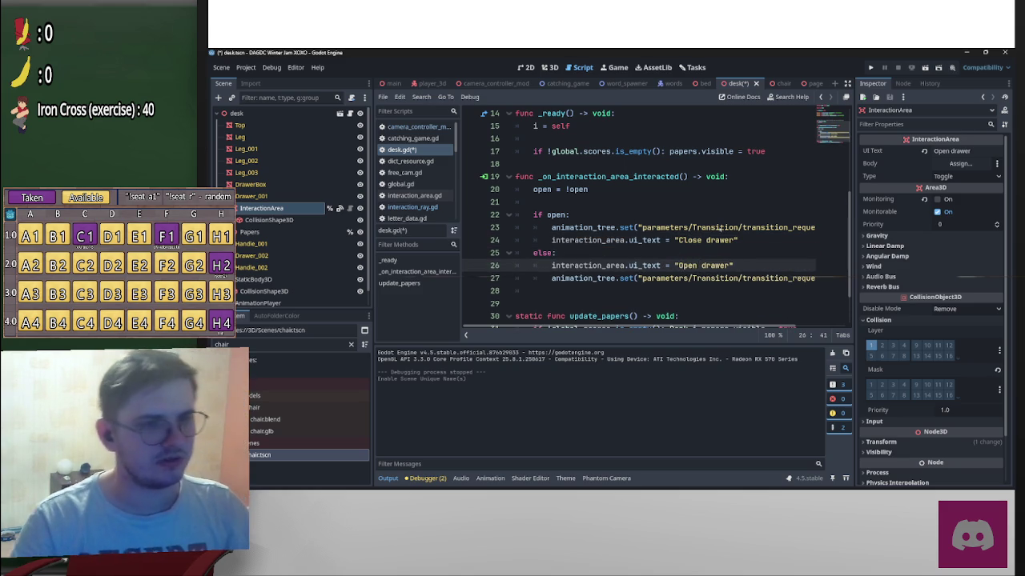
key("ctrl+s")
left_click(734, 215)
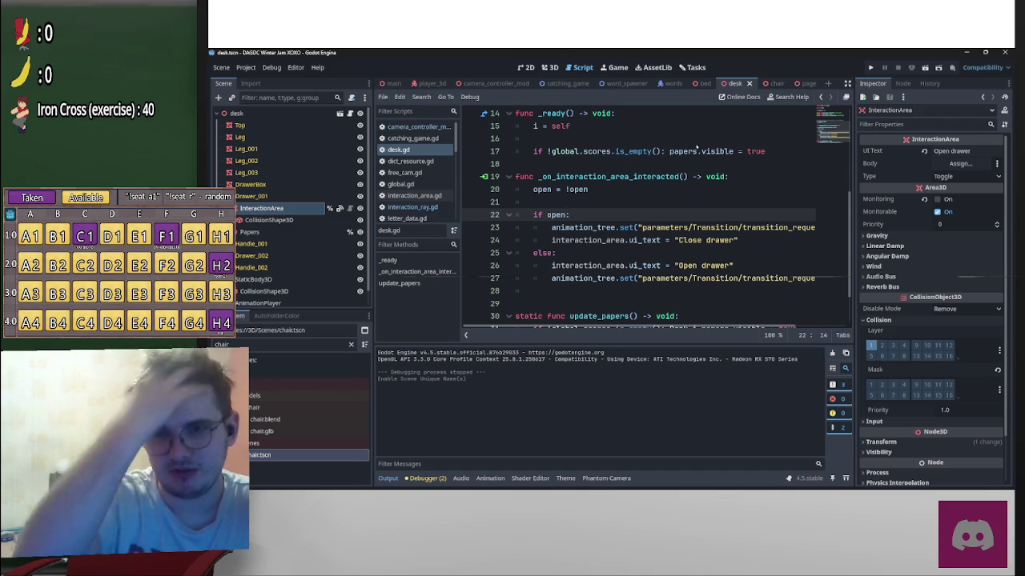
Step: Look over desk.gd, then switch to the catching_game scene whose script calls Desk.update_papers()
mouse_move(905, 483)
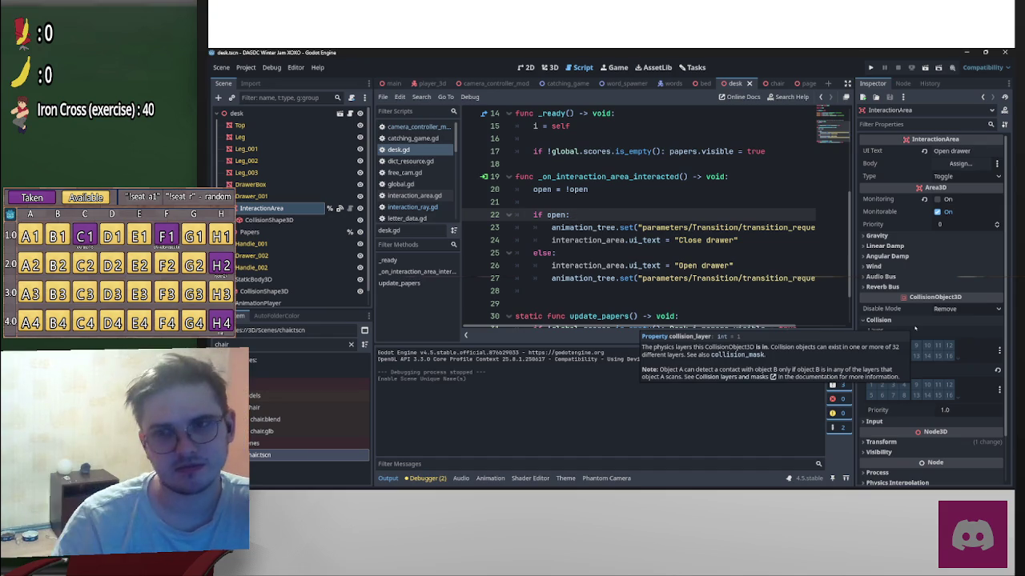
scroll(690, 291, "down", 1)
scroll(690, 290, "up", 4)
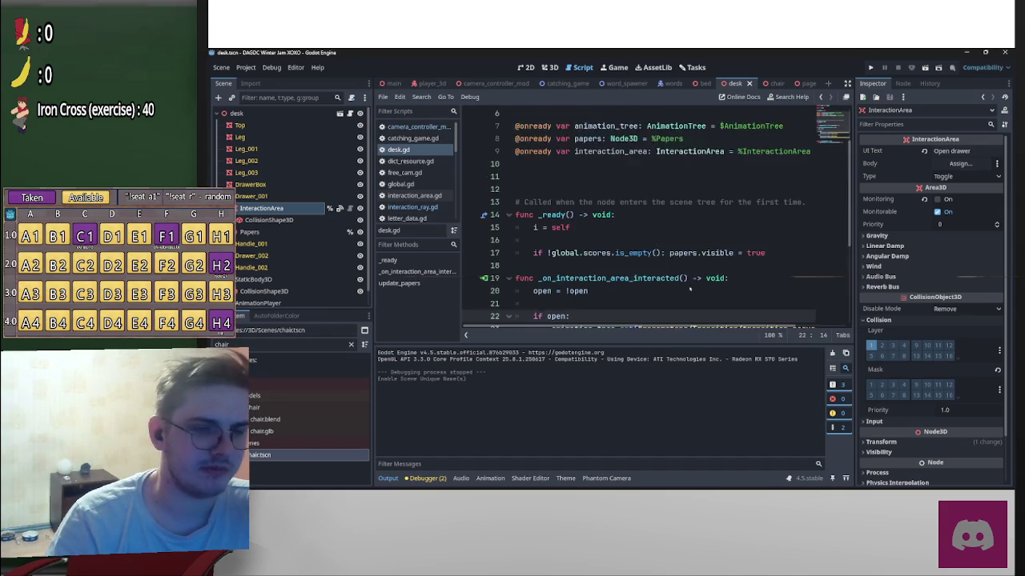
scroll(718, 271, "up", 2)
scroll(704, 240, "down", 4)
scroll(700, 232, "down", 2)
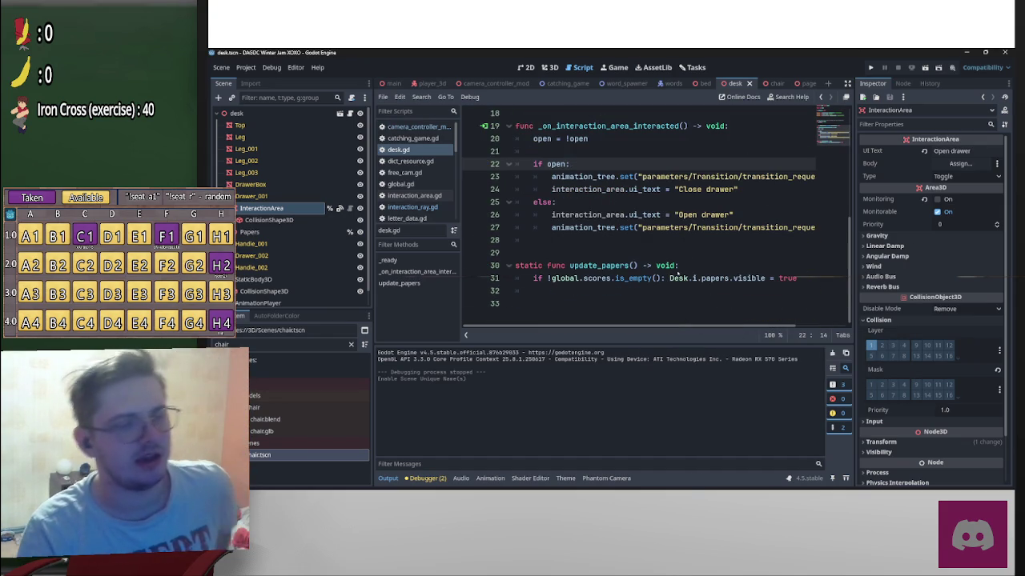
scroll(738, 274, "up", 2)
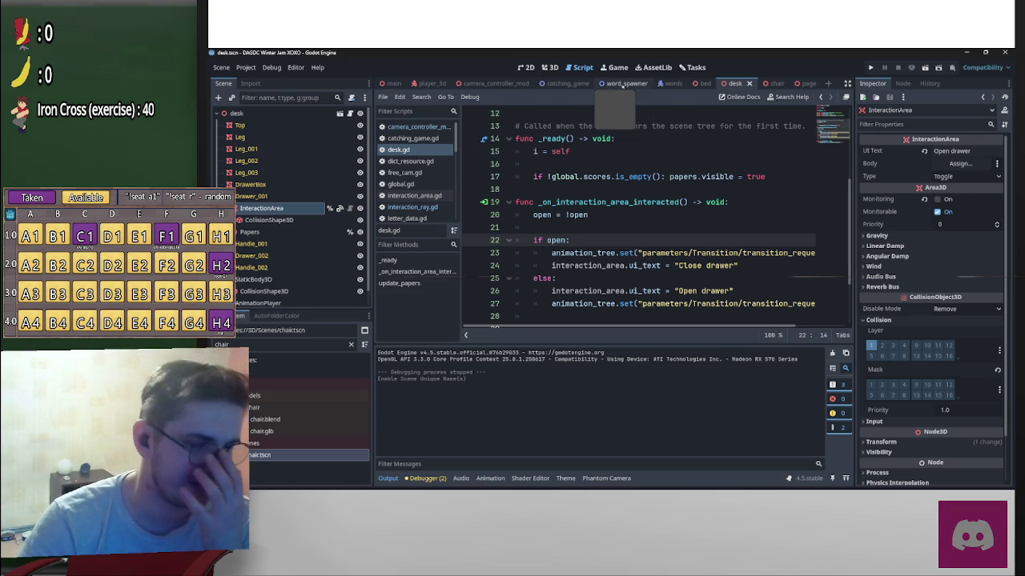
left_click(564, 83)
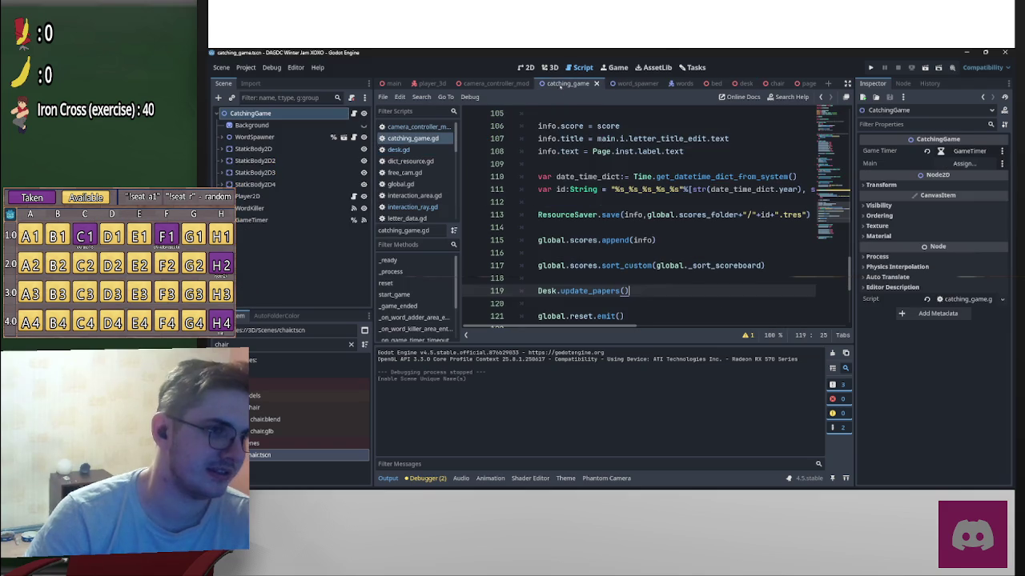
Step: View the catching game's 2D play area zoomed out, then go back to the main room scene
left_click(525, 68)
scroll(715, 212, "down", 4)
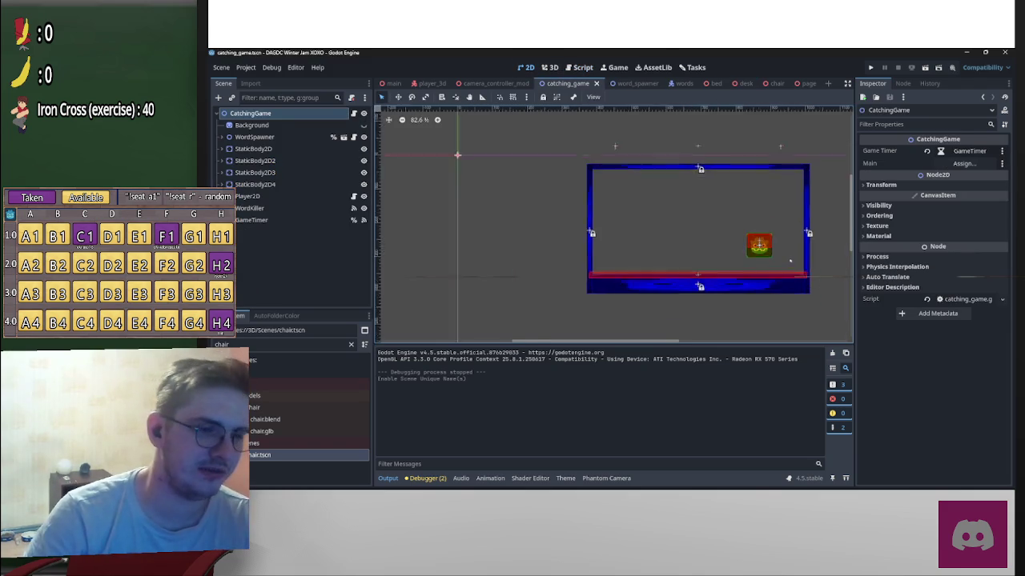
scroll(677, 164, "down", 1)
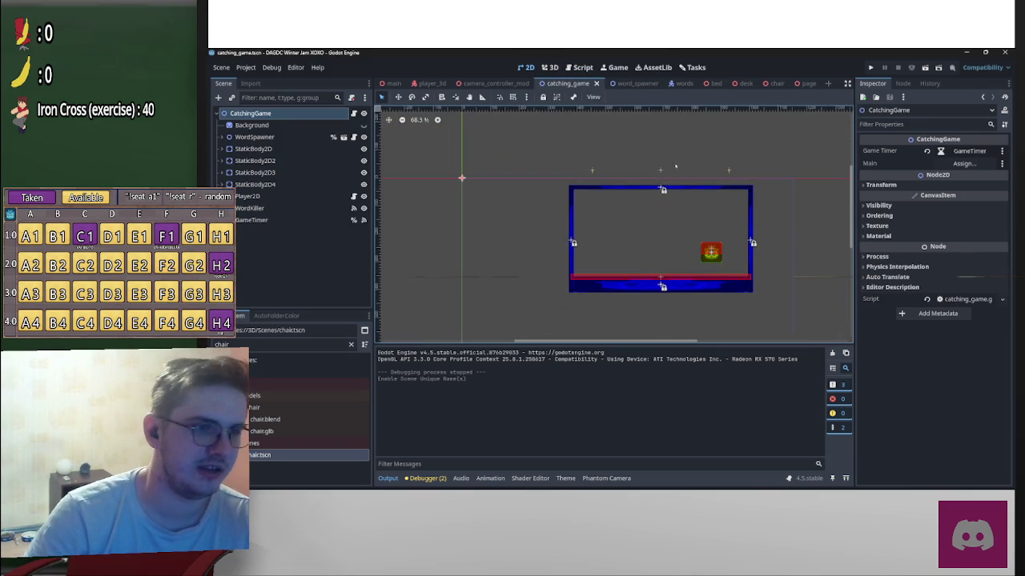
scroll(554, 276, "down", 1)
scroll(624, 268, "up", 2)
scroll(695, 259, "down", 2)
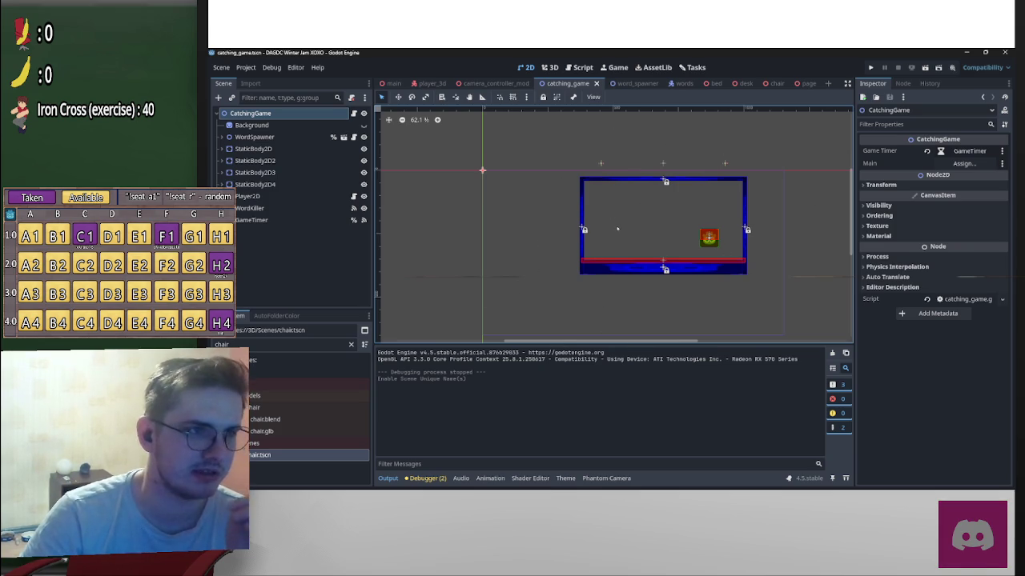
left_click(393, 83)
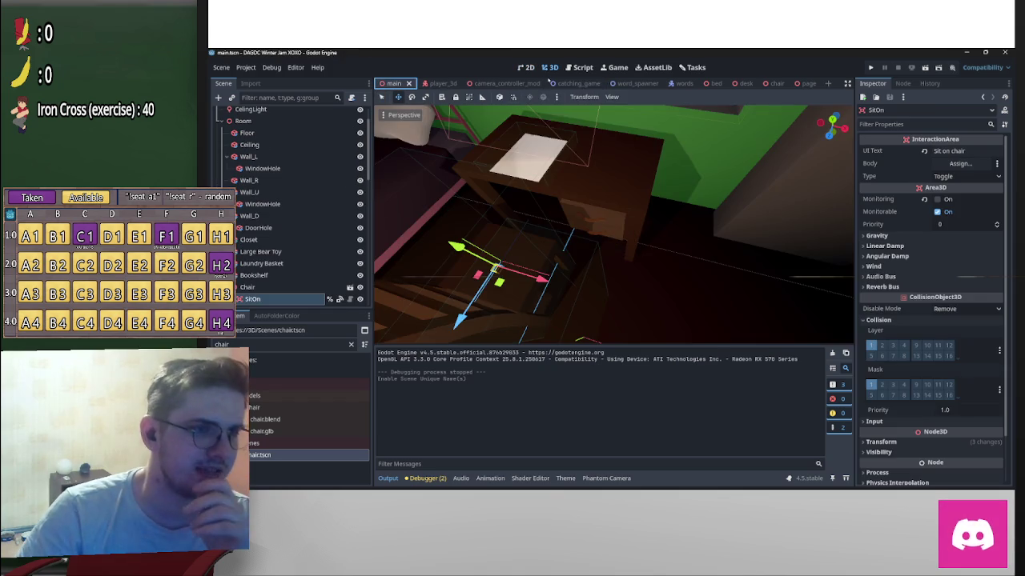
left_click_drag(679, 187, 687, 180)
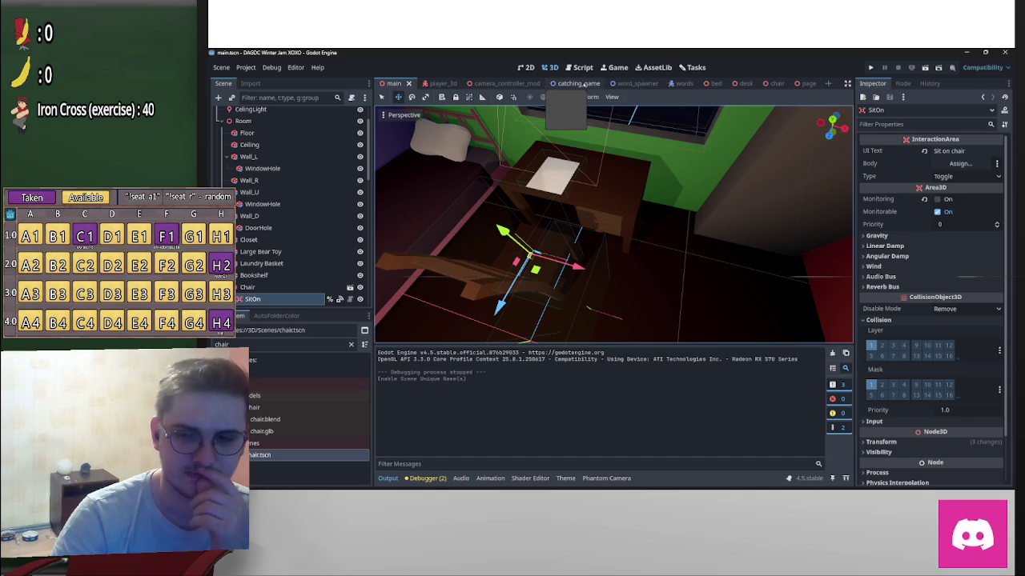
left_click_drag(696, 212, 613, 276)
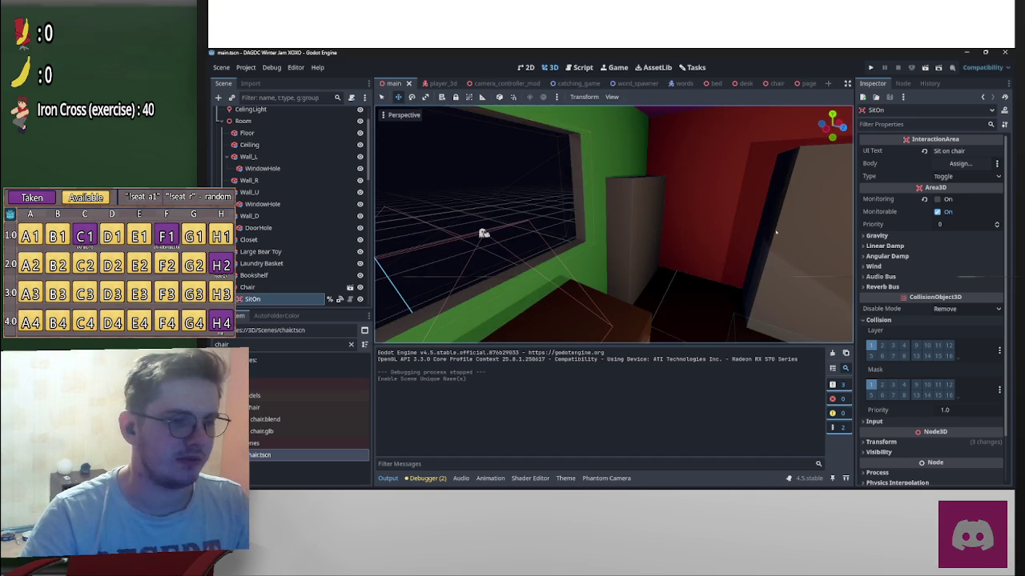
scroll(614, 276, "down", 5)
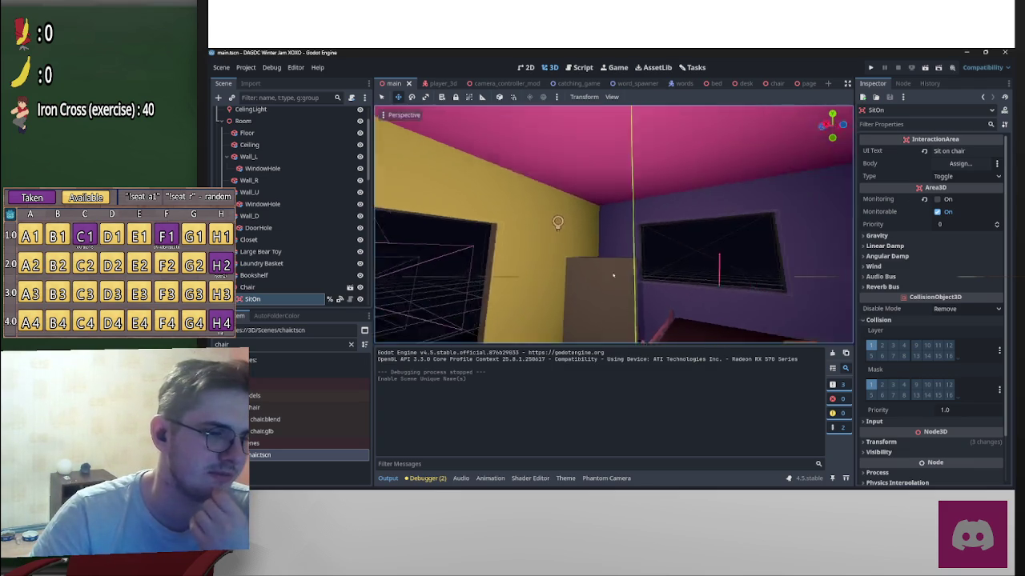
left_click_drag(610, 276, 611, 276)
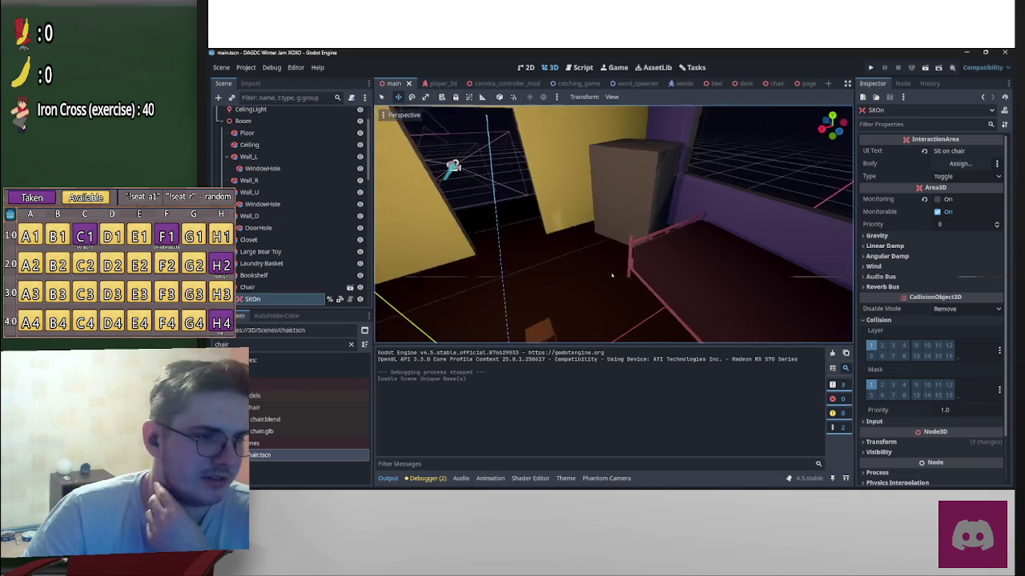
left_click_drag(617, 274, 779, 232)
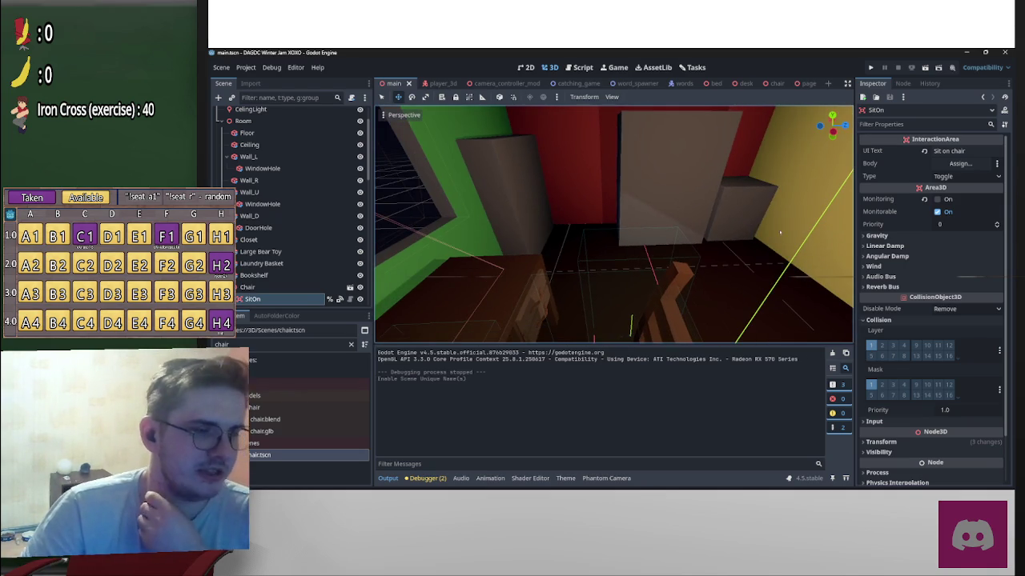
left_click(492, 195)
left_click(672, 176)
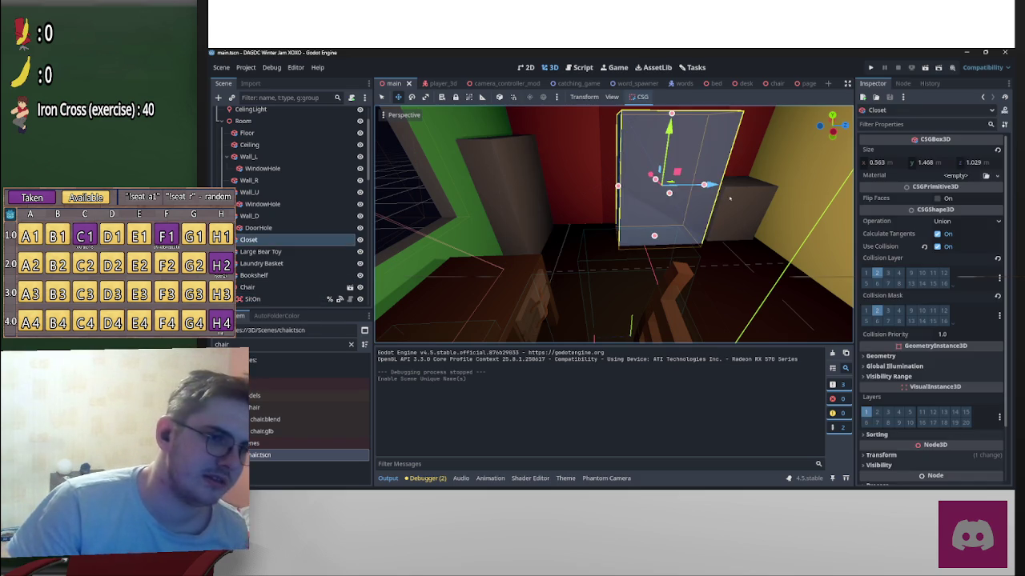
left_click(737, 201)
left_click_drag(561, 240, 480, 232)
left_click(564, 204)
mouse_move(565, 205)
left_mouse_down()
mouse_move(612, 275)
mouse_move(726, 203)
left_mouse_up()
scroll(611, 275, "up", 3)
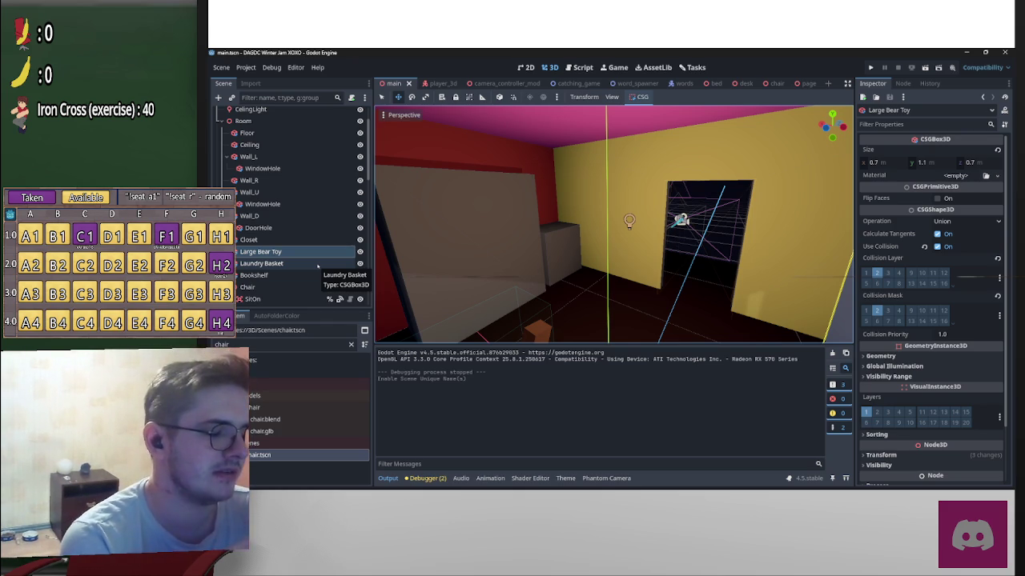
left_click(648, 236)
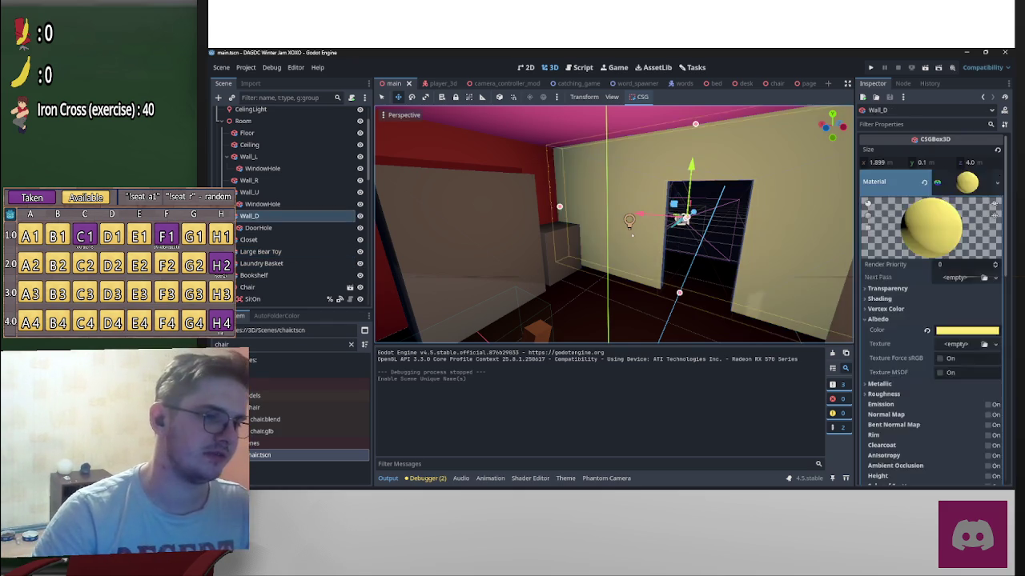
Step: Fly through the bedroom to the desk and chair, then switch to the catching_game 2D scene
left_click(686, 258)
key("w")
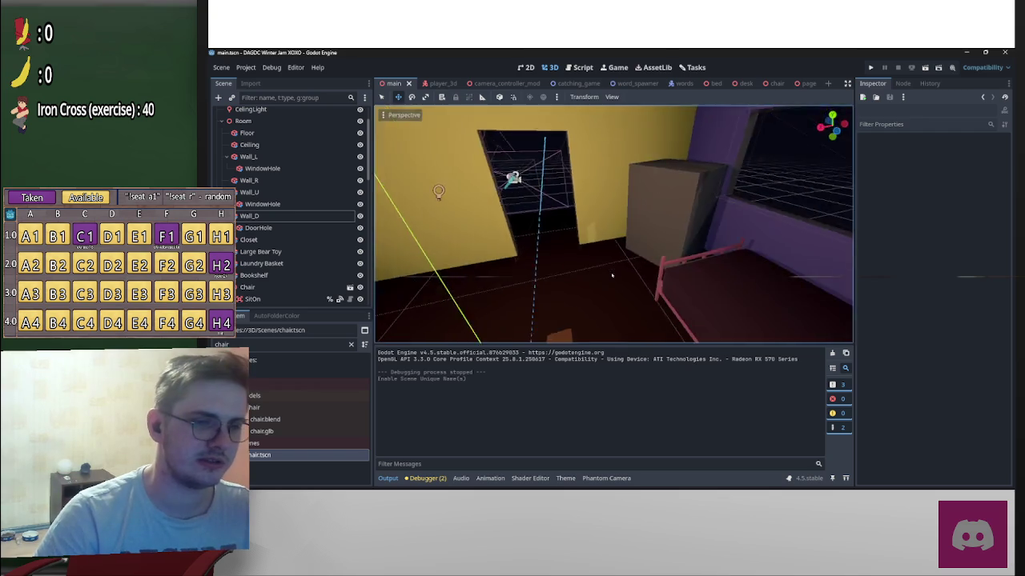
key("w")
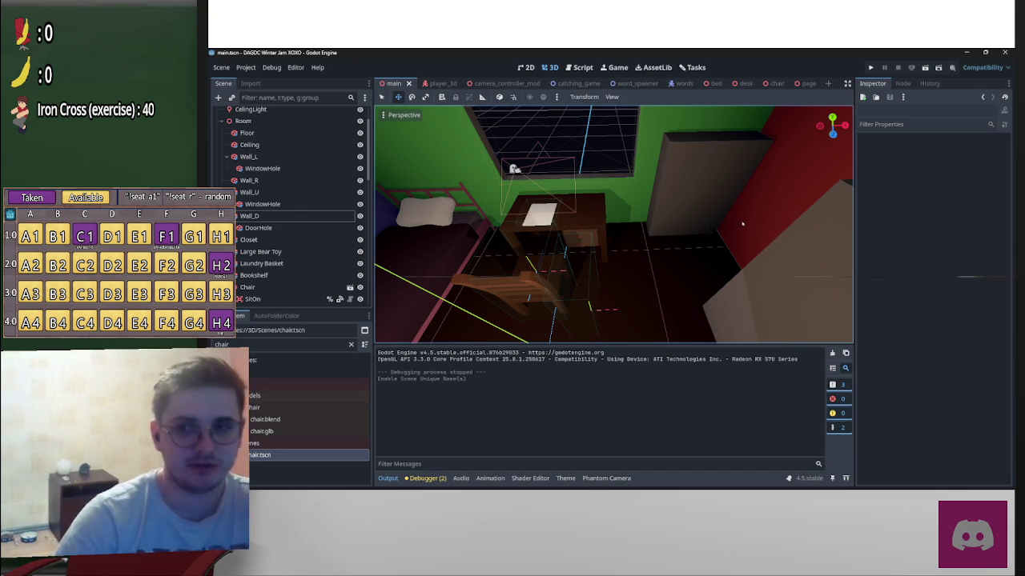
left_click(702, 212)
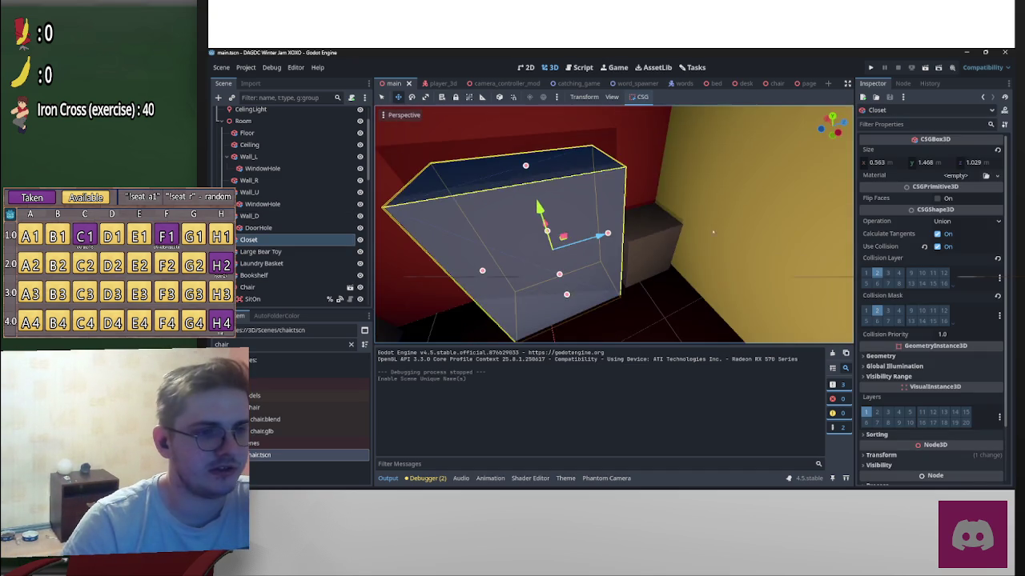
key("Up")
key("Up")
mouse_move(616, 275)
left_mouse_down()
mouse_move(677, 293)
mouse_move(608, 276)
mouse_move(600, 240)
mouse_move(624, 288)
mouse_move(611, 276)
mouse_move(719, 262)
left_mouse_up()
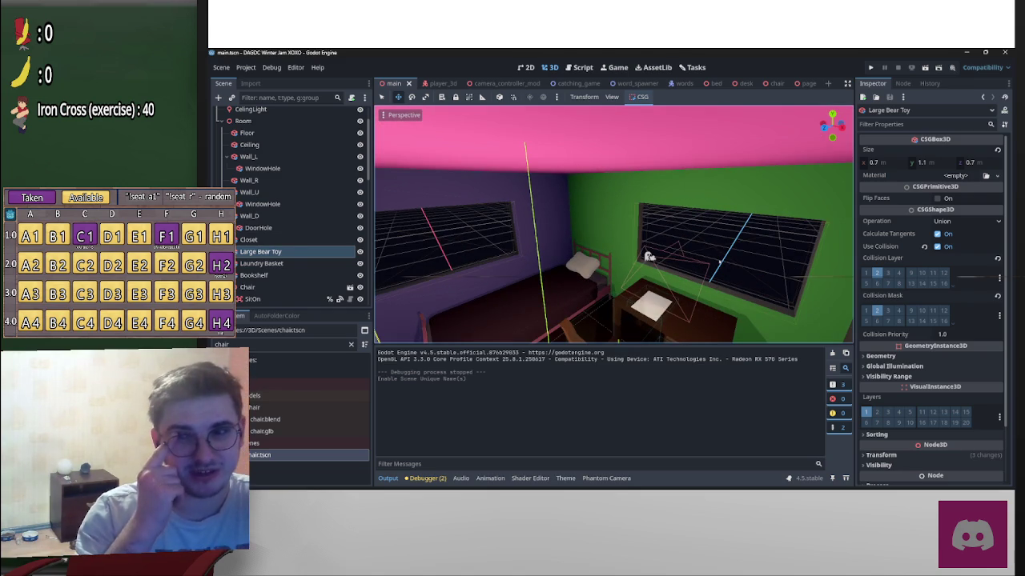
left_click_drag(612, 277, 703, 253)
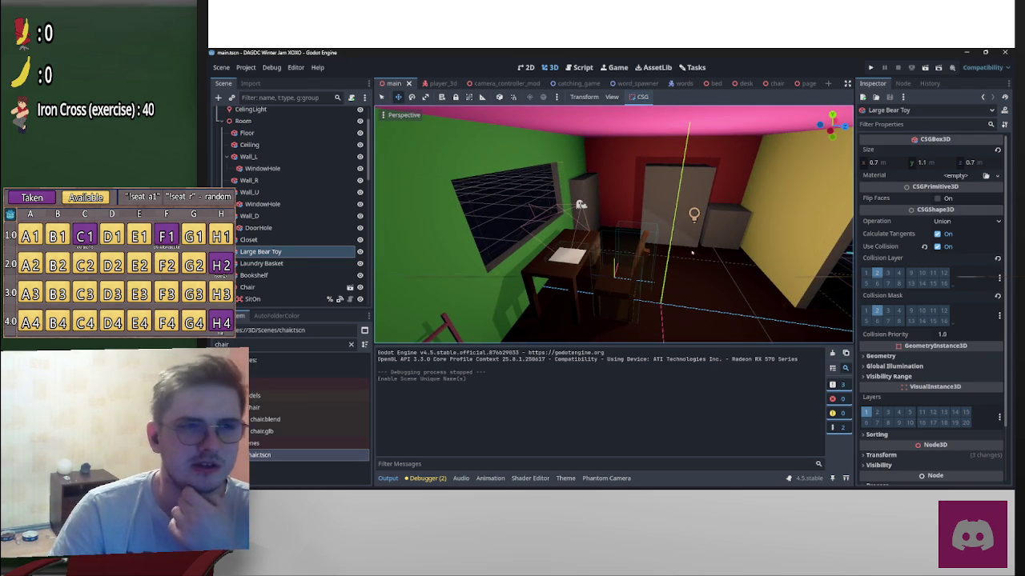
left_click(575, 83)
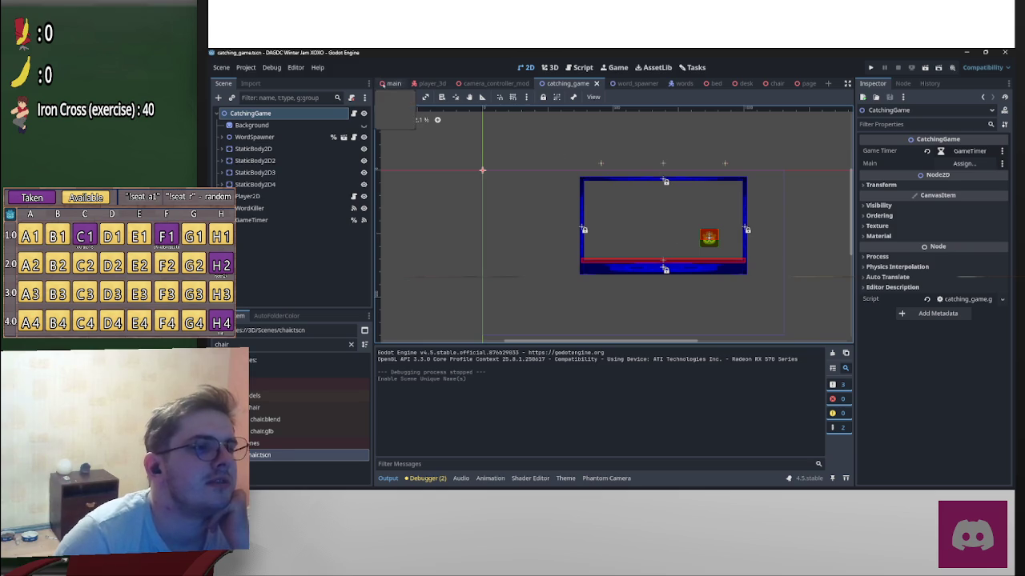
Step: Switch back to the main bedroom scene, fly around the desk and chair, and select the desk
left_click(392, 84)
scroll(687, 285, "up", 5)
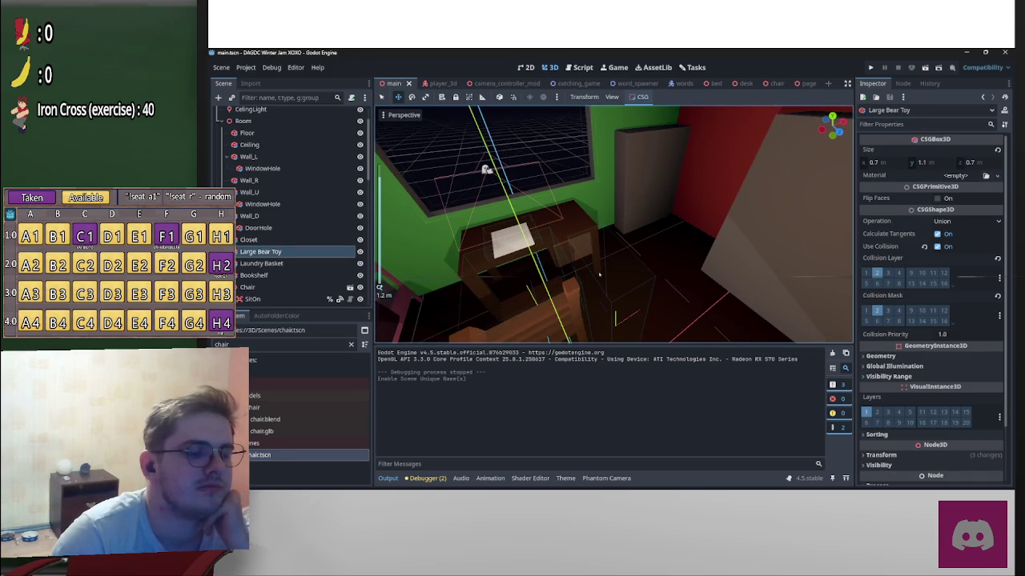
left_click_drag(599, 274, 582, 258)
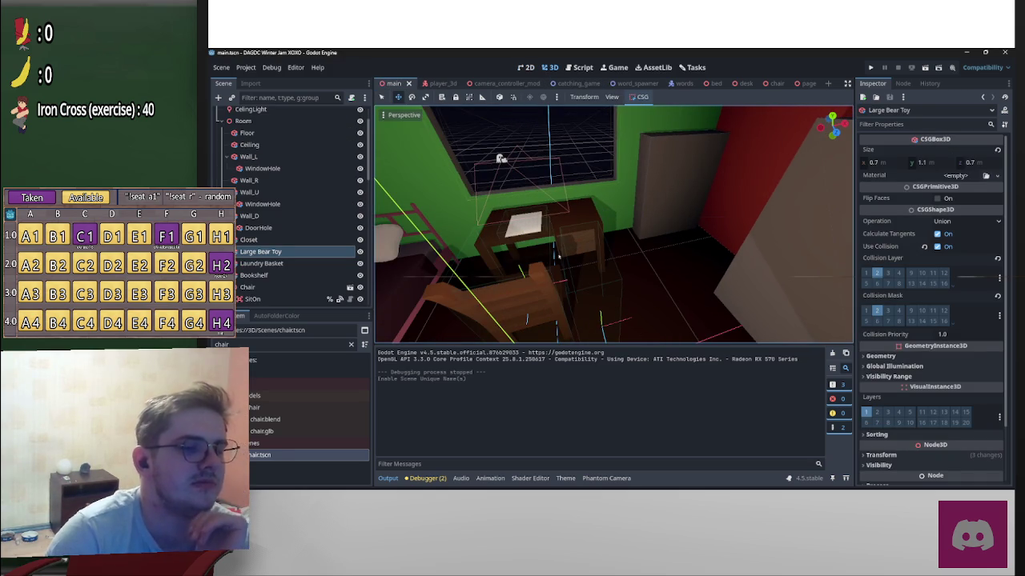
mouse_move(599, 239)
left_mouse_down()
mouse_move(574, 230)
mouse_move(625, 240)
mouse_move(611, 274)
left_mouse_up()
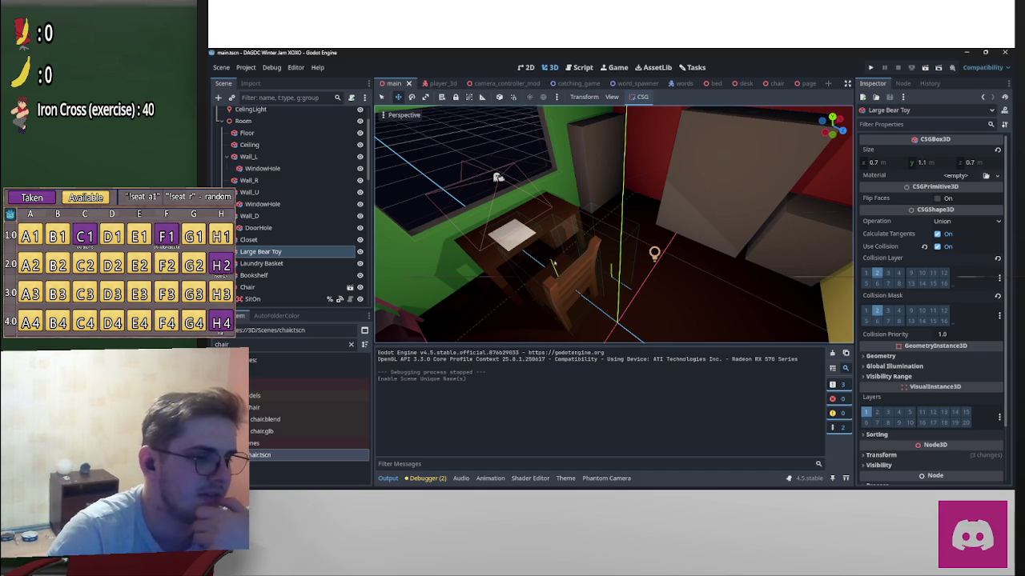
key("s")
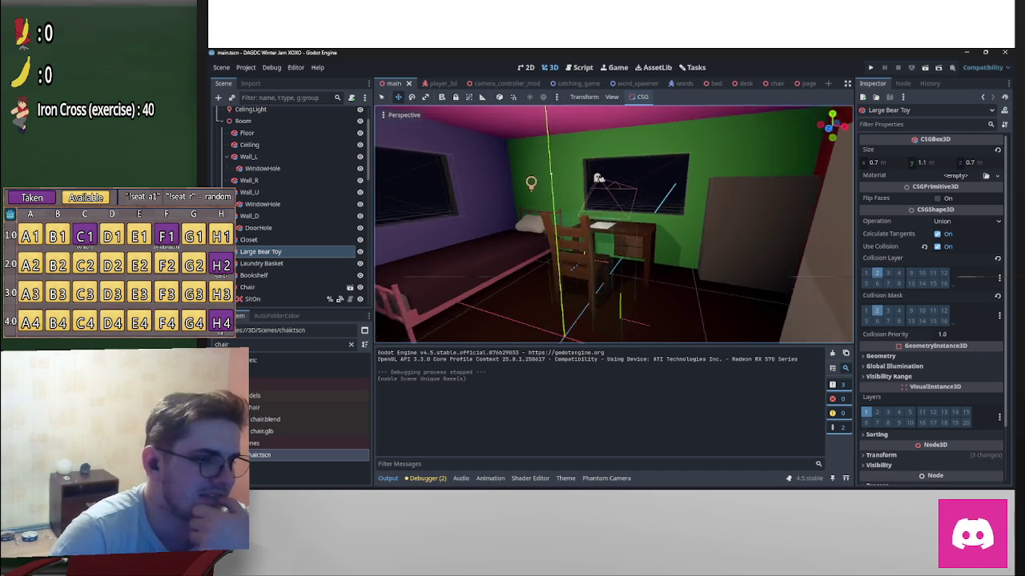
key("d")
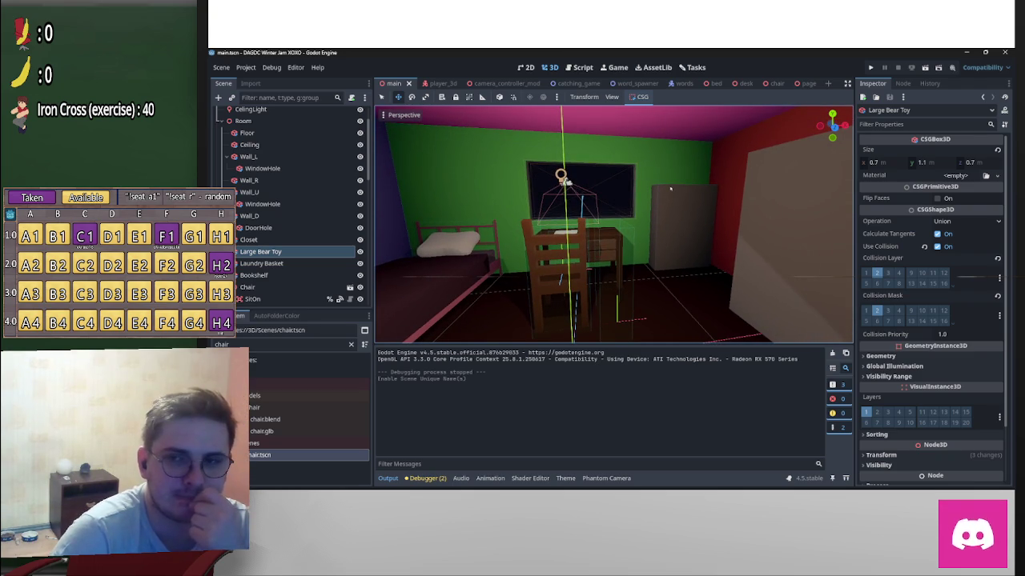
key("a")
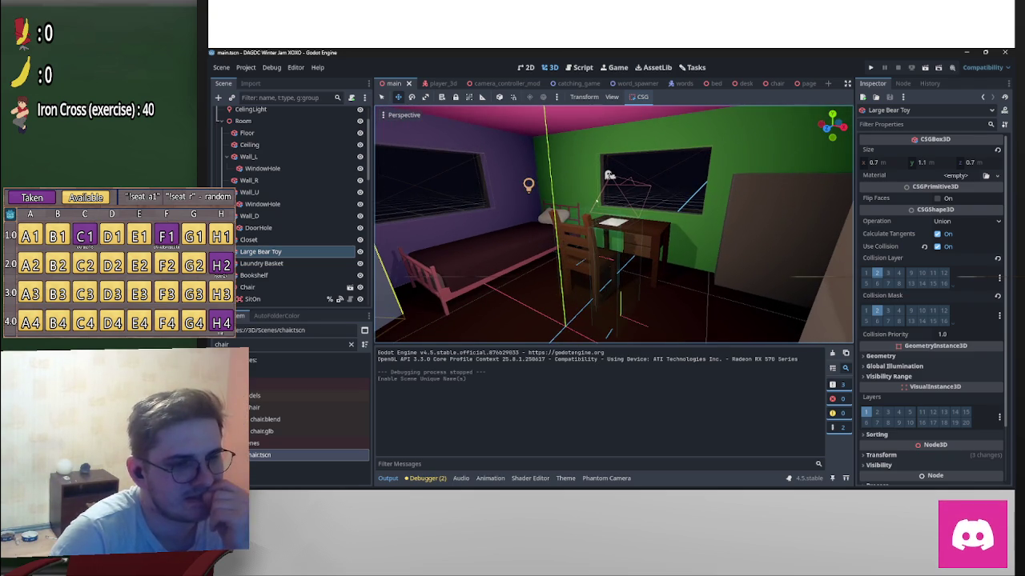
key("s")
key("w")
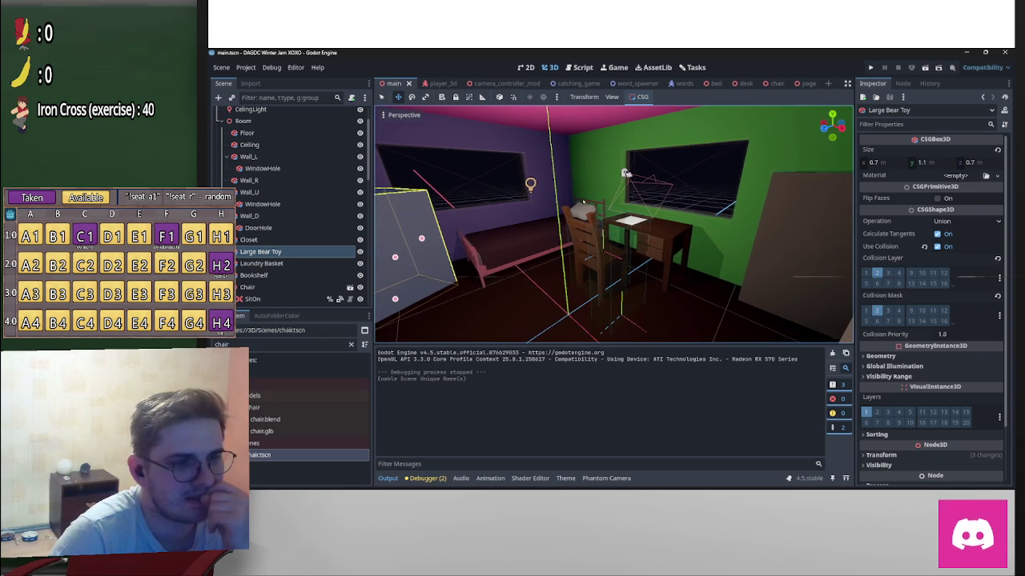
left_click(641, 232)
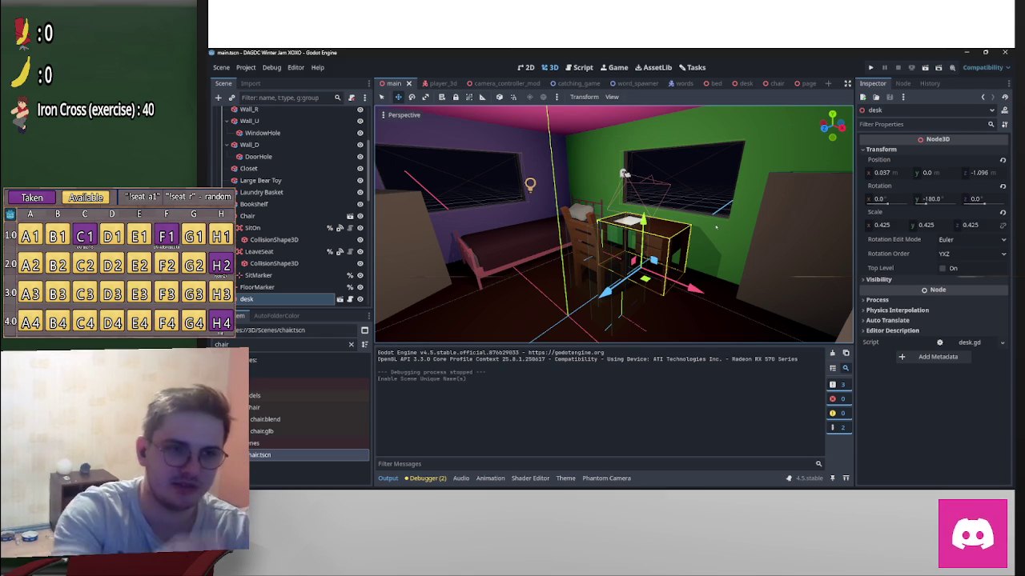
left_click_drag(577, 241, 612, 276)
left_click_drag(706, 206, 707, 207)
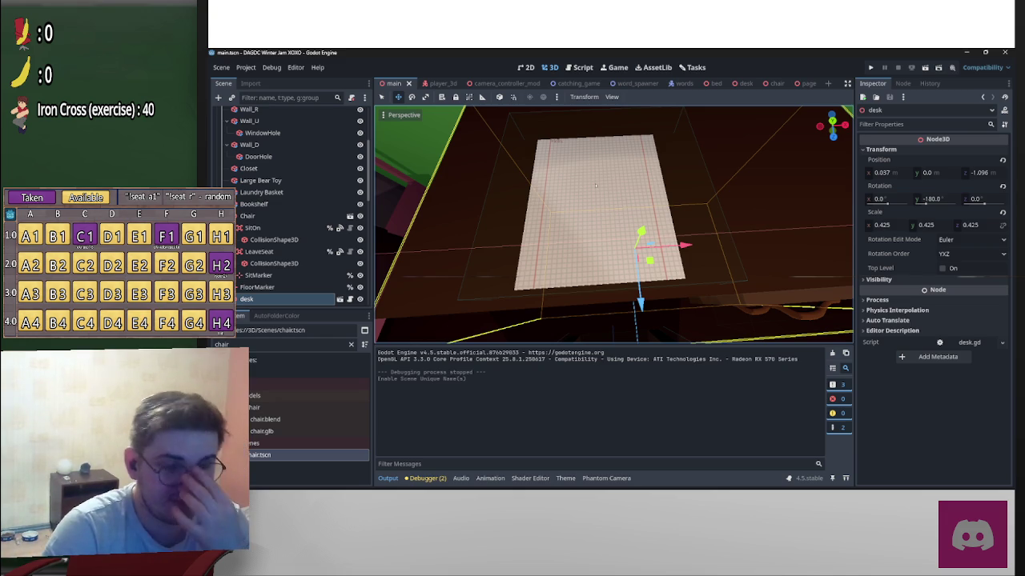
left_click_drag(650, 174, 611, 275)
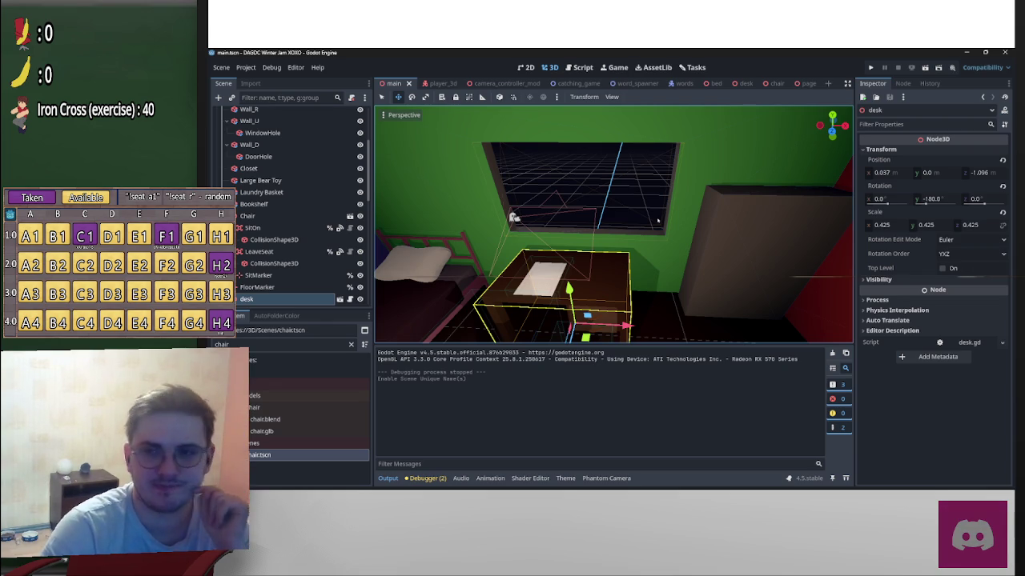
mouse_move(659, 218)
left_mouse_down()
mouse_move(612, 276)
mouse_move(632, 241)
left_mouse_up()
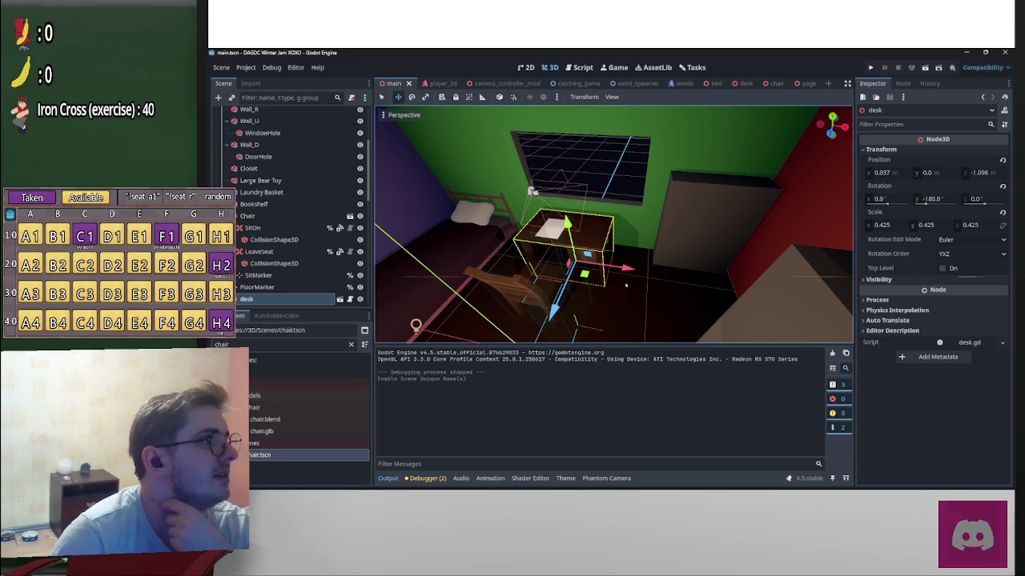
key("s")
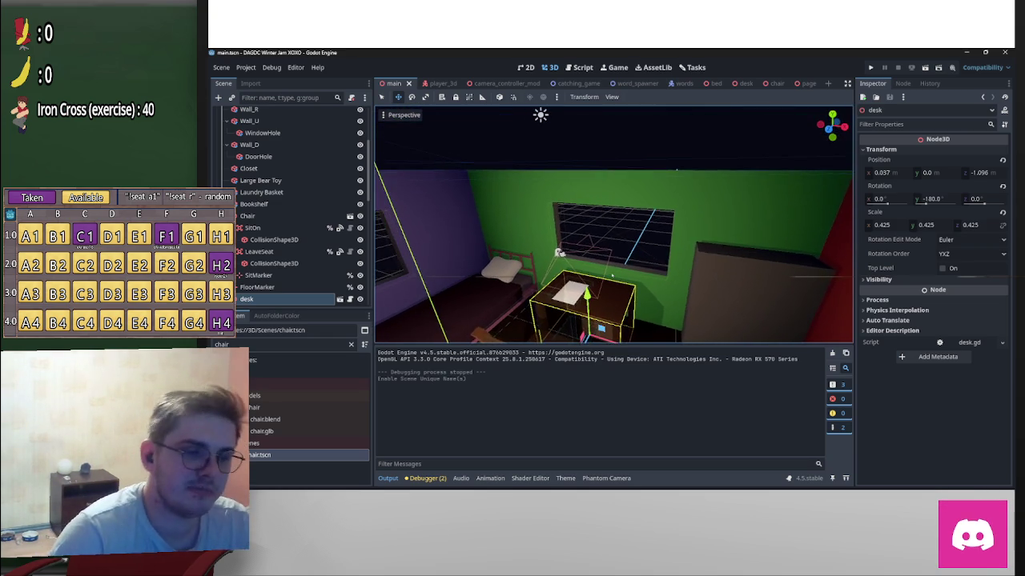
key("s")
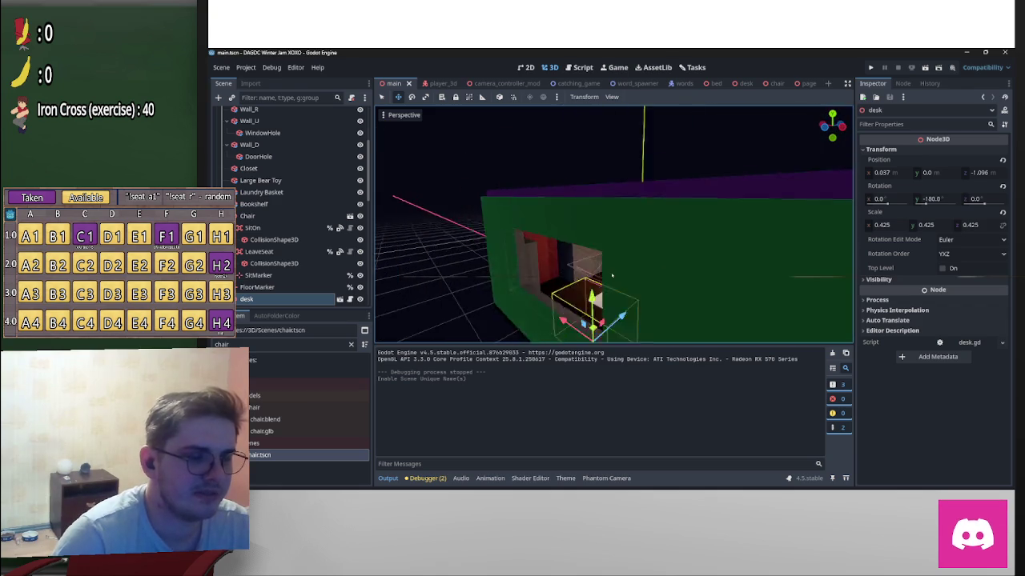
key("f")
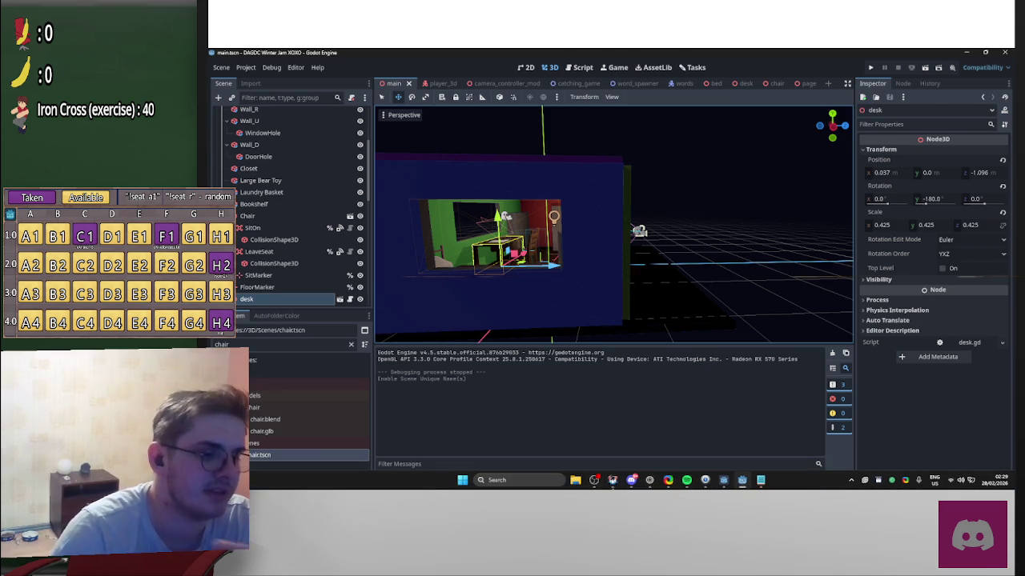
Step: Switch to the web browser and open the DAGDC Winter 2026 Game Jam page on itch.io
mouse_move(594, 481)
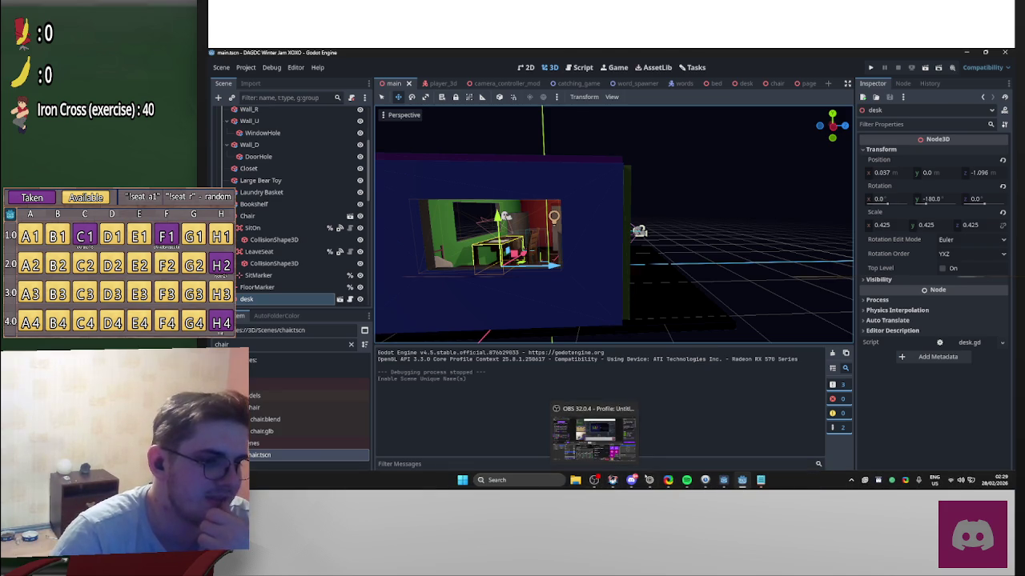
left_click(650, 480)
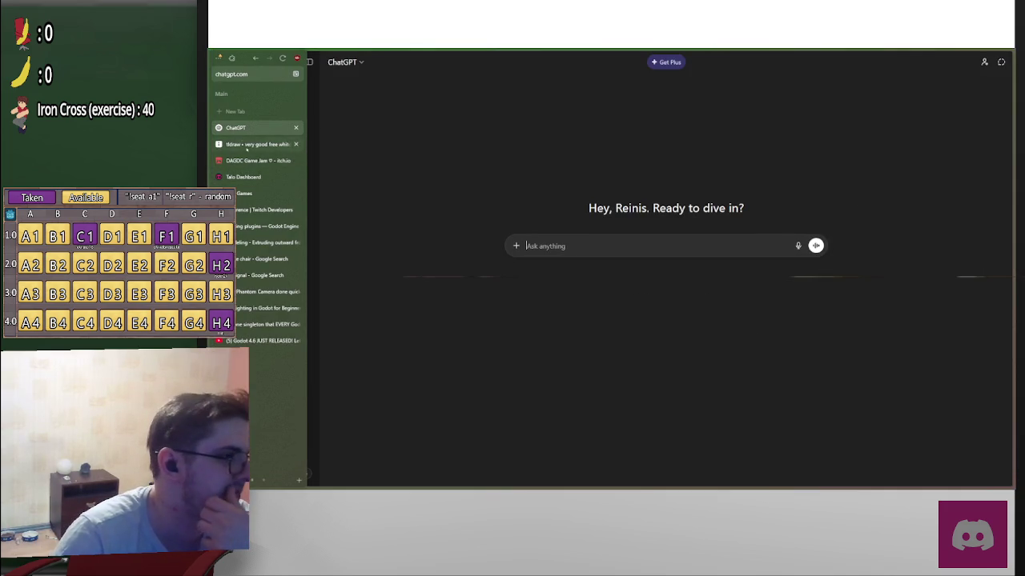
left_click(245, 160)
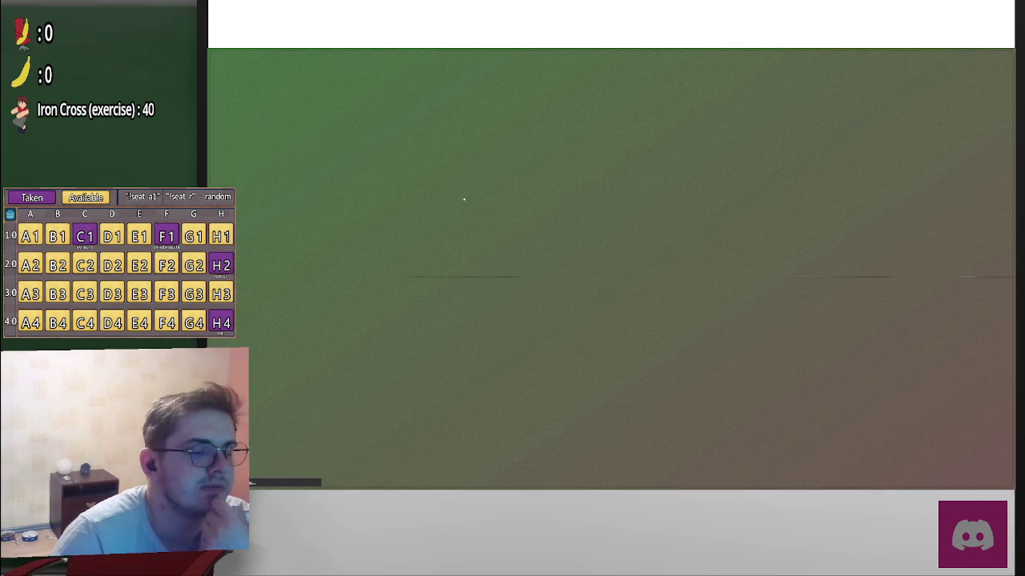
scroll(624, 309, "down", 2)
scroll(624, 309, "down", 2)
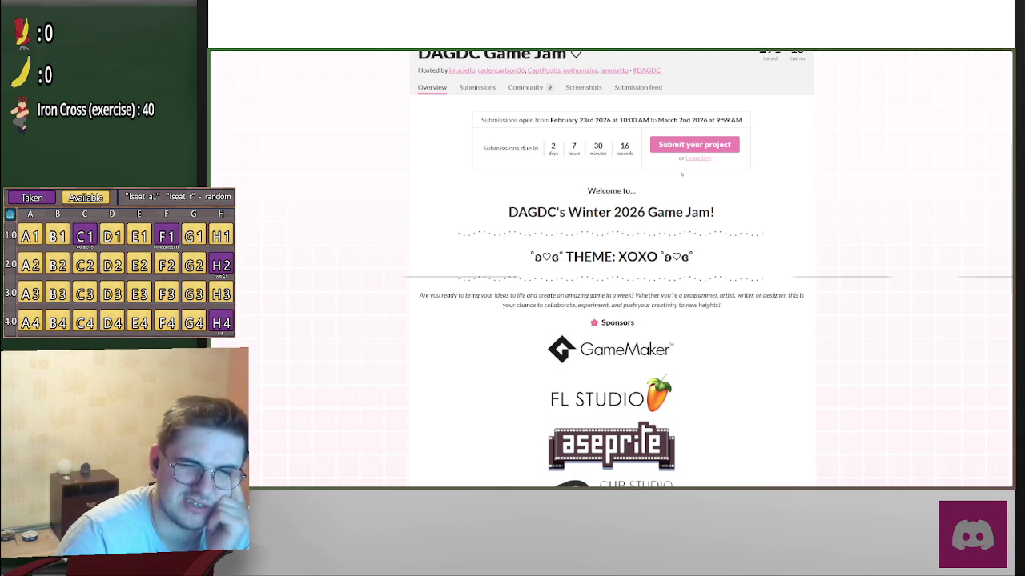
Step: Scroll through the jam's rules, tools and prizes, highlighting the 'NO USE OF AI ART' rule
scroll(755, 224, "down", 3)
scroll(755, 224, "down", 3)
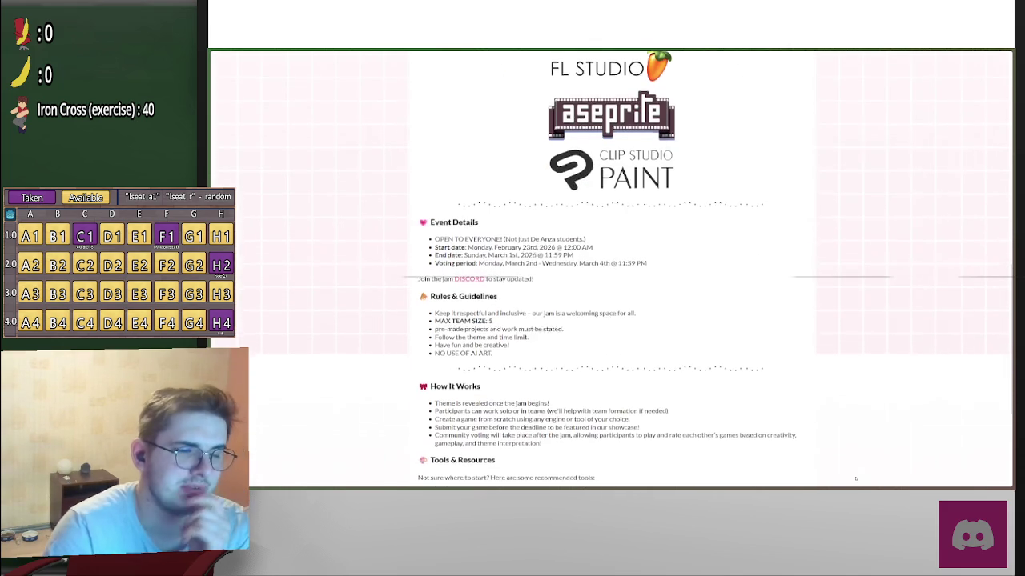
scroll(869, 358, "down", 3)
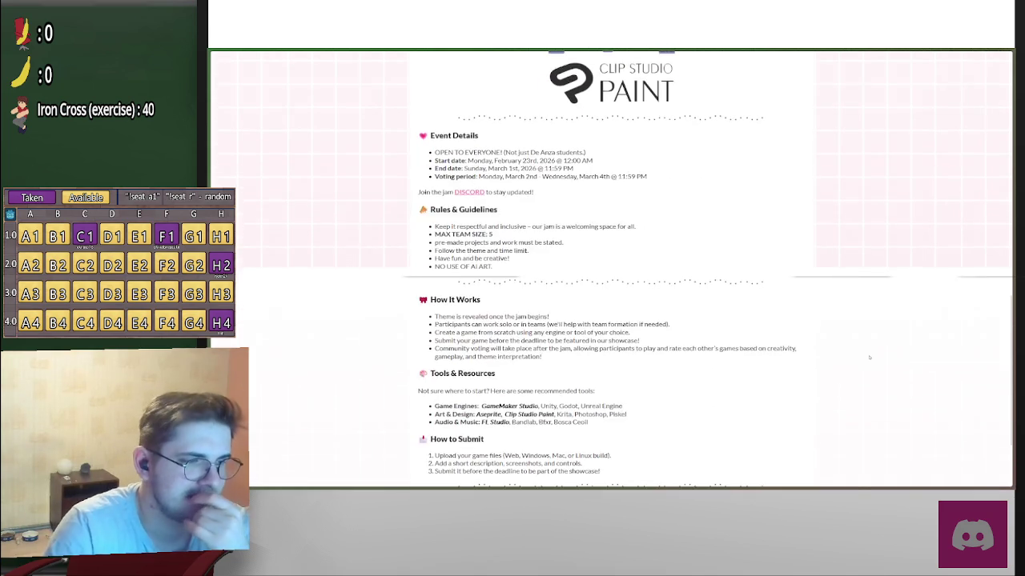
scroll(869, 358, "down", 2)
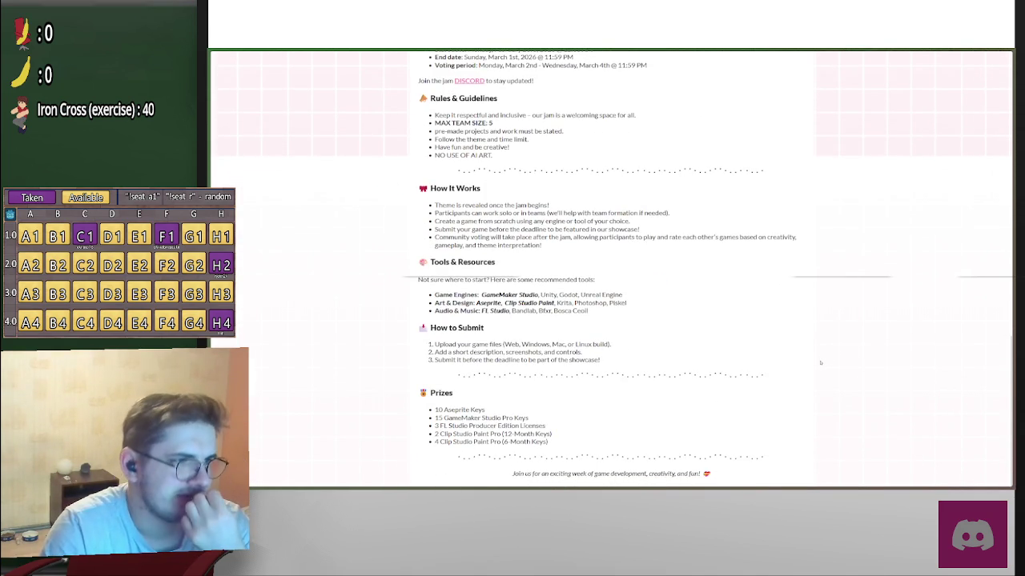
scroll(819, 363, "up", 3)
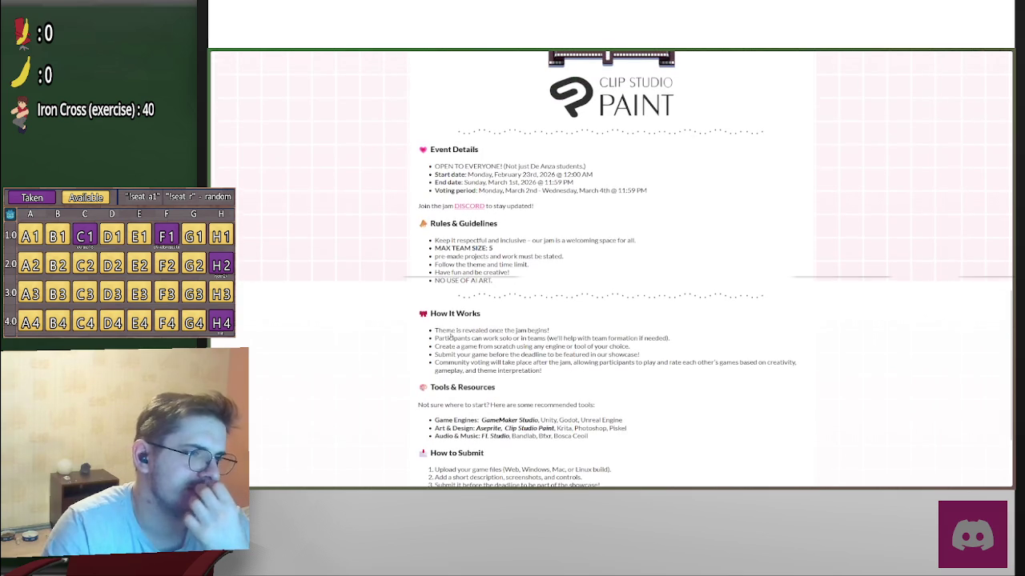
scroll(450, 335, "down", 2)
scroll(539, 381, "down", 1)
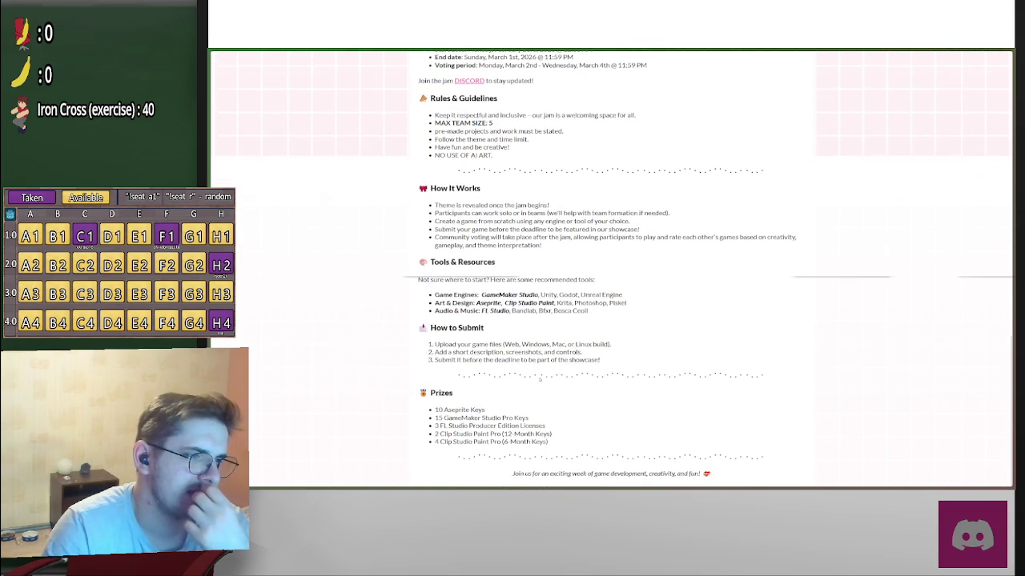
scroll(480, 348, "up", 3)
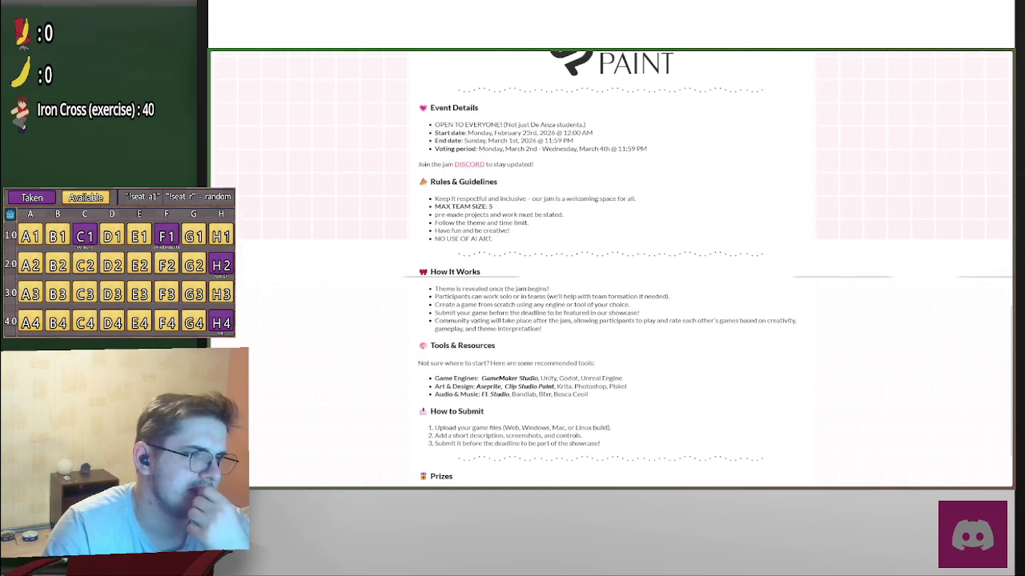
scroll(490, 341, "up", 2)
scroll(491, 344, "up", 3)
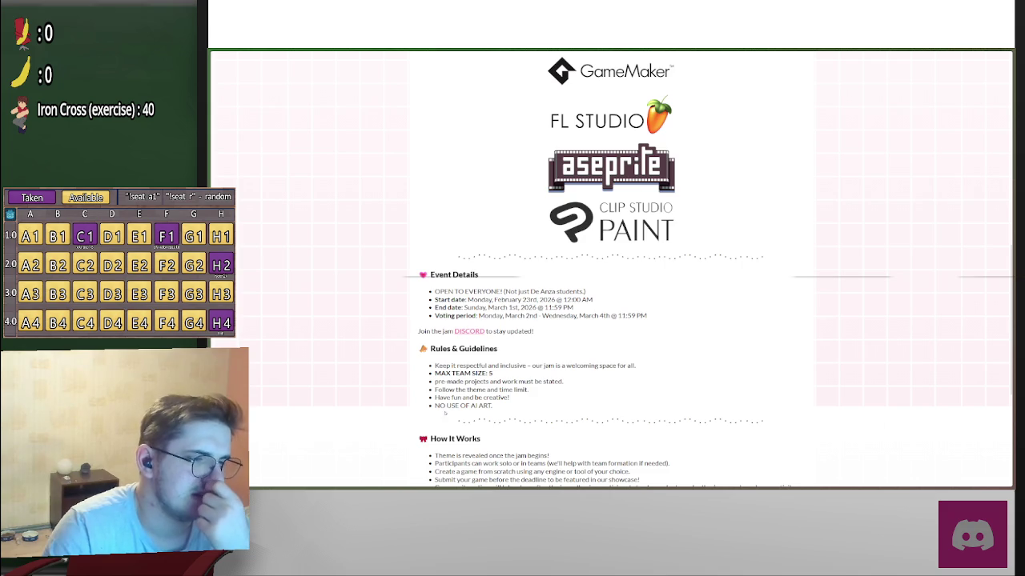
left_click_drag(436, 406, 491, 408)
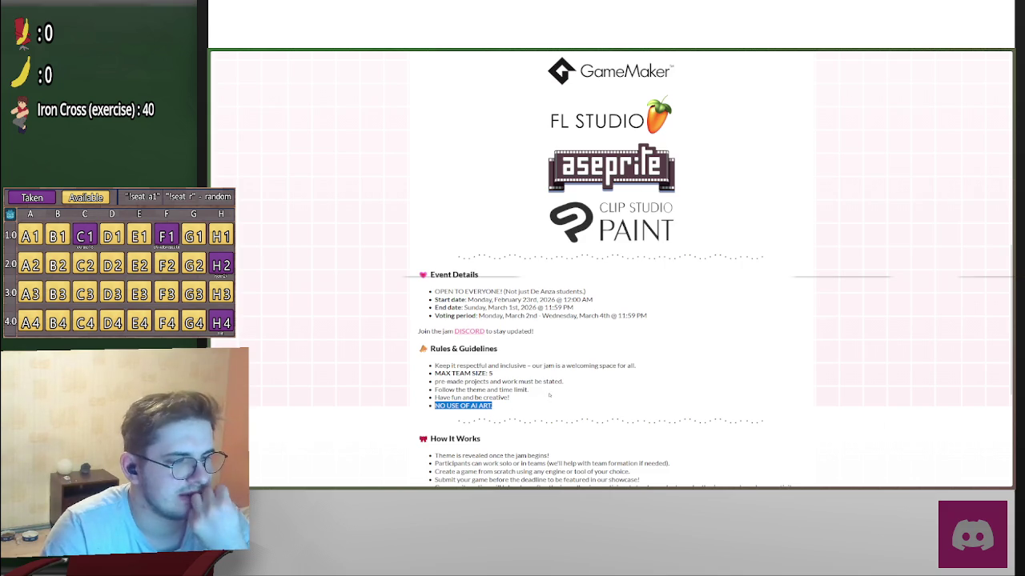
scroll(550, 395, "down", 3)
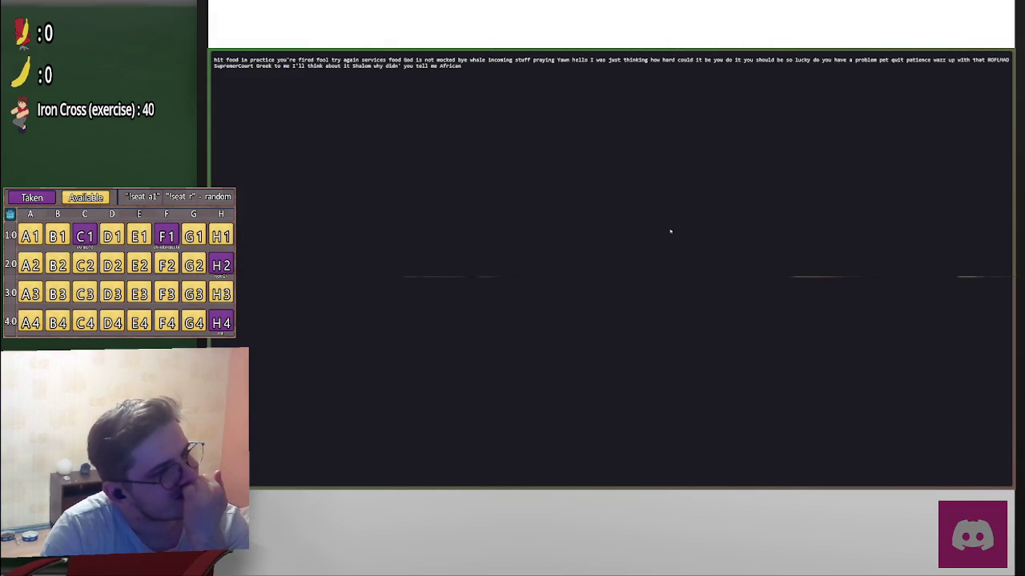
mouse_move(212, 200)
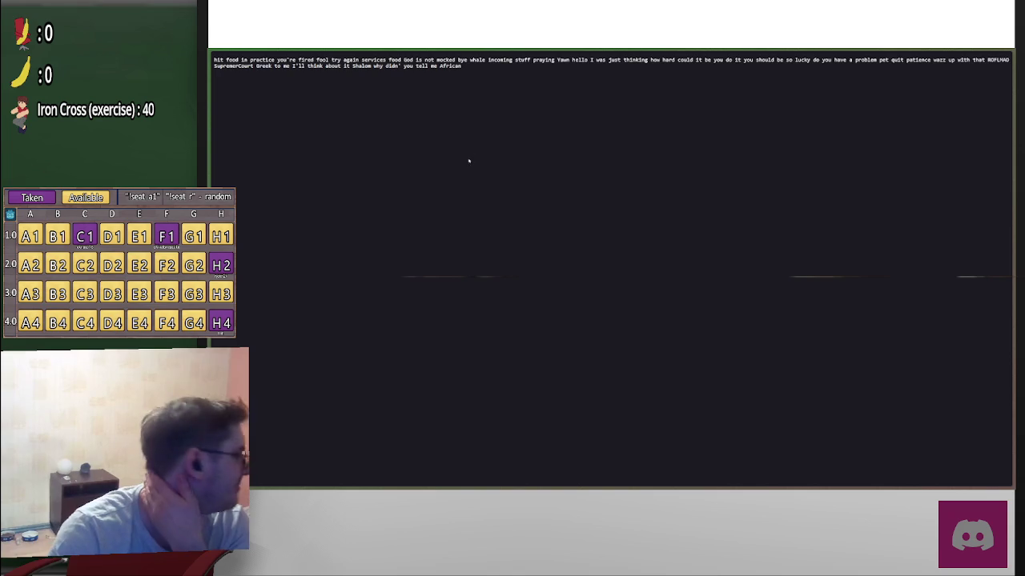
left_click(977, 55)
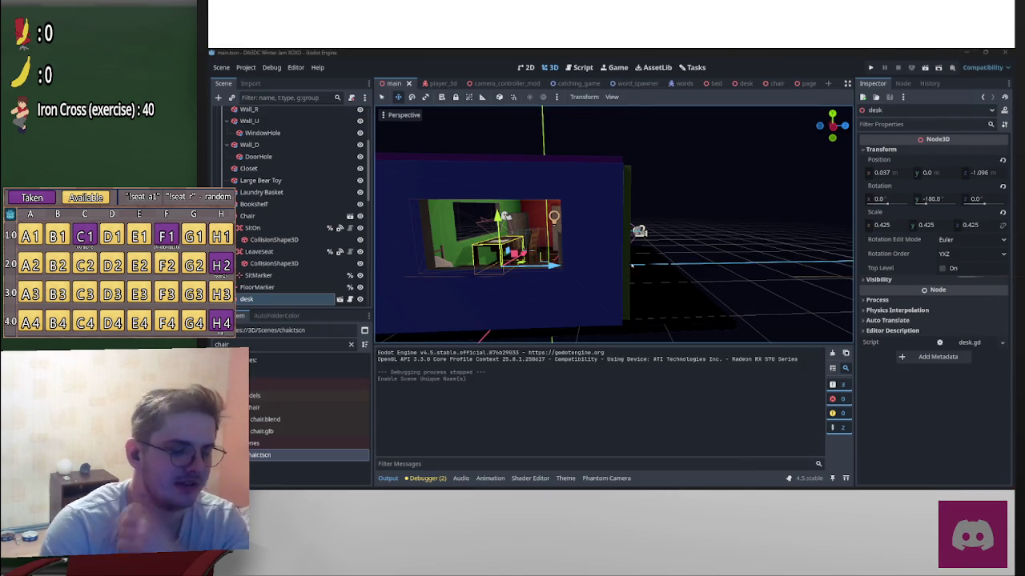
Step: Orbit the bedroom view around the desk, ending with the desk, bed and window in sight
scroll(658, 268, "up", 10)
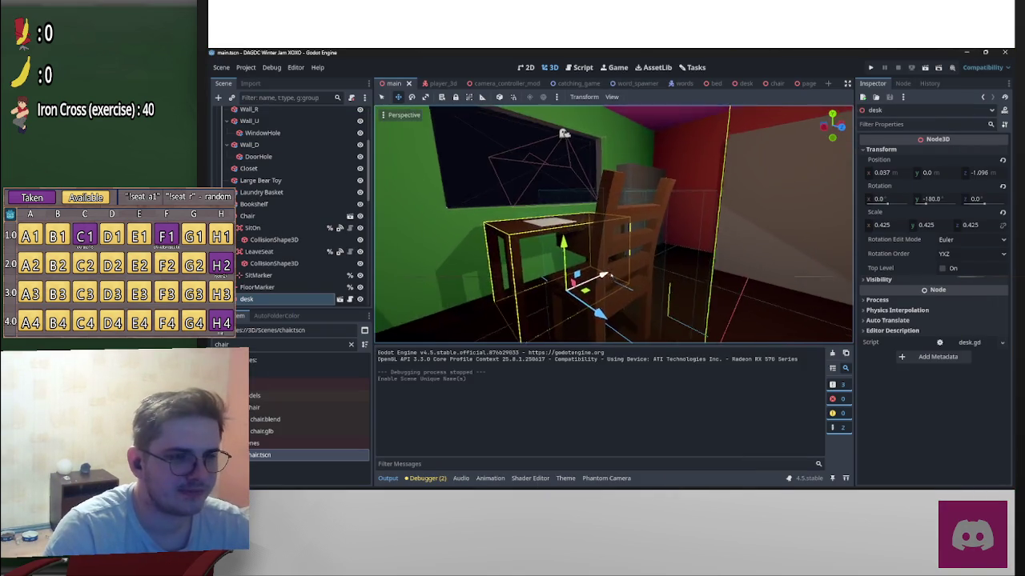
mouse_move(615, 277)
left_mouse_down()
mouse_move(685, 249)
mouse_move(570, 226)
left_mouse_up()
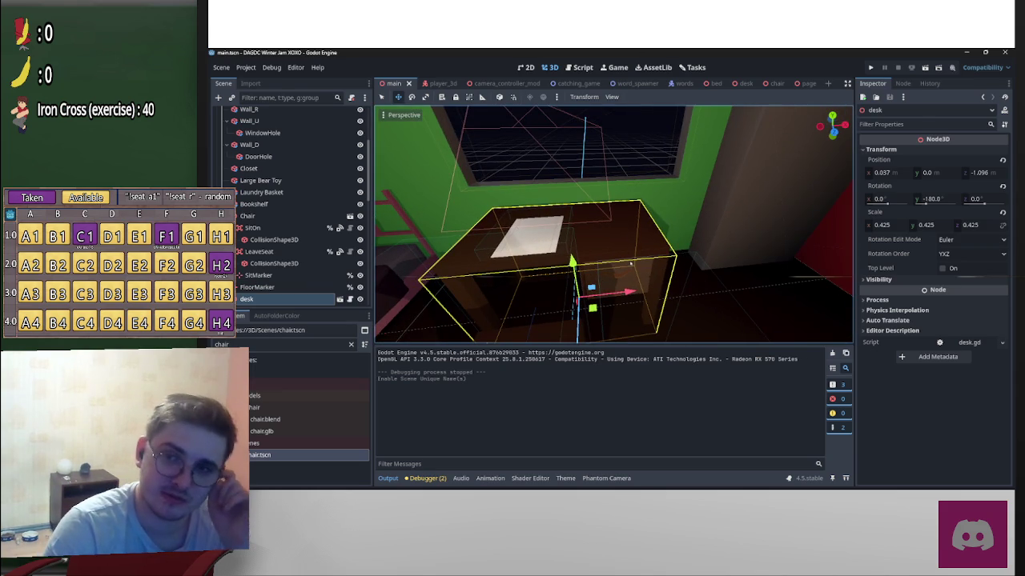
left_click_drag(658, 268, 611, 275)
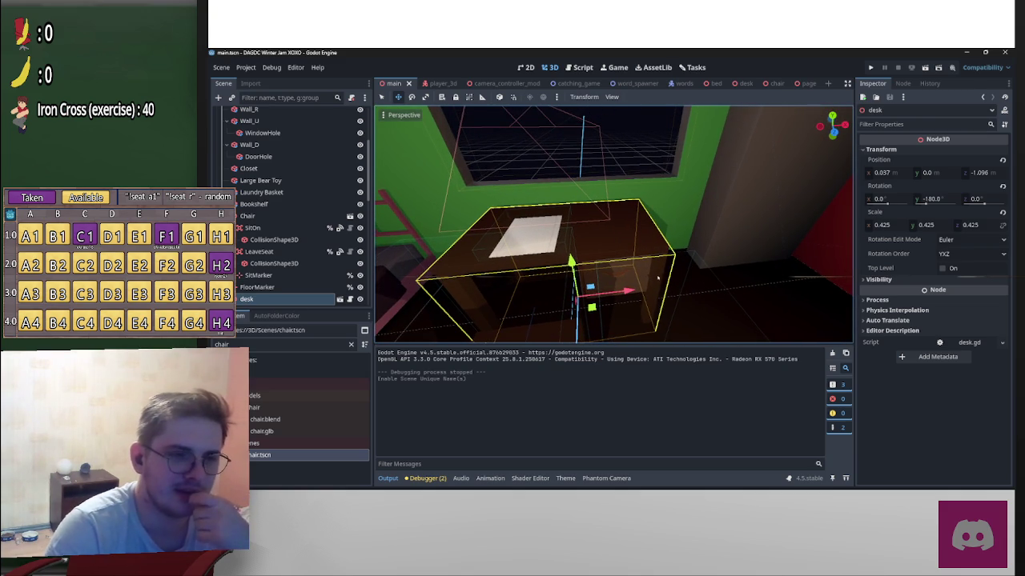
left_click_drag(647, 277, 607, 216)
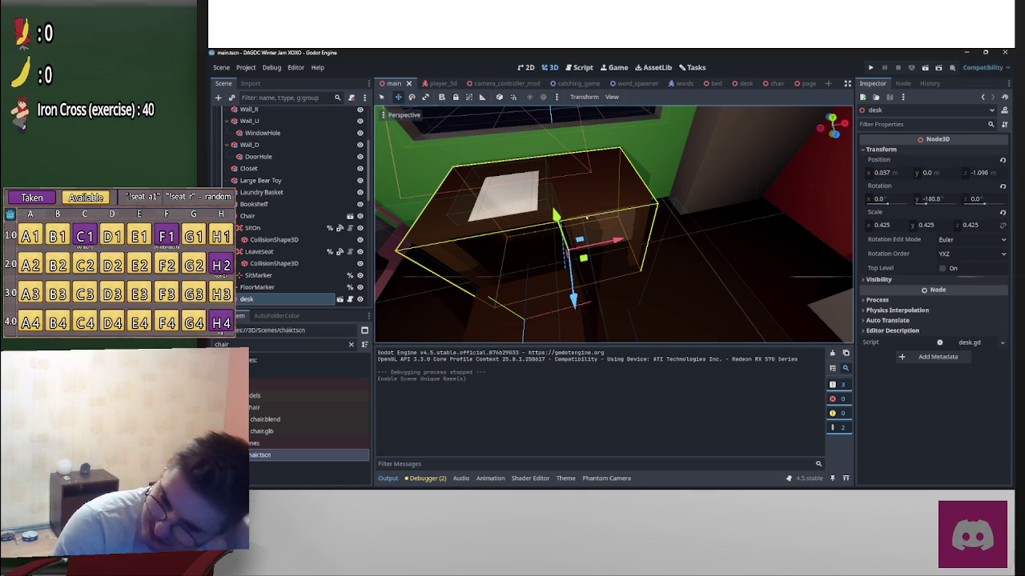
left_click_drag(579, 228, 612, 276)
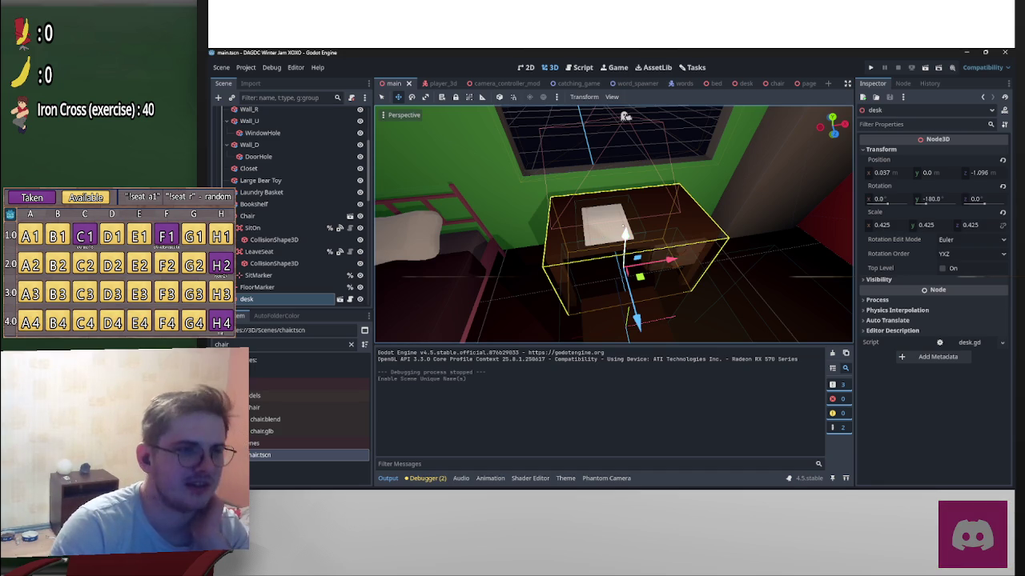
left_click_drag(611, 276, 611, 274)
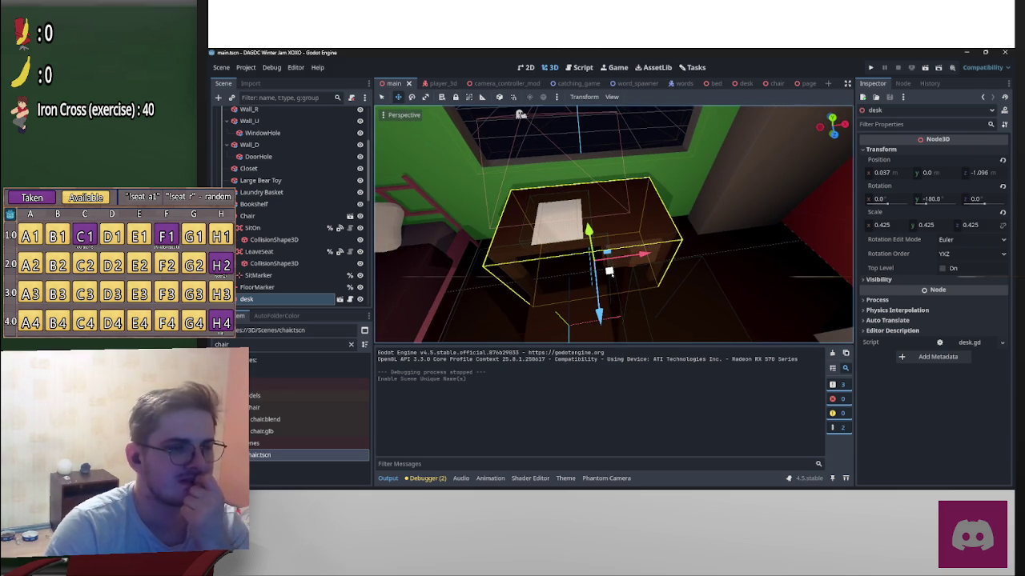
left_click_drag(609, 271, 611, 275)
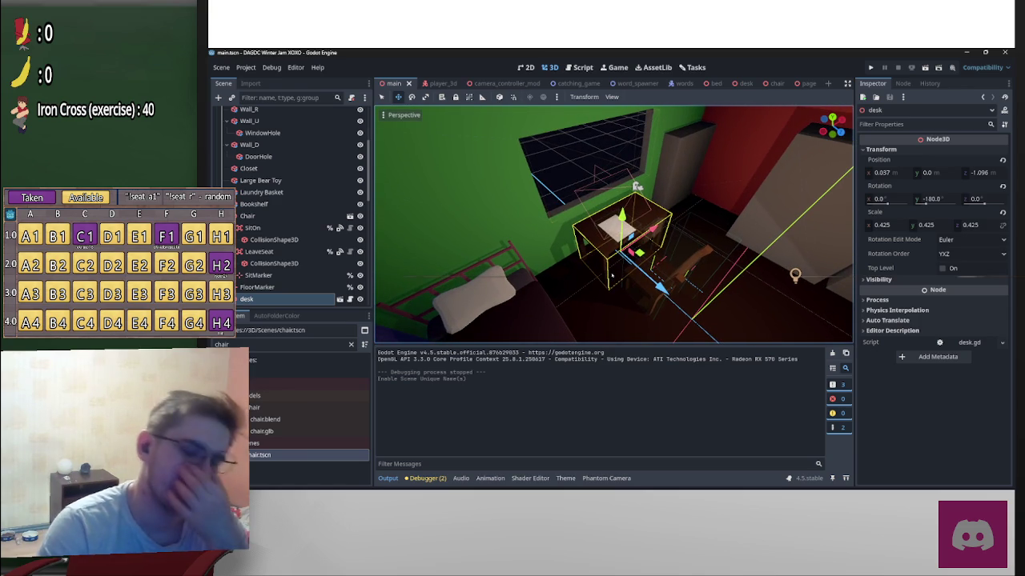
left_click_drag(611, 276, 623, 227)
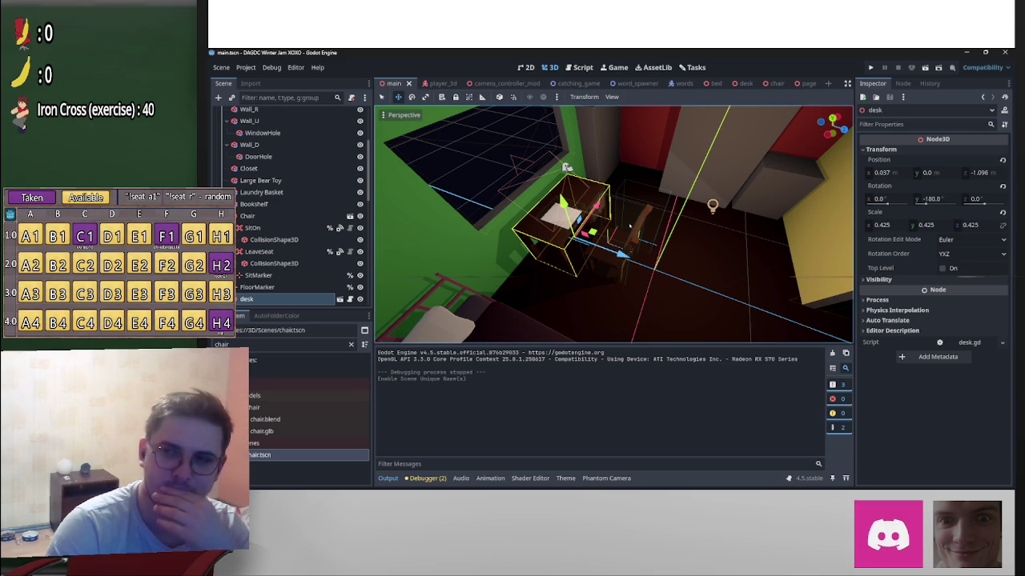
left_click_drag(629, 226, 612, 275)
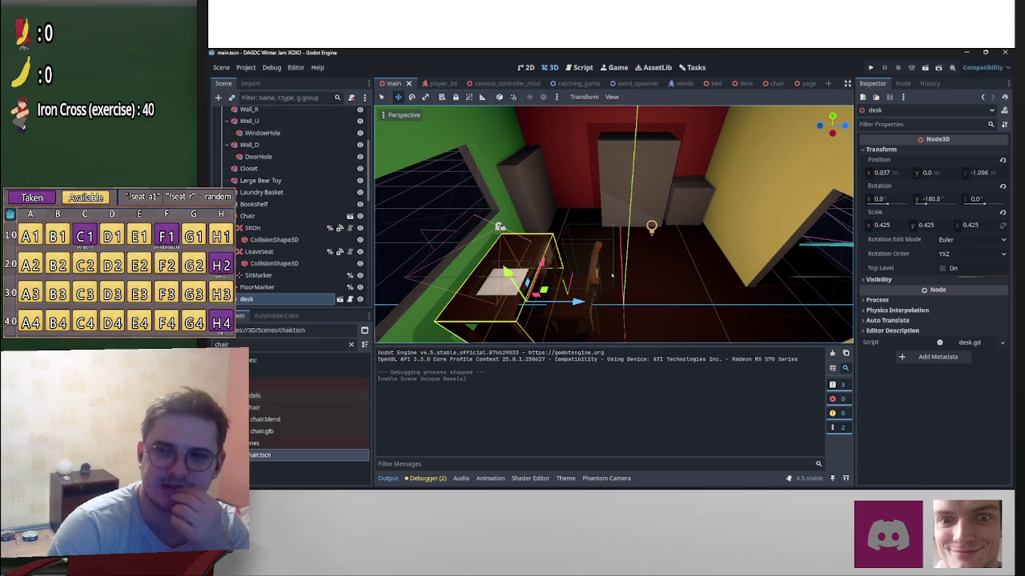
left_click_drag(612, 275, 612, 276)
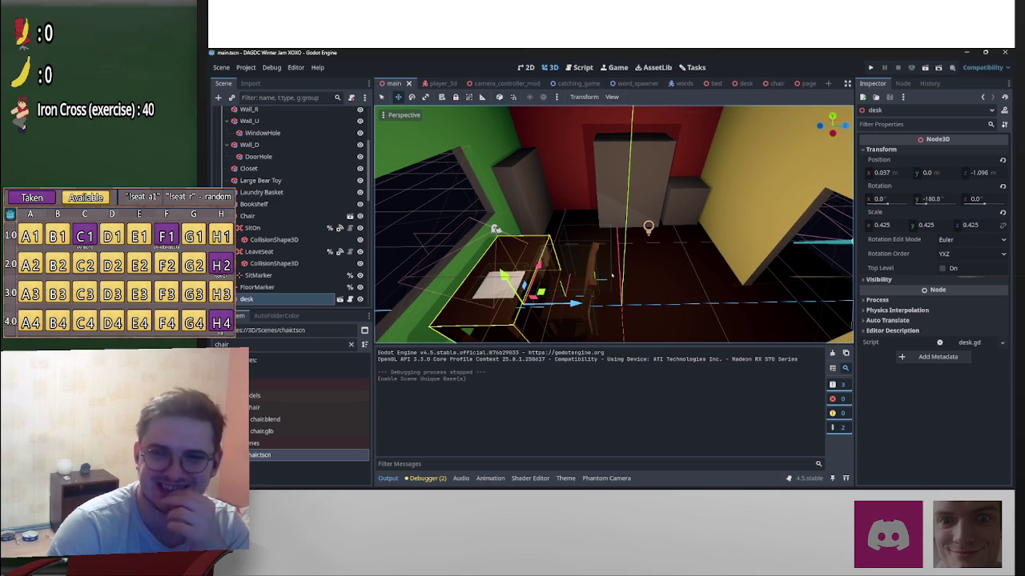
left_click_drag(612, 275, 612, 276)
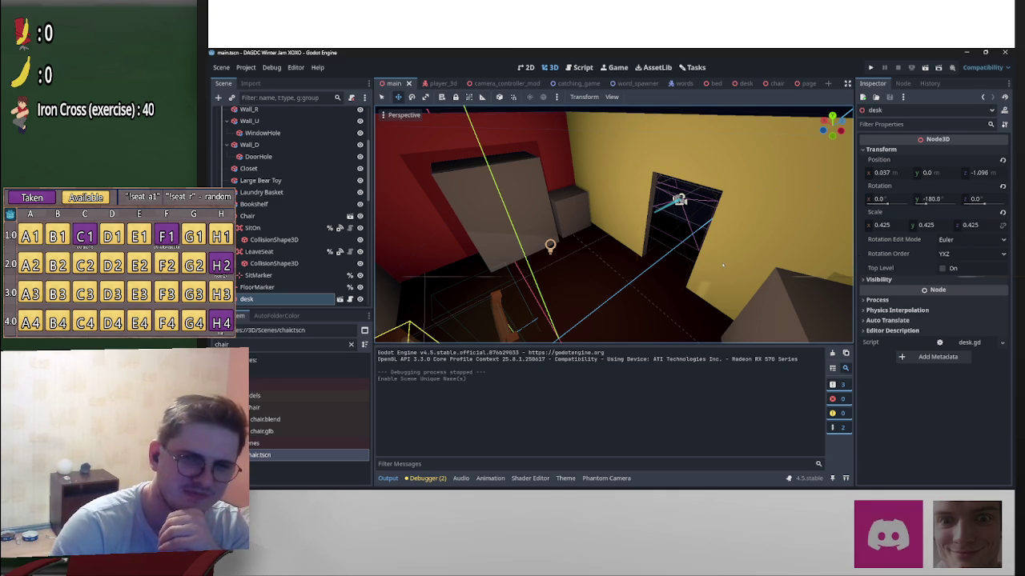
left_click_drag(723, 265, 513, 288)
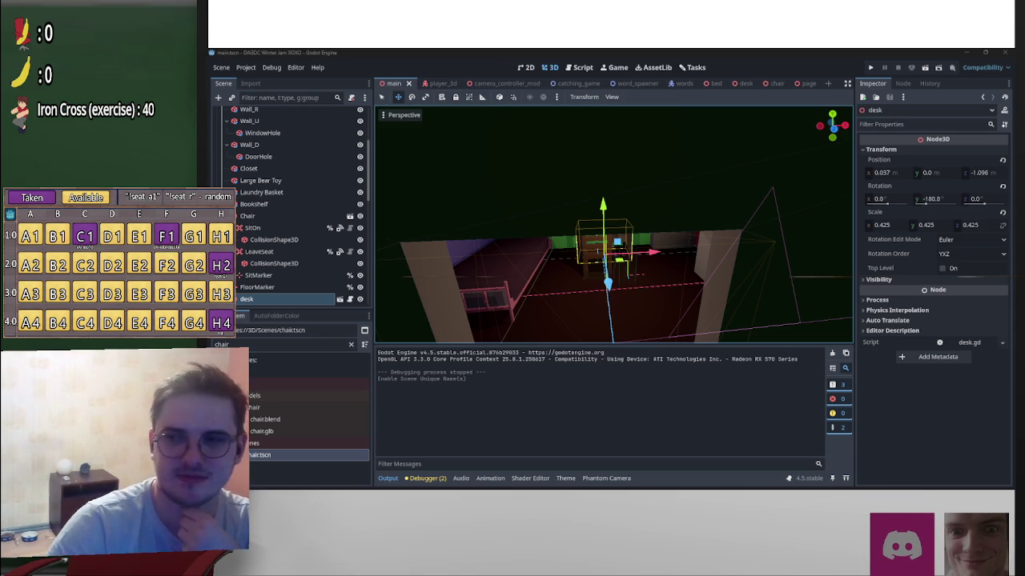
scroll(796, 234, "up", 5)
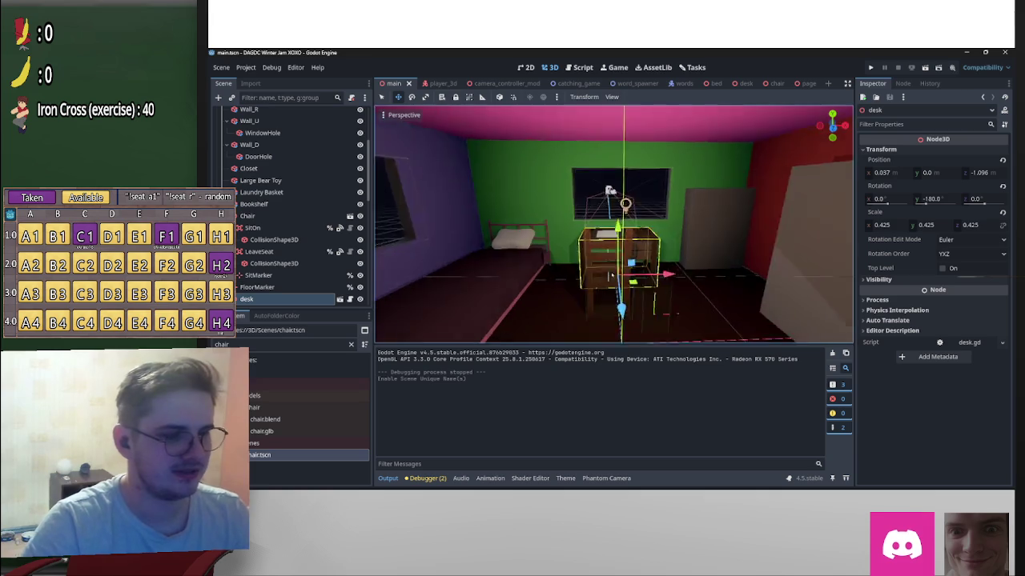
scroll(829, 235, "up", 2)
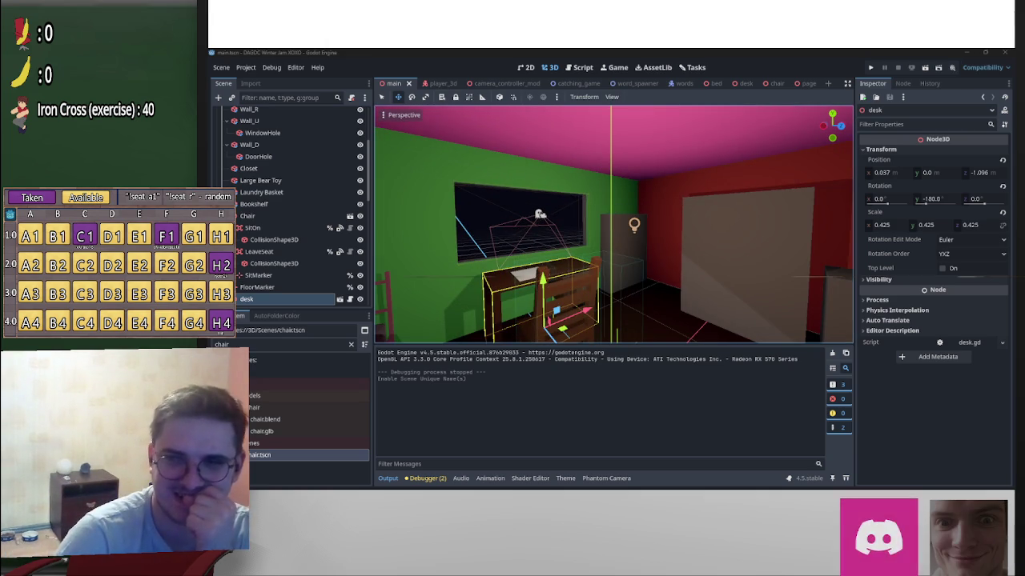
key("s")
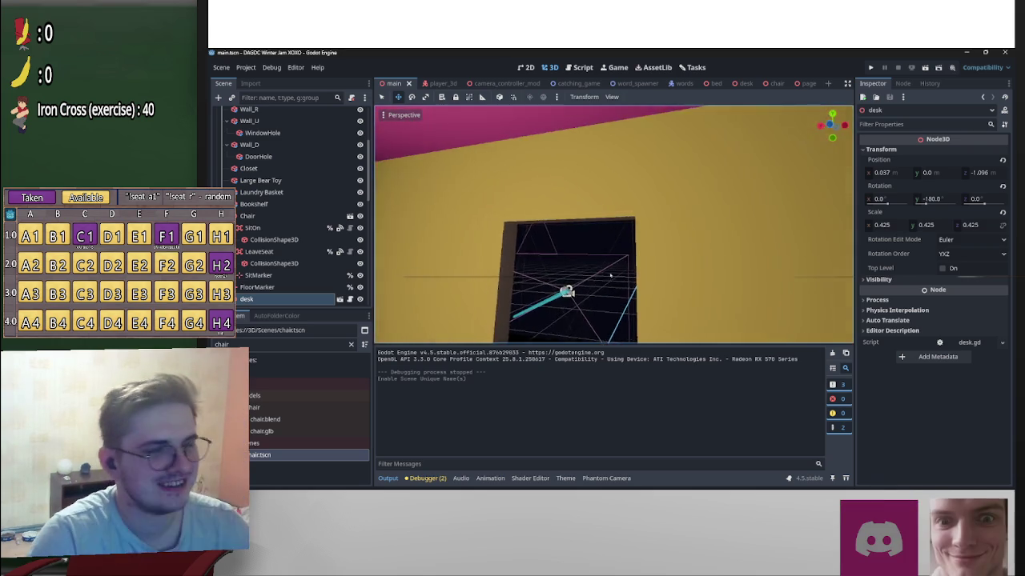
key("w")
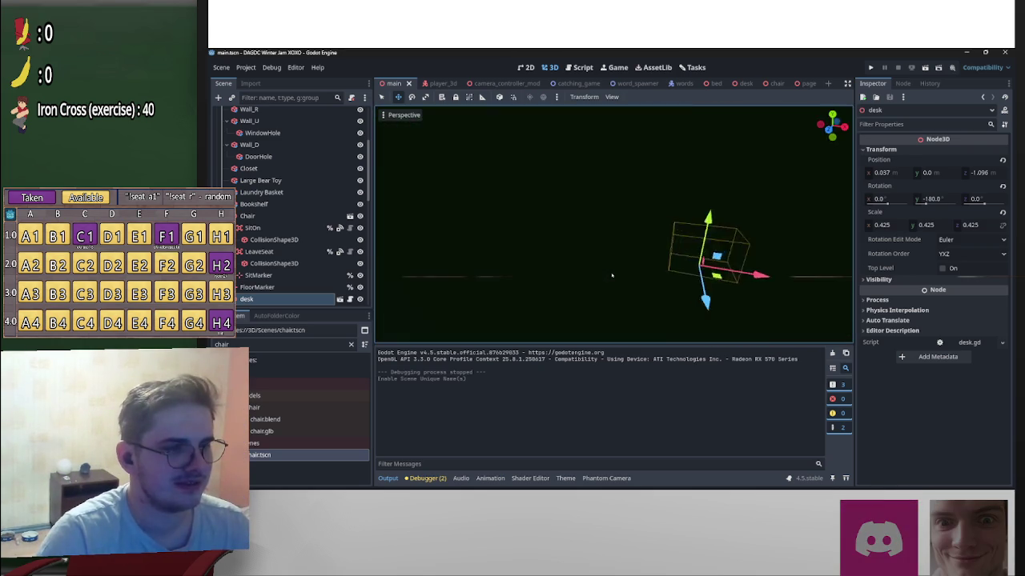
key("s")
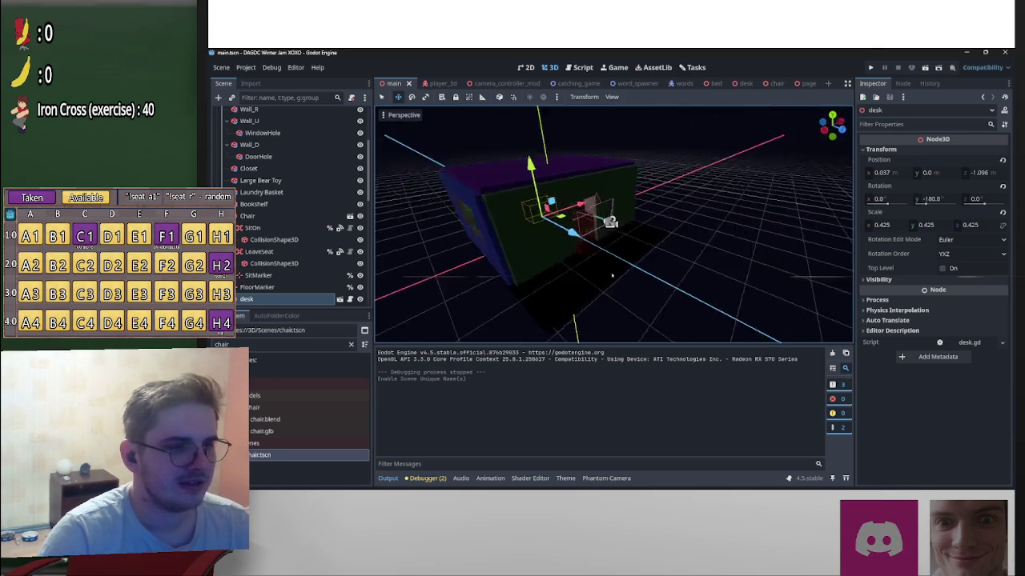
key("w")
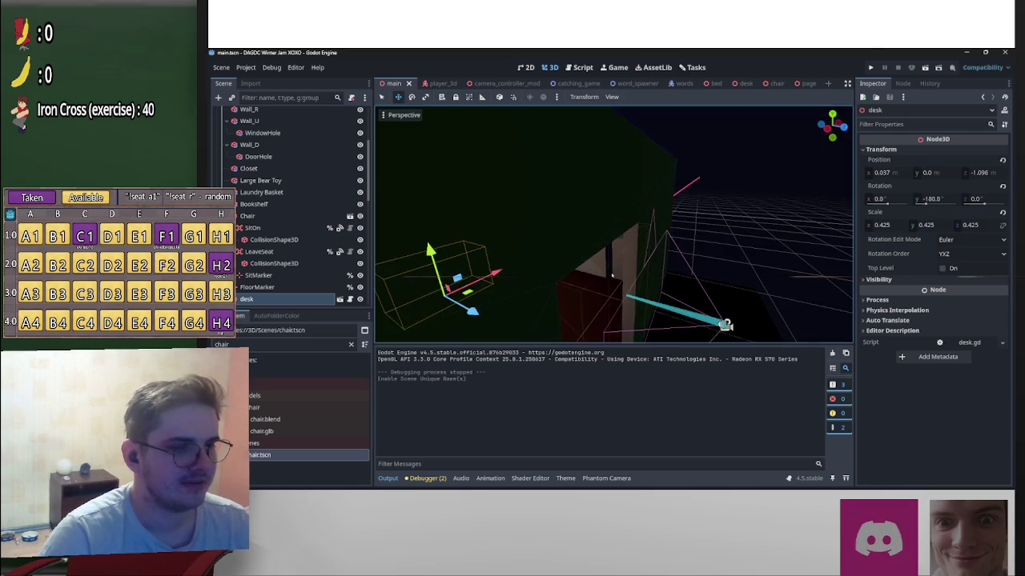
key("s")
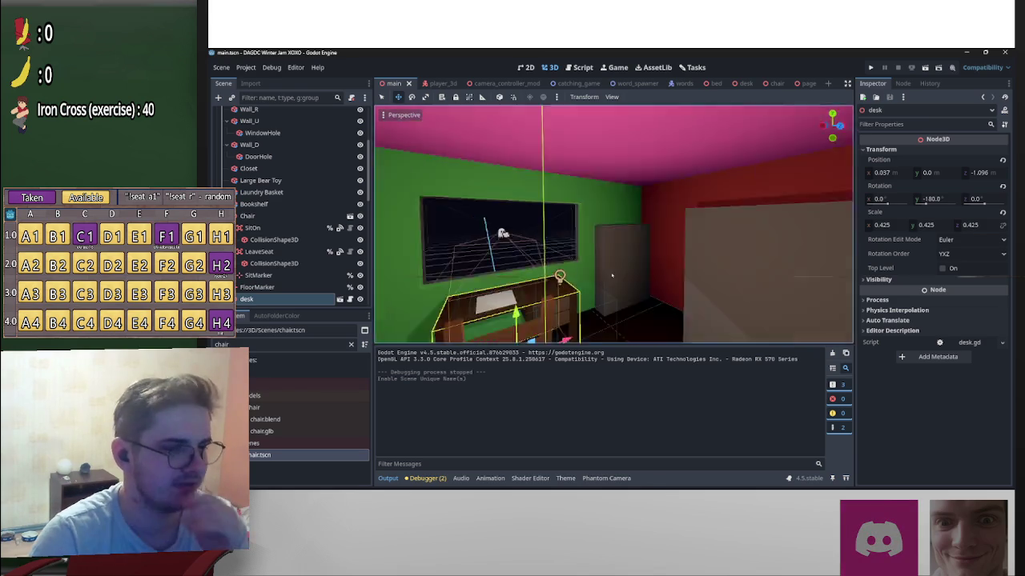
key("w")
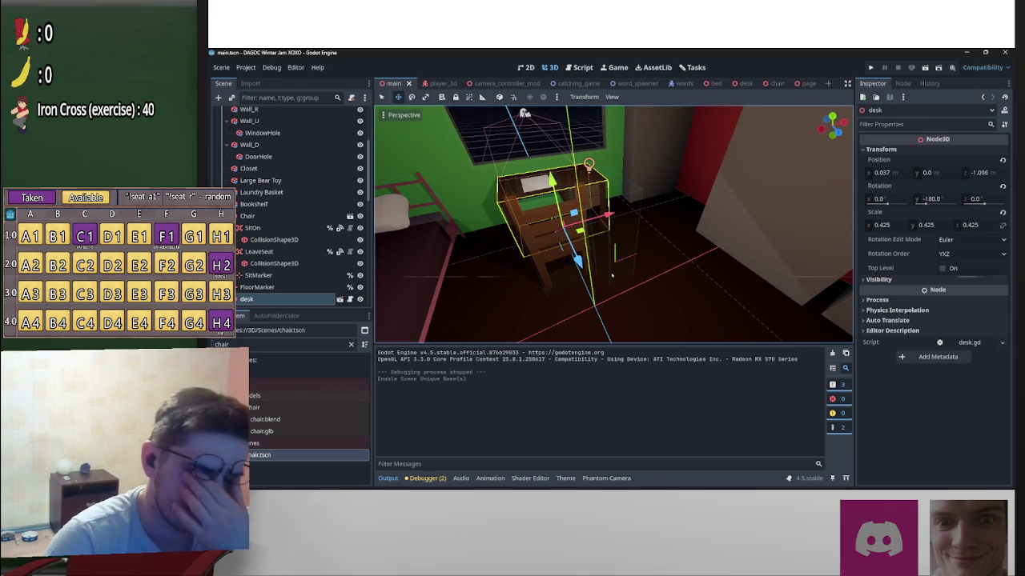
key("s")
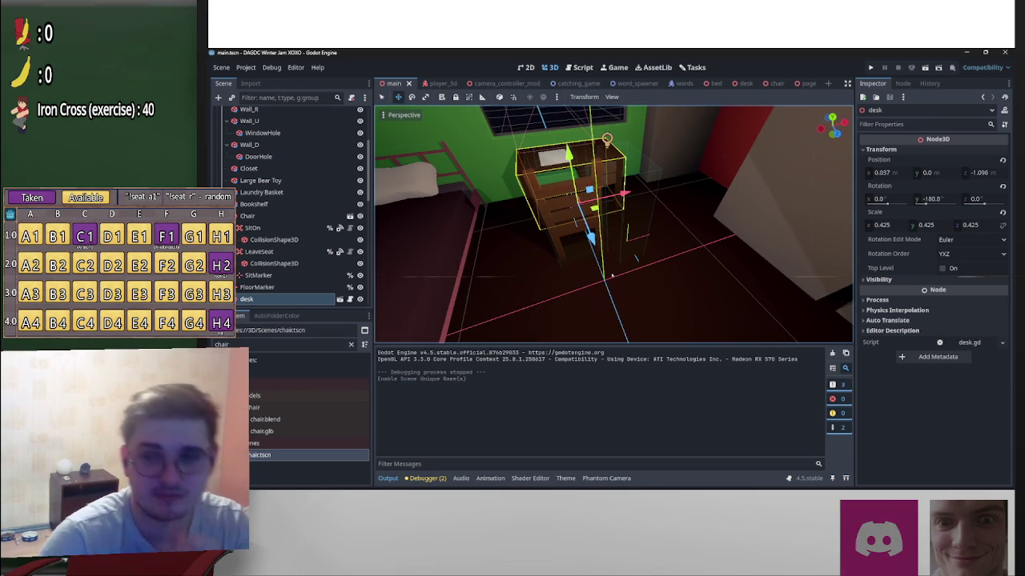
key("w")
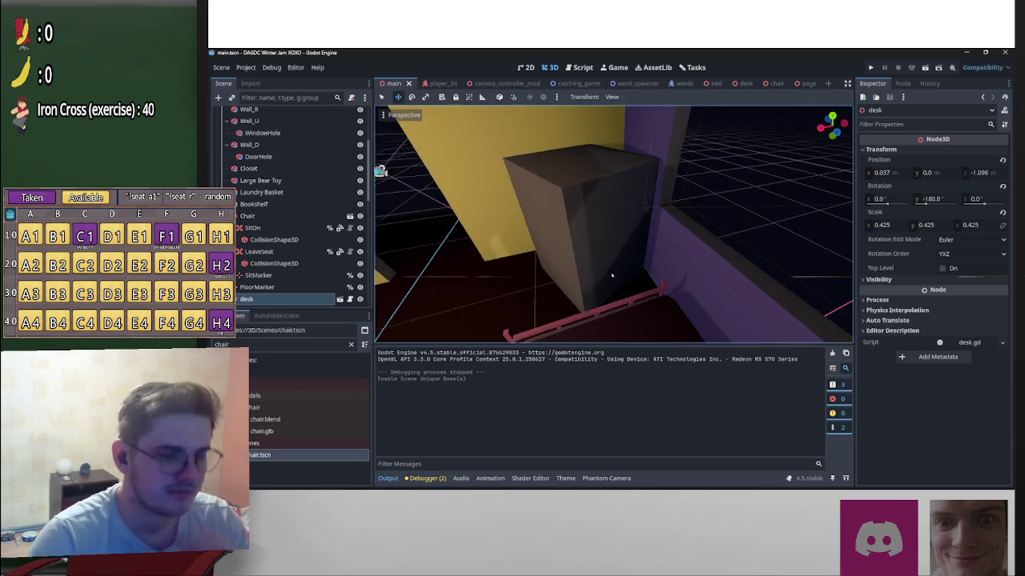
key("s")
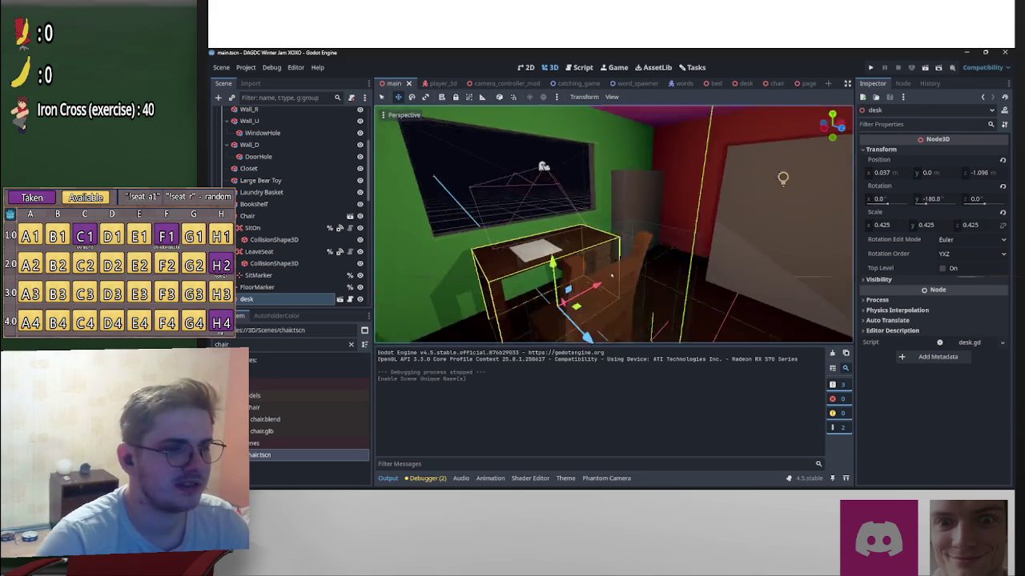
key("w")
key("w")
key("s")
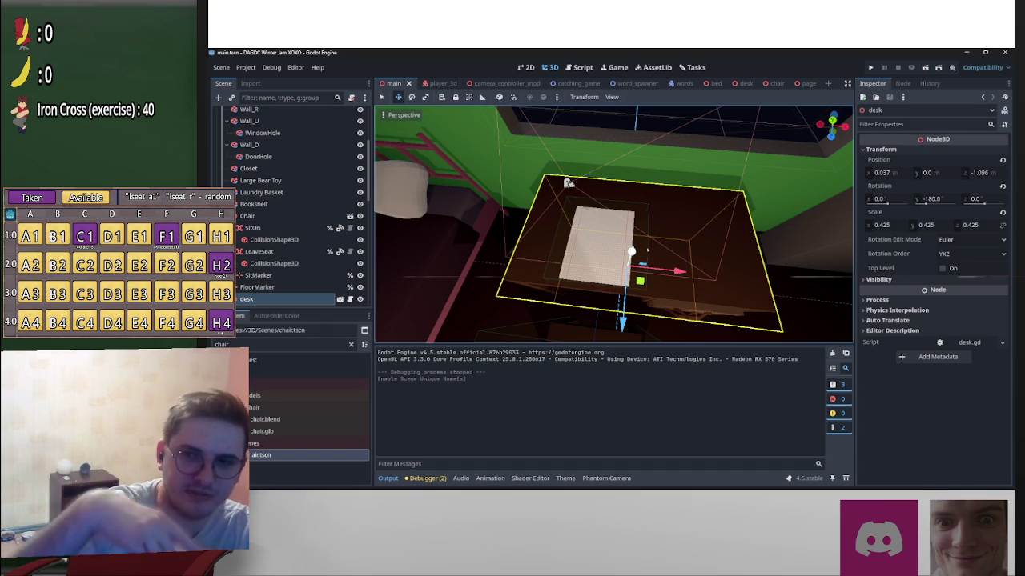
mouse_move(646, 250)
left_mouse_down()
mouse_move(676, 312)
mouse_move(612, 273)
mouse_move(705, 234)
left_mouse_up()
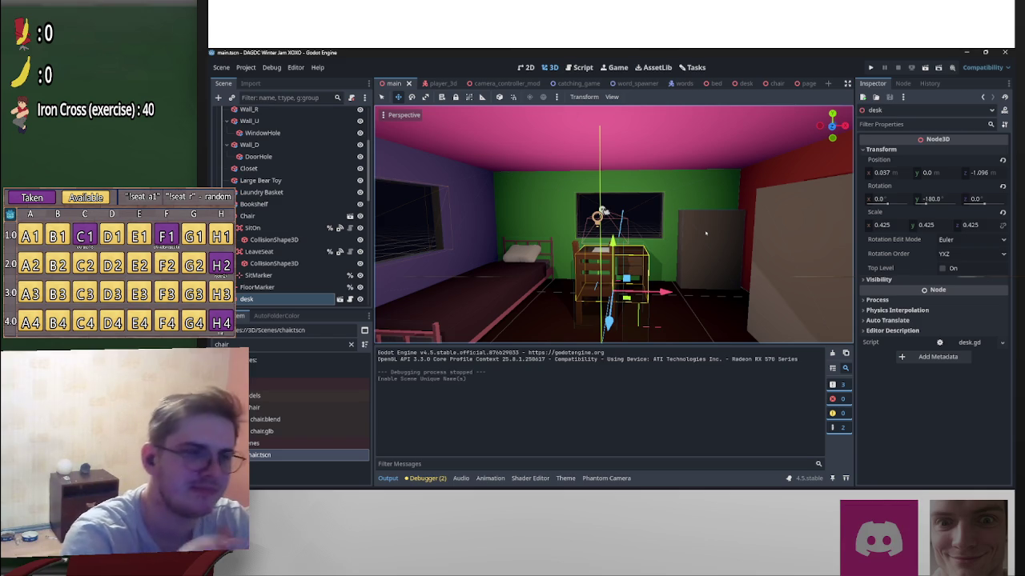
left_click_drag(704, 234, 704, 264)
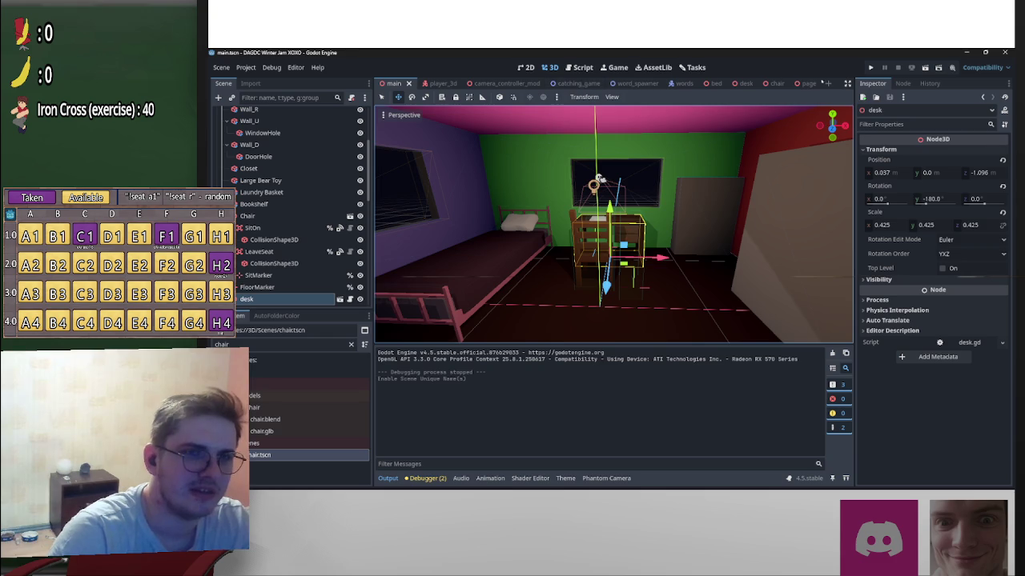
left_click(567, 83)
Step: Run the catching_game scene and steer the catcher left and right to catch falling words
left_click(924, 68)
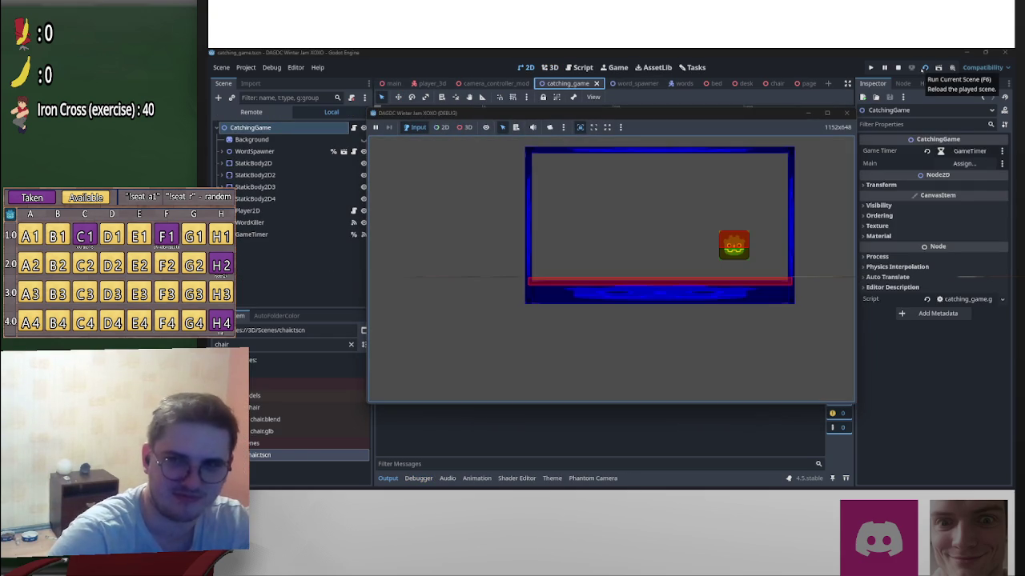
key("Left")
key("Right")
key("Left")
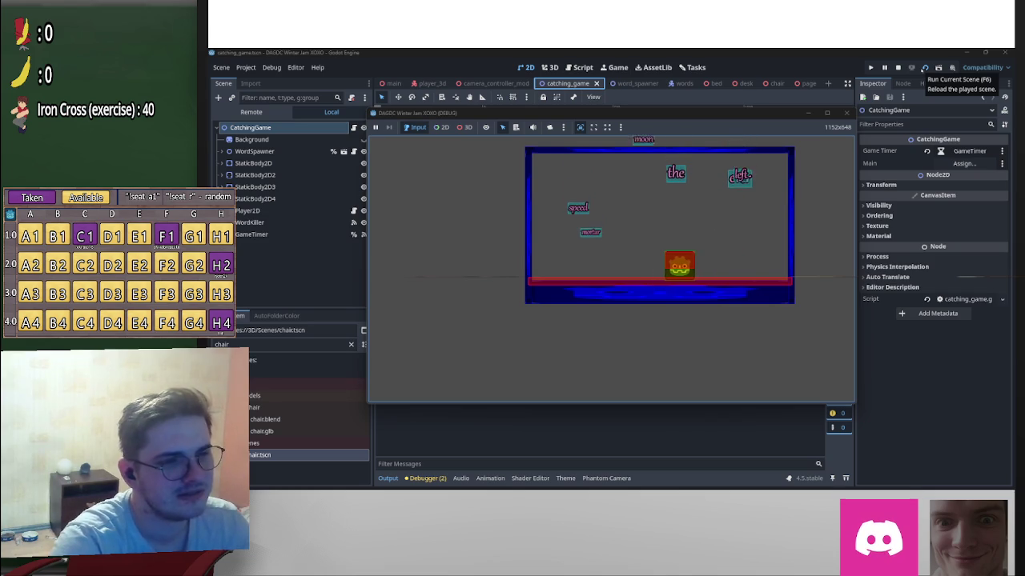
key("Right")
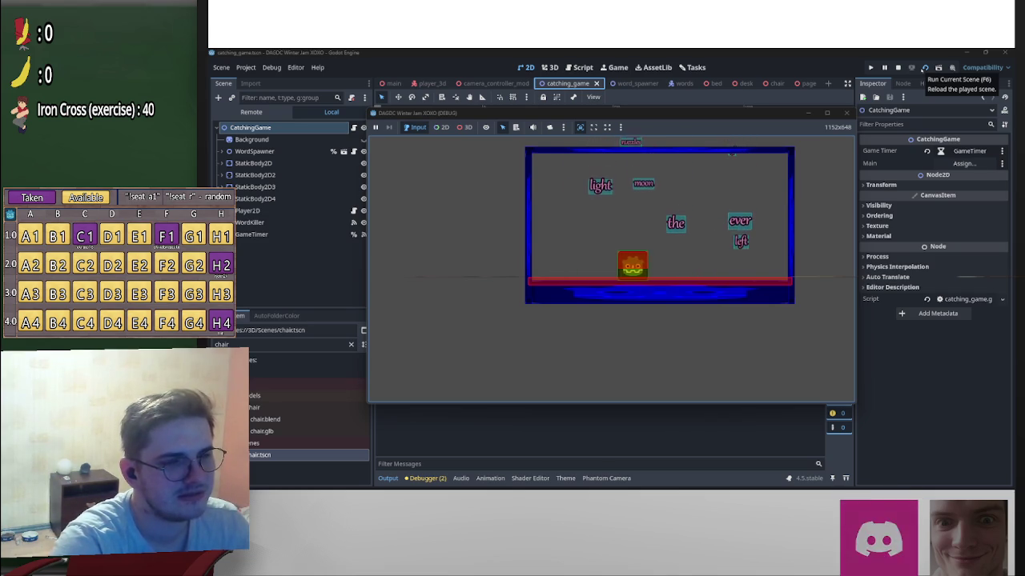
key("Left")
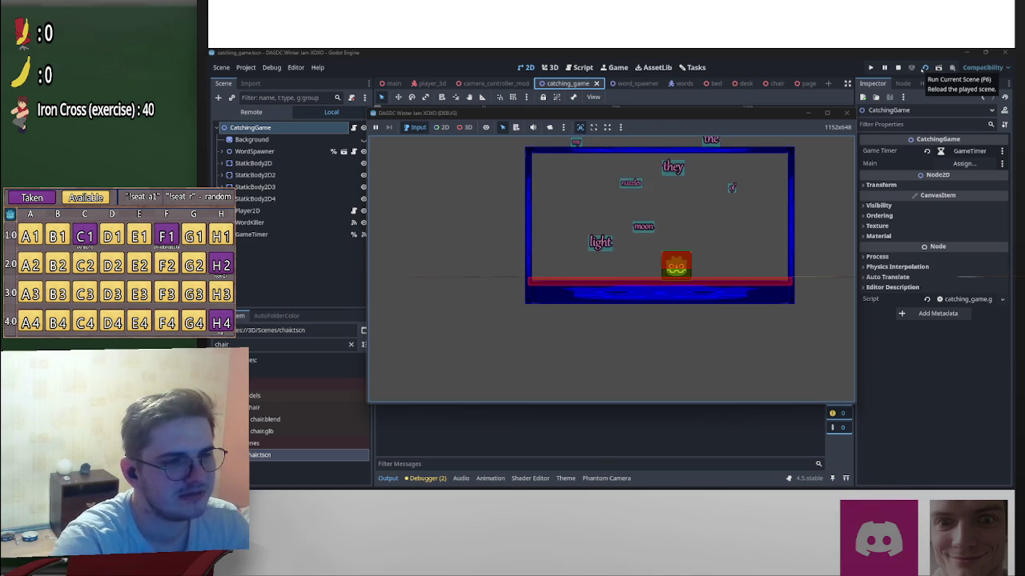
key("Right")
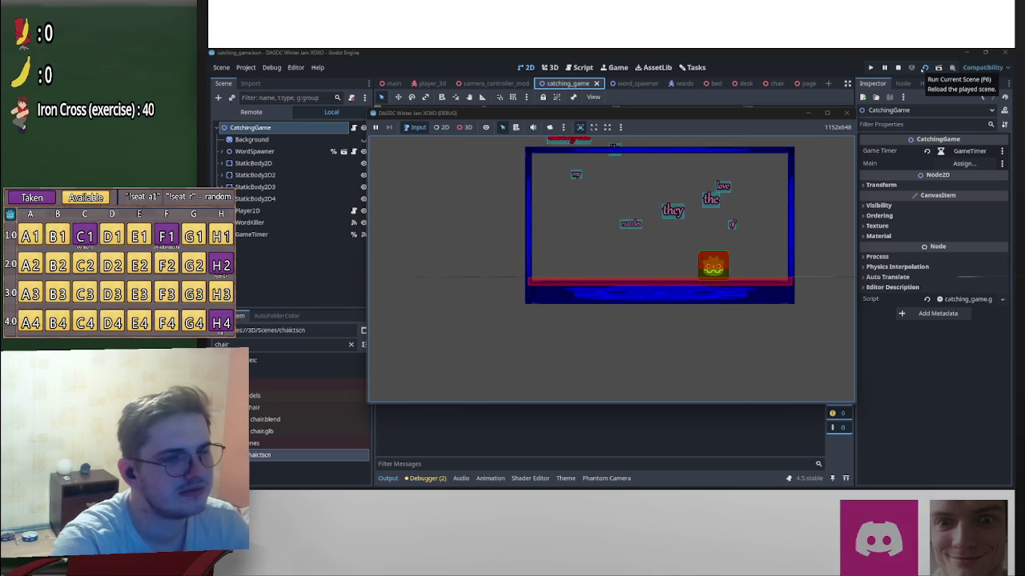
key("Left")
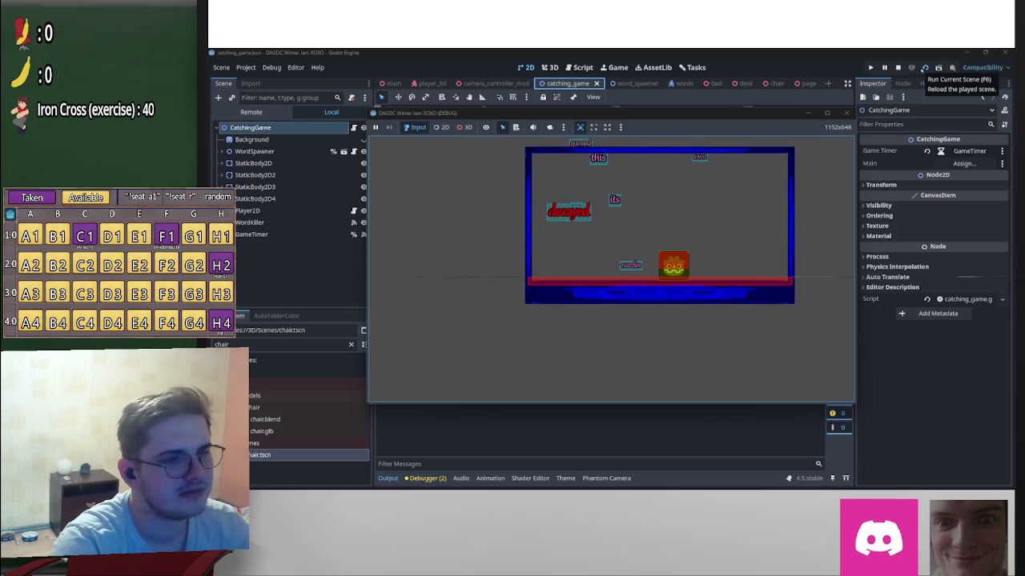
key("Left")
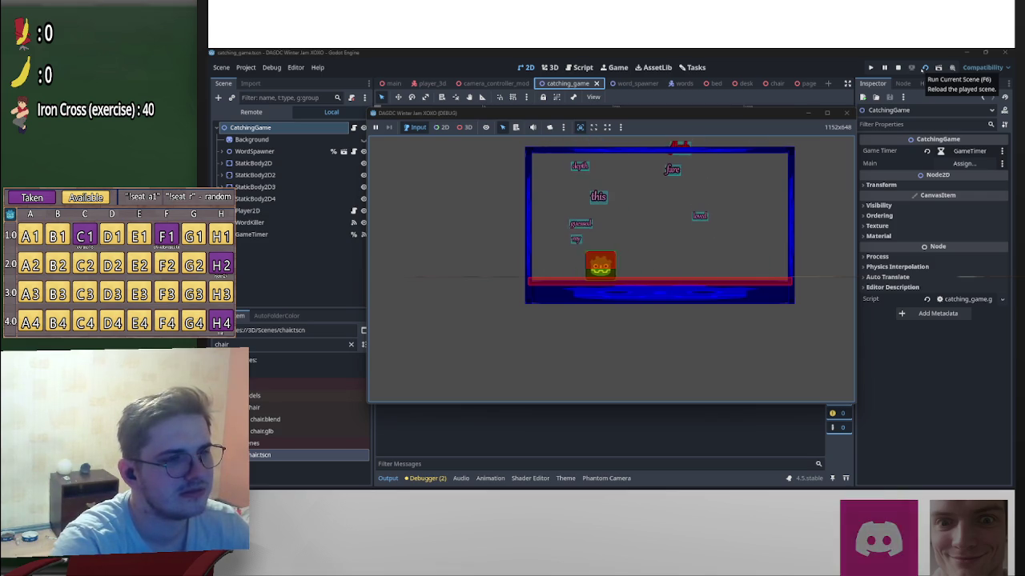
key("Right")
key("Right")
key("Left")
key("Right")
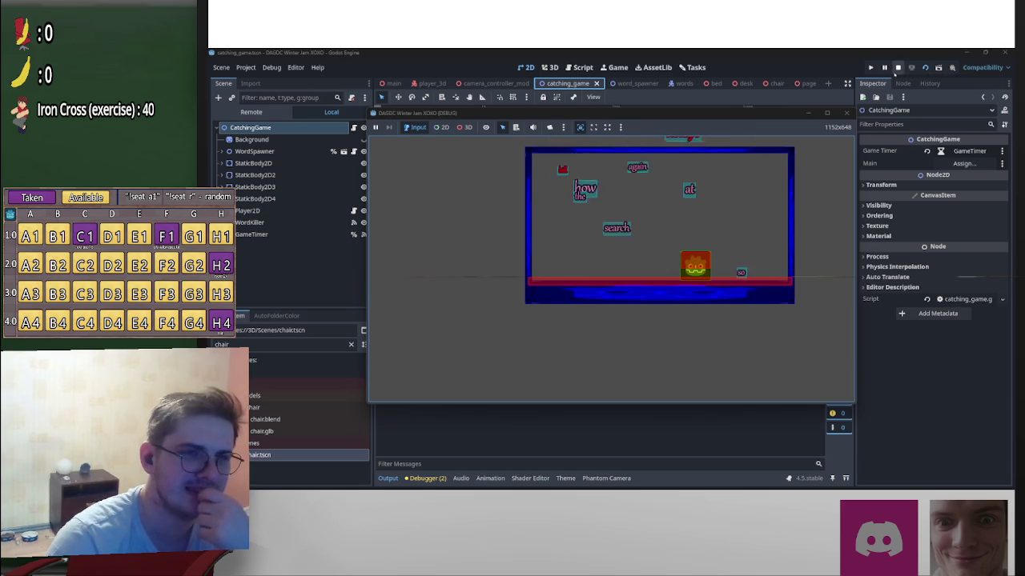
Step: Stop the running word-catching game test and switch to the browser showing godsays.xyz
left_click(897, 69)
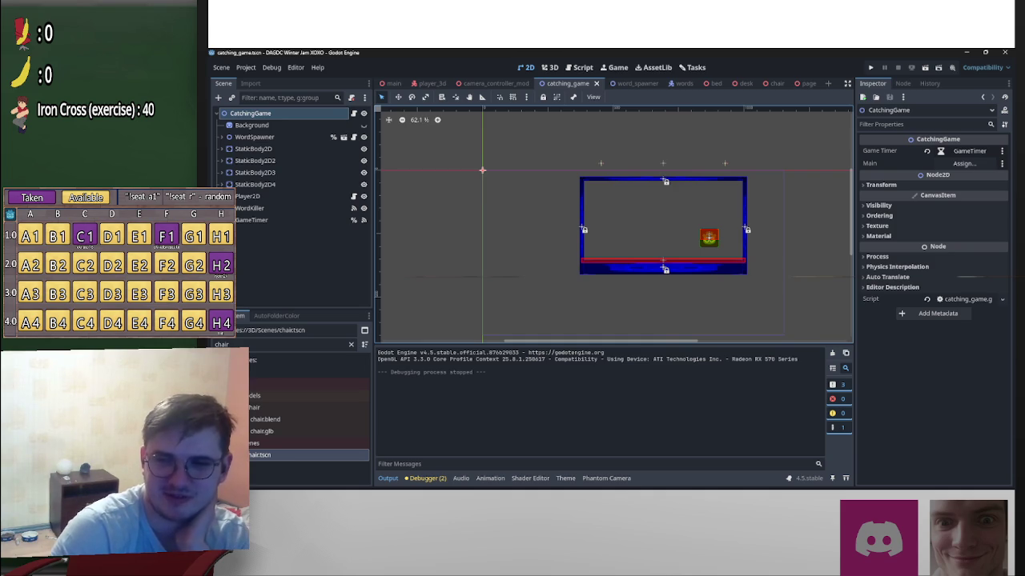
key("alt+Tab")
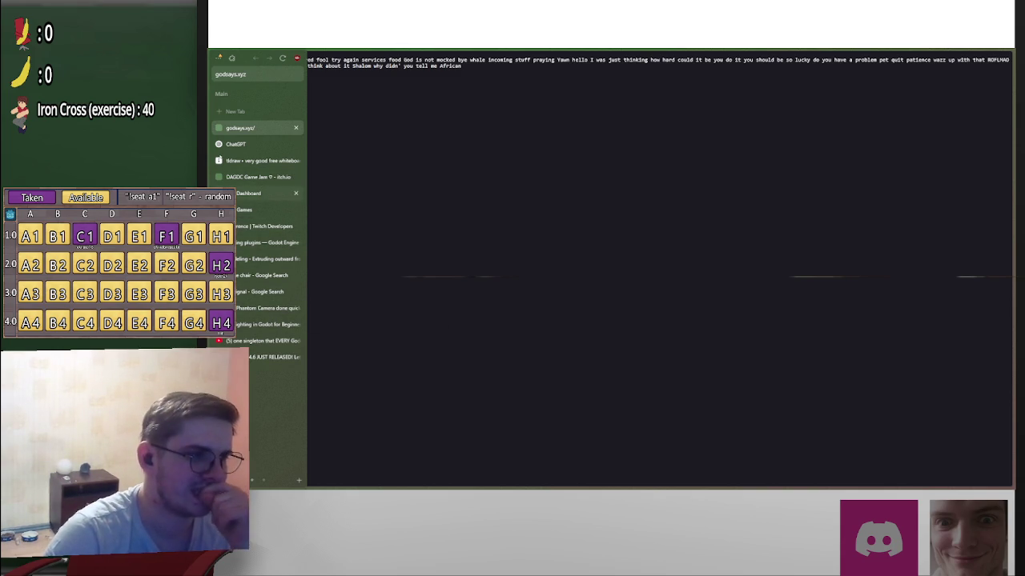
Step: Load the Twitch Stream Manager from the Manager bookmark
mouse_move(418, 50)
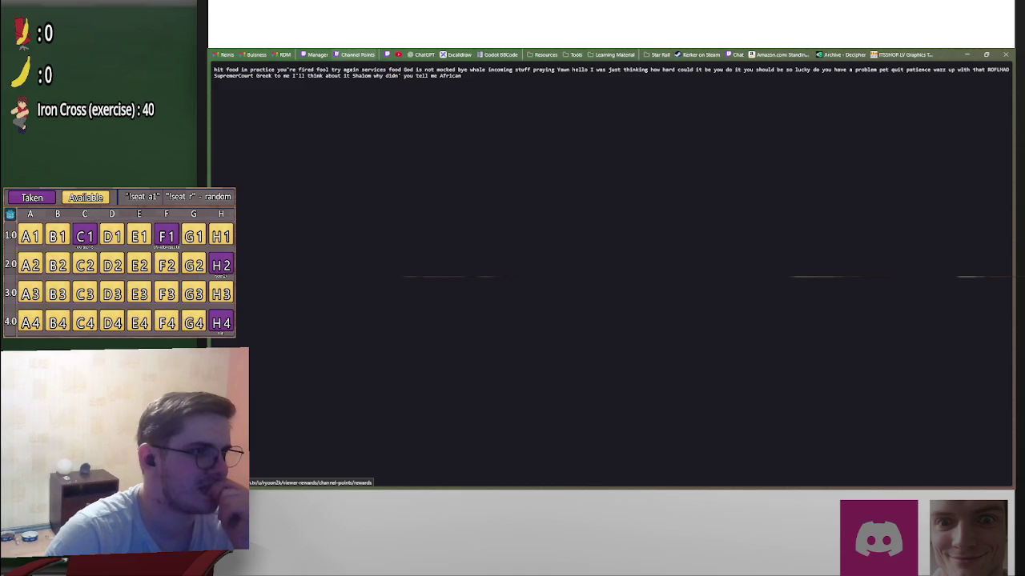
left_click(317, 54)
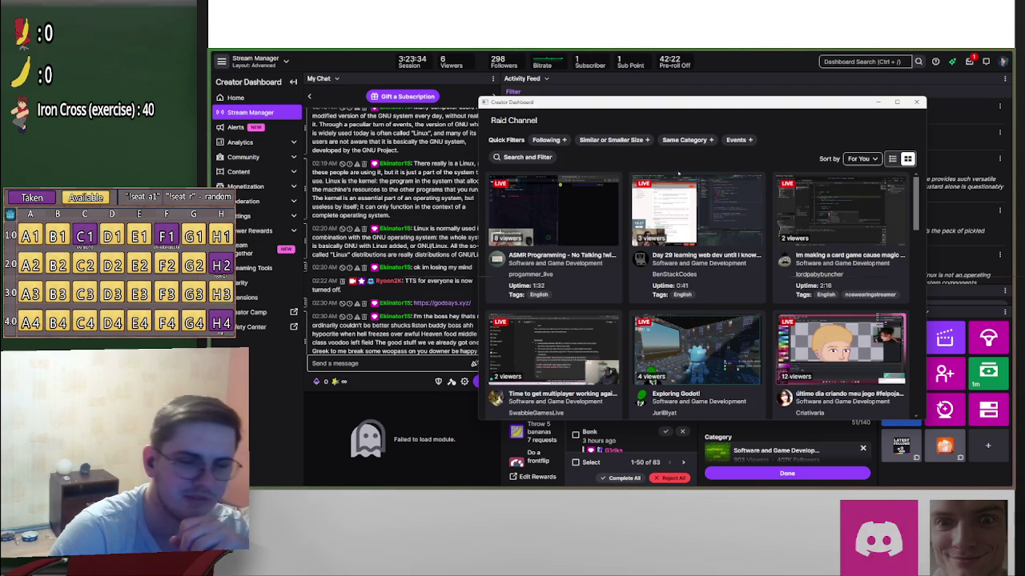
Step: Browse the Raid Channel grid, nudge its window up slightly, then close it
scroll(777, 309, "down", 5)
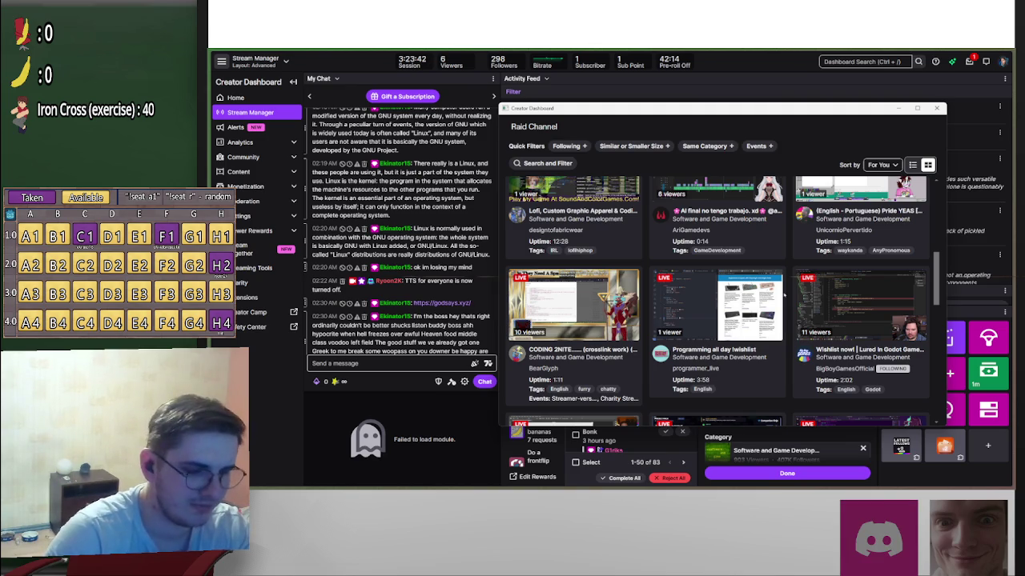
scroll(788, 294, "down", 2)
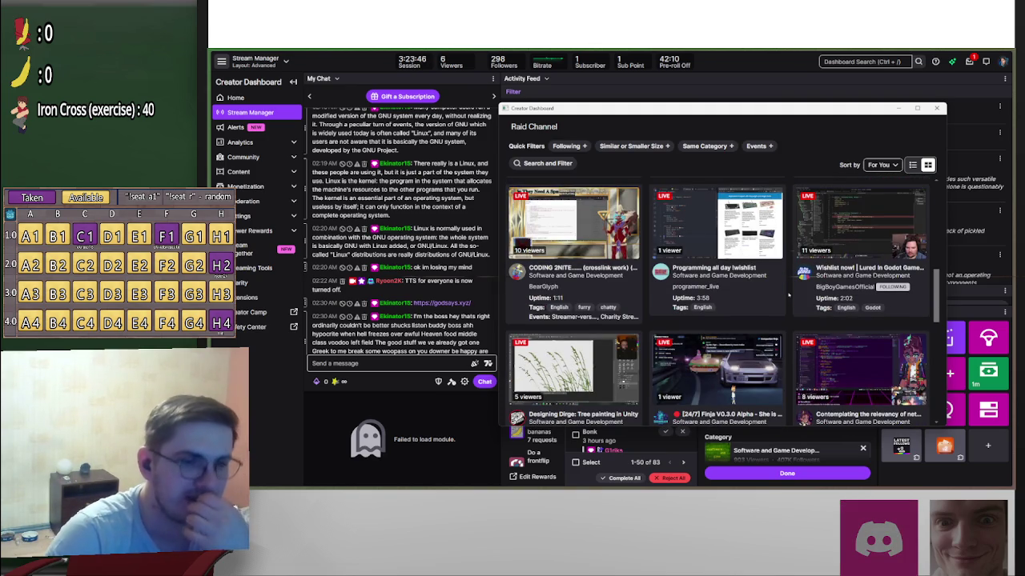
scroll(460, 279, "up", 10)
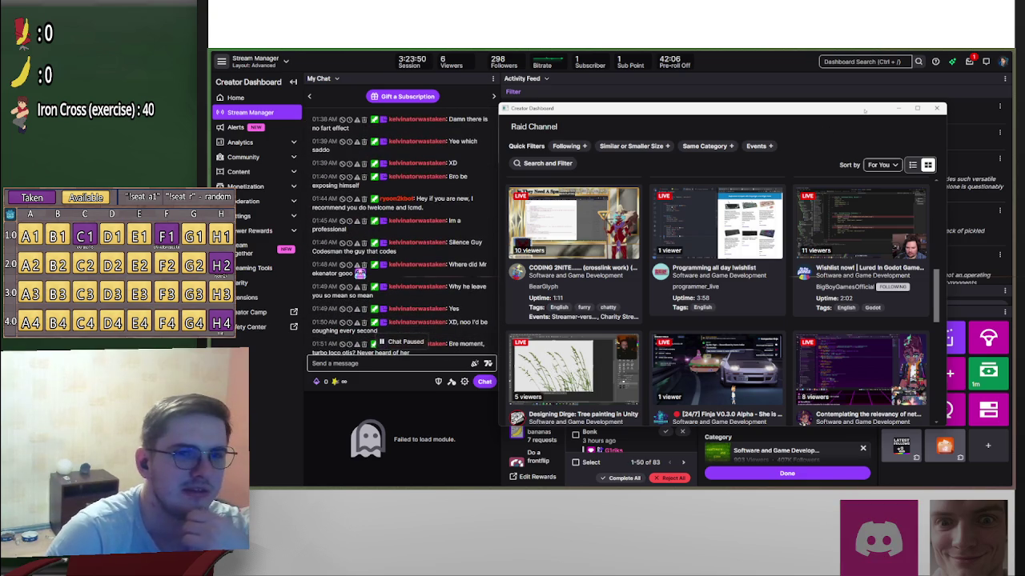
left_click_drag(865, 112, 865, 95)
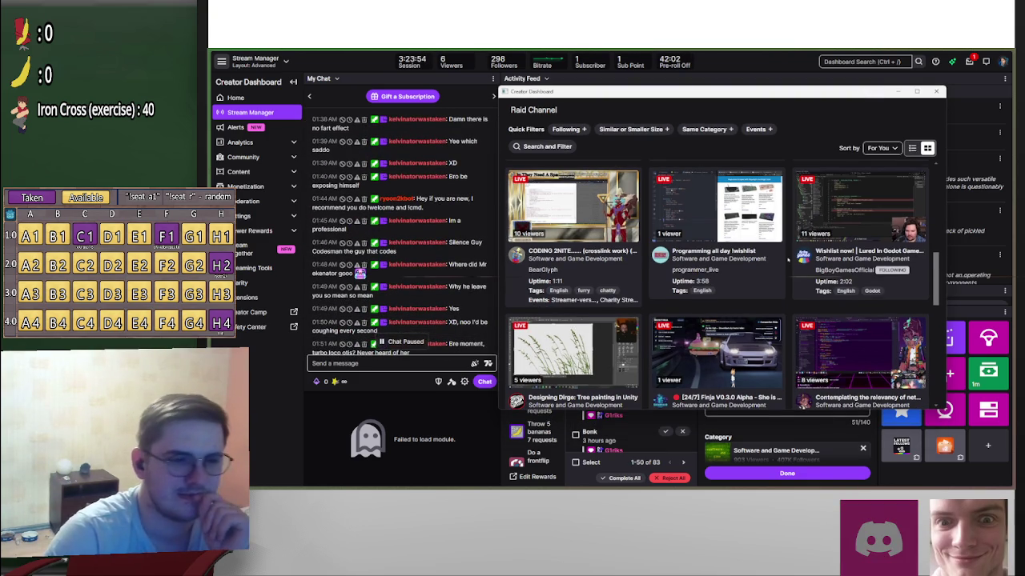
scroll(789, 260, "down", 2)
scroll(789, 261, "down", 2)
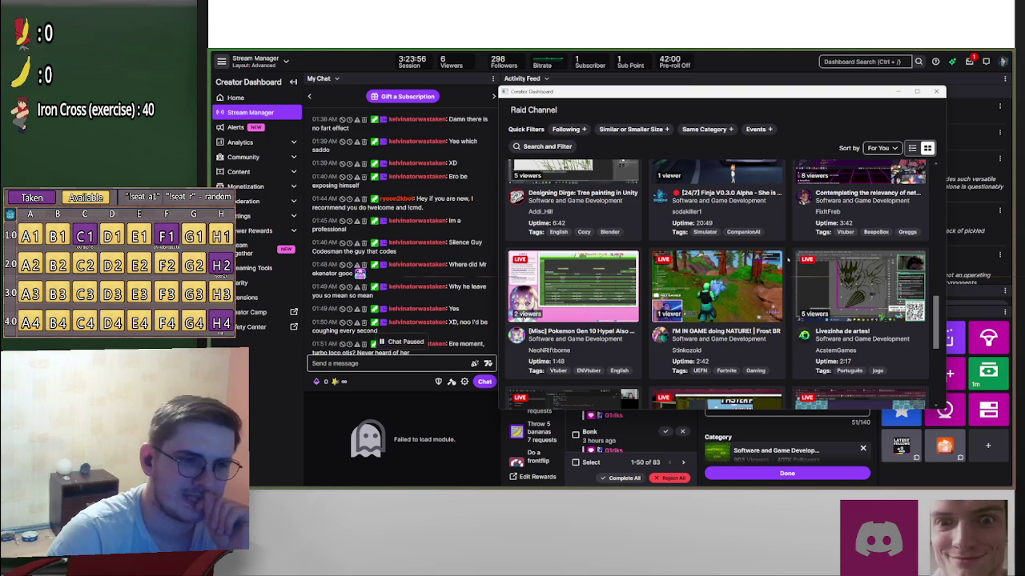
left_click(462, 69)
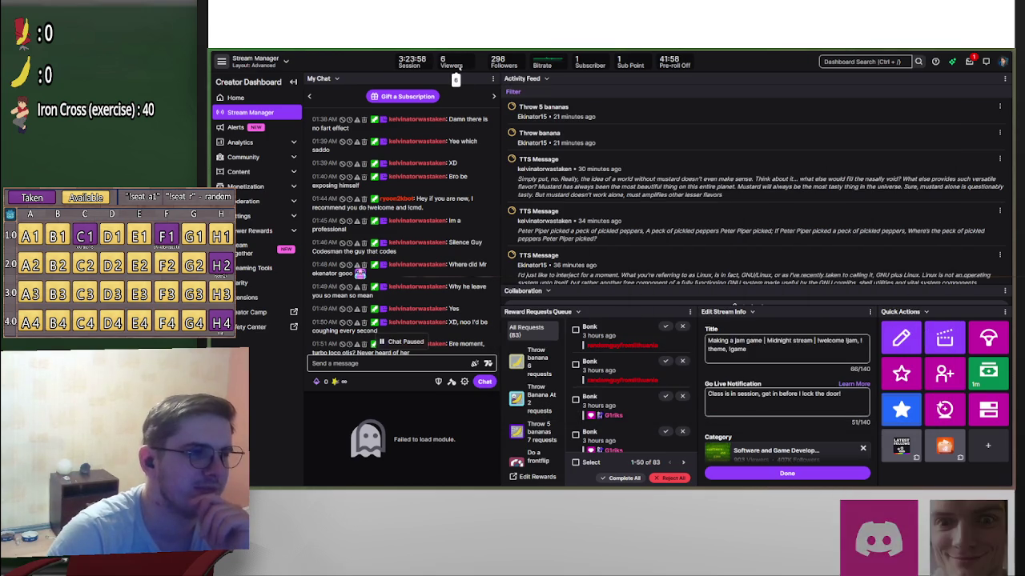
mouse_move(734, 479)
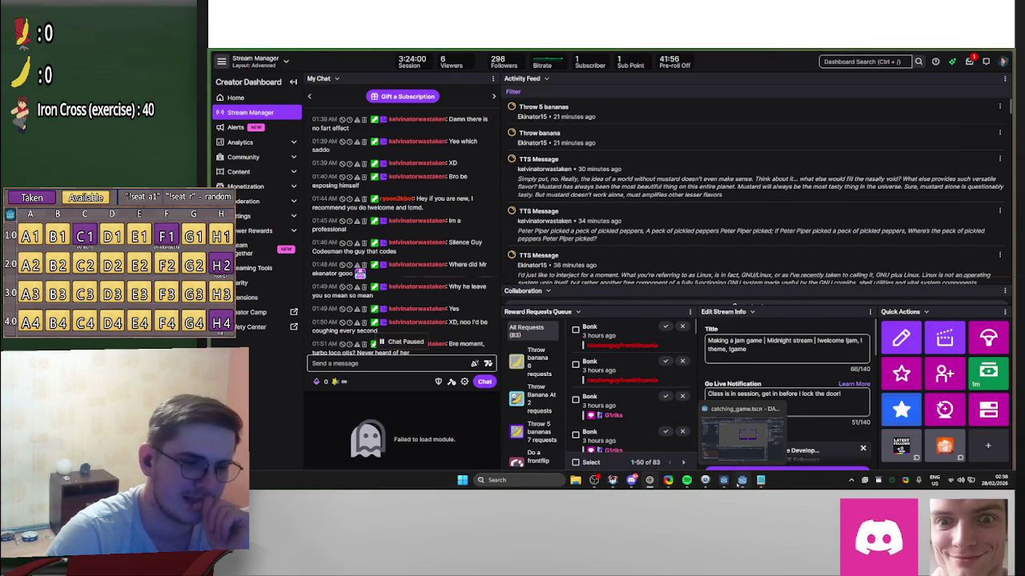
mouse_move(687, 481)
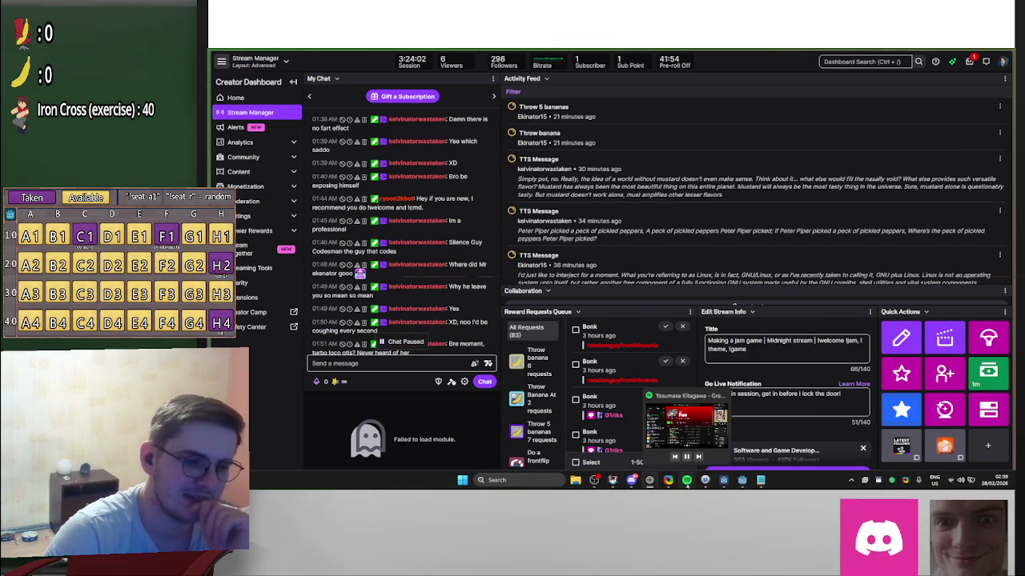
mouse_move(648, 488)
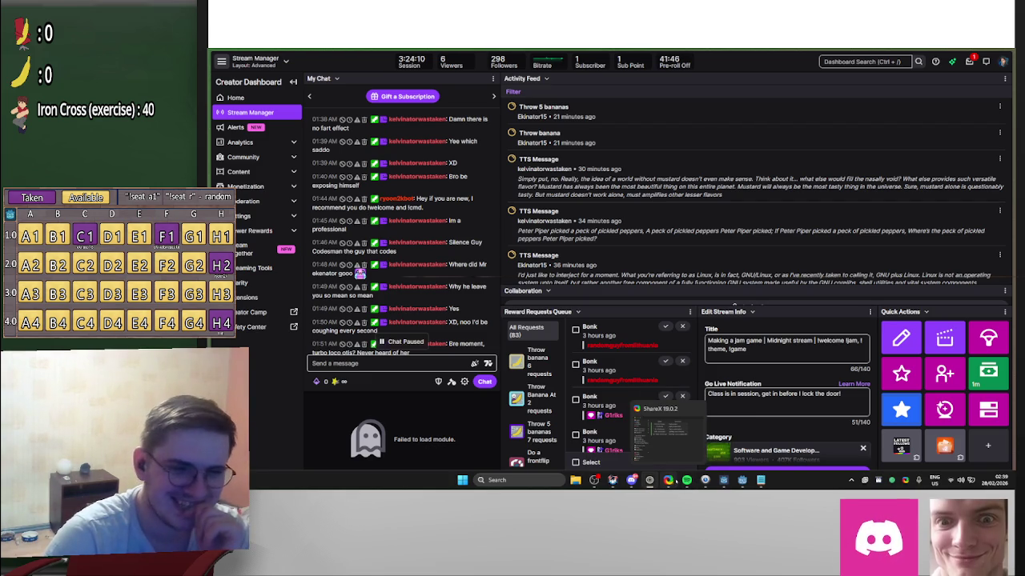
mouse_move(686, 432)
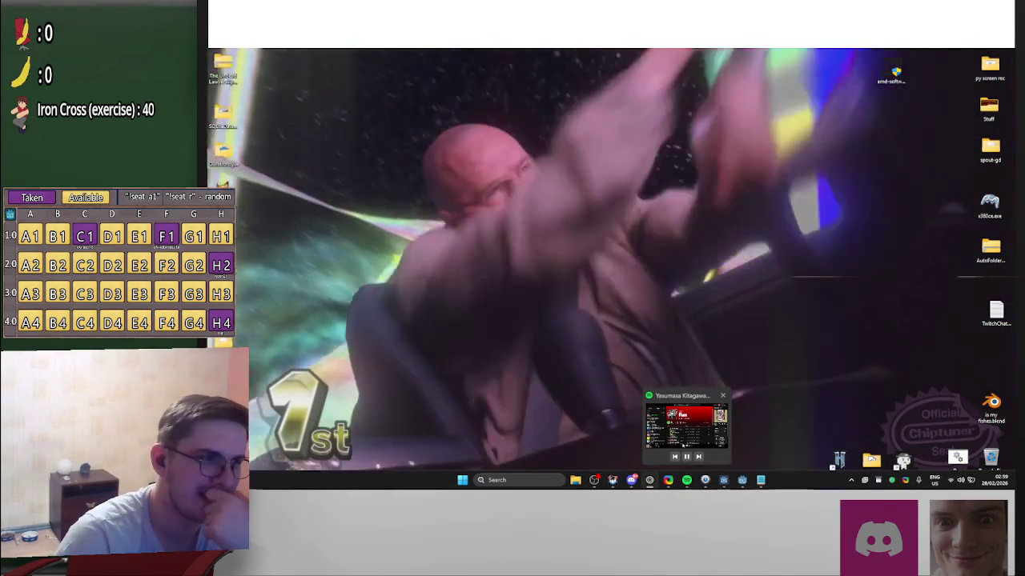
left_click(612, 480)
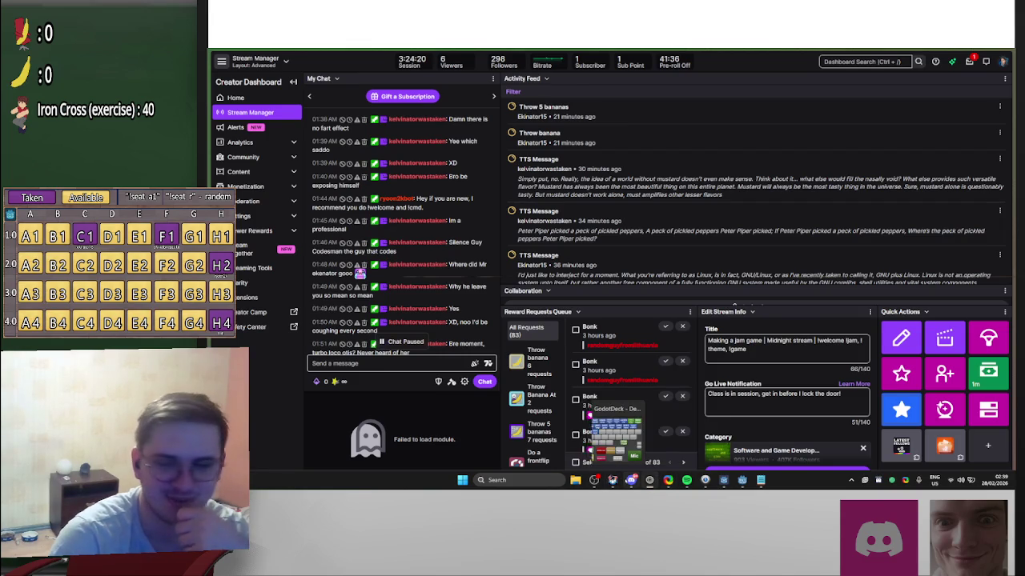
mouse_move(631, 480)
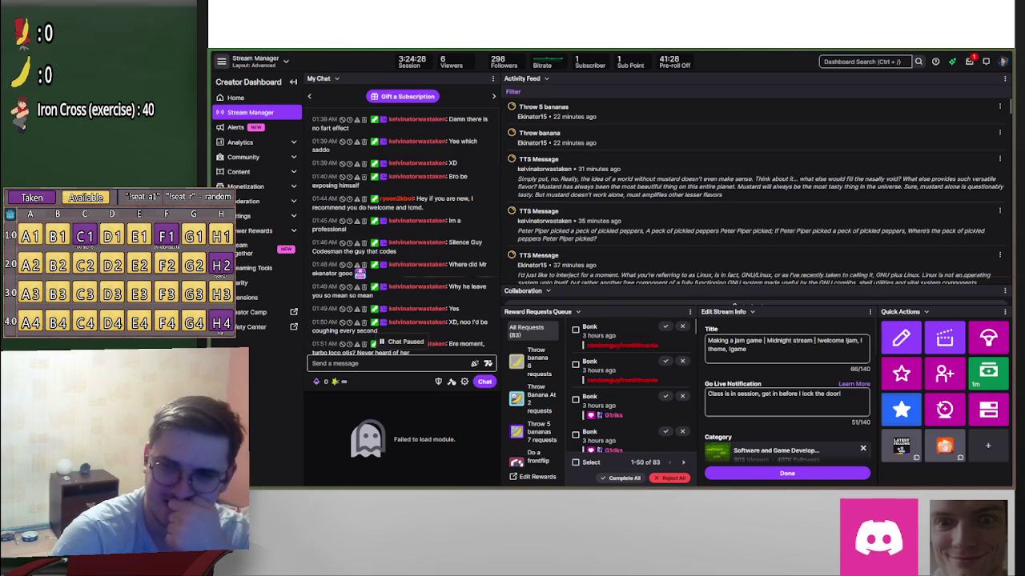
left_click(988, 338)
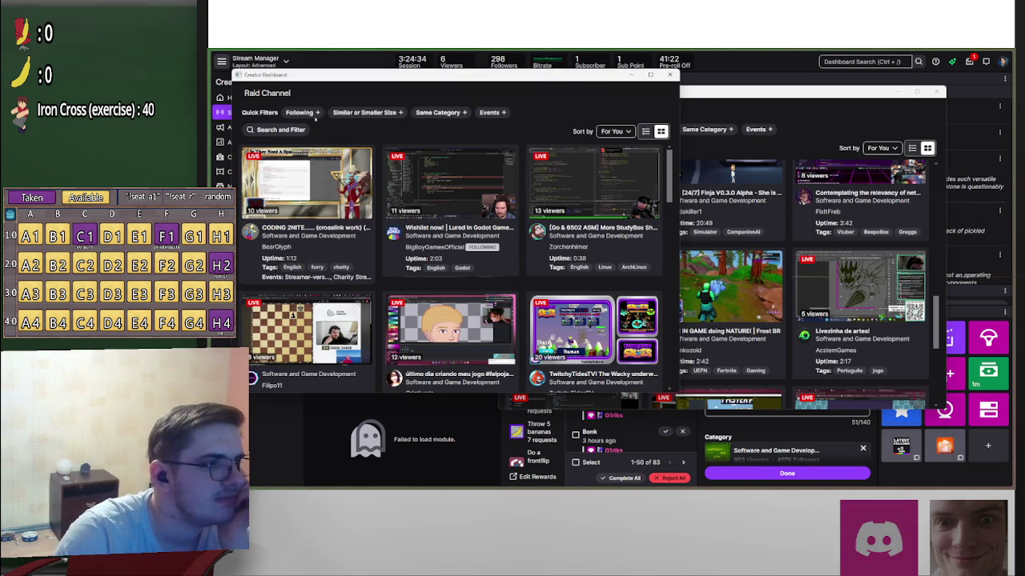
Step: Apply the Following filter and browse the followed streams like Stardew Valley, Dungeons & Dragons and GTA IV
left_click(312, 114)
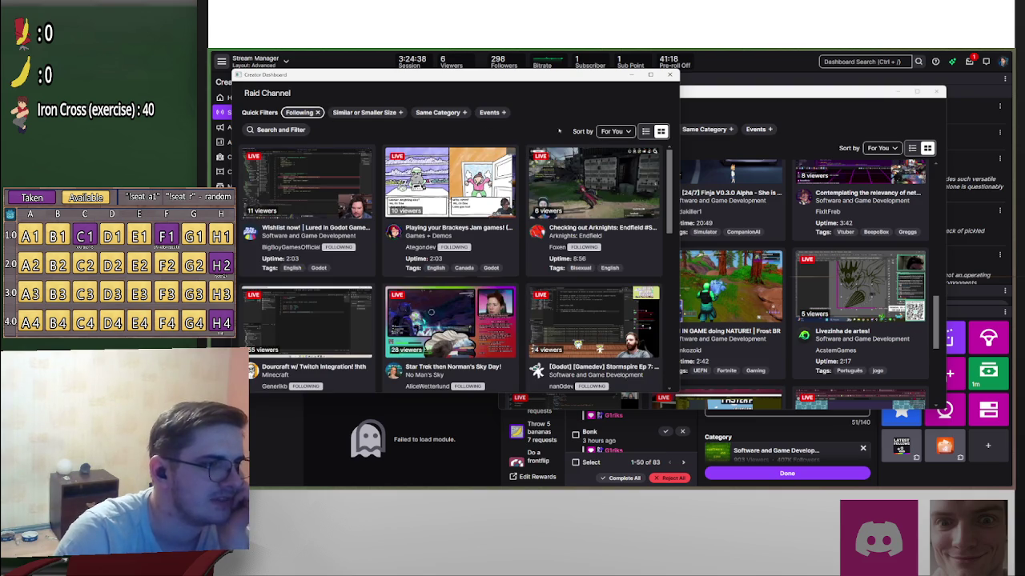
scroll(528, 160, "down", 1)
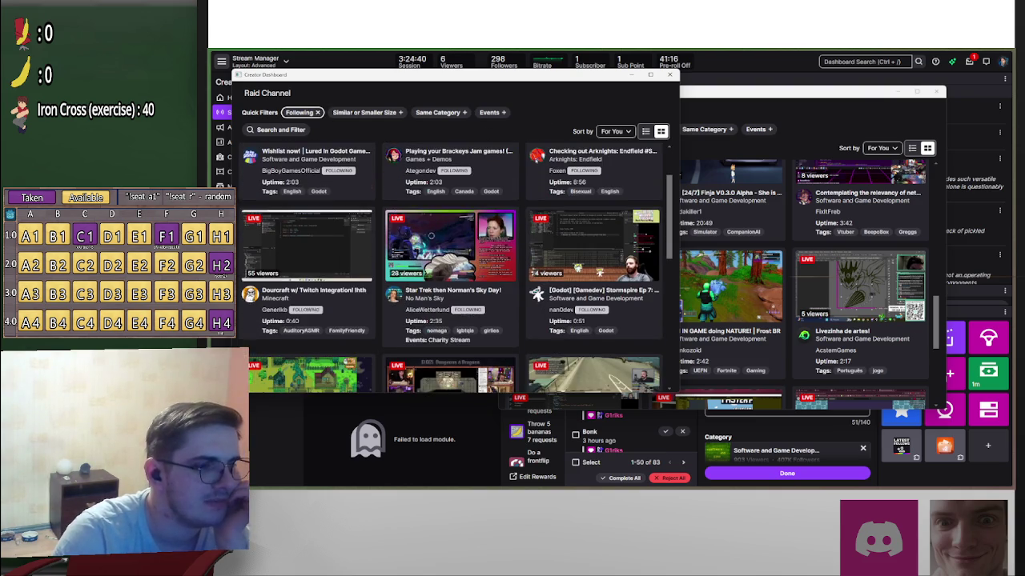
scroll(520, 200, "down", 1)
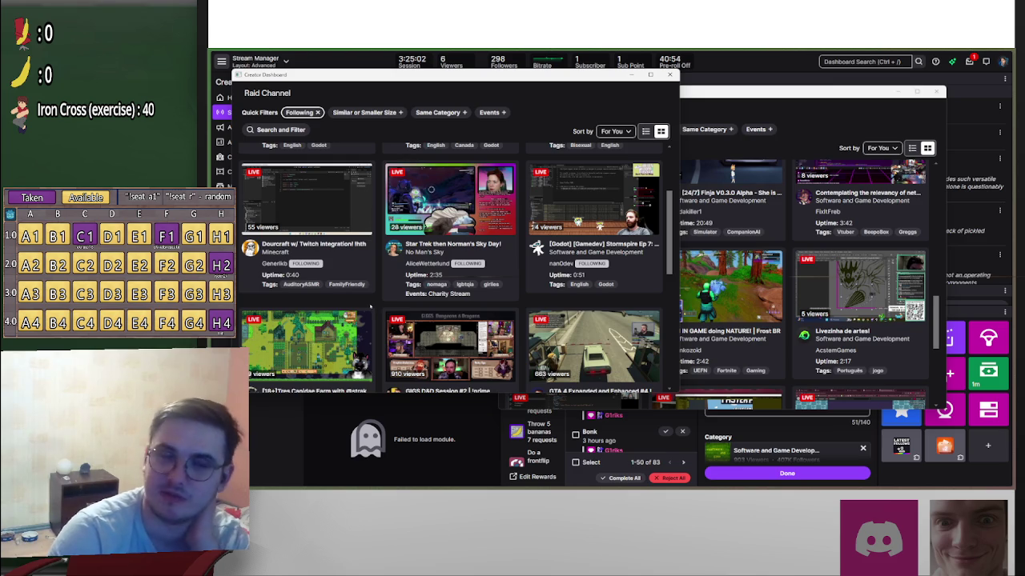
scroll(371, 305, "down", 2)
scroll(373, 308, "up", 3)
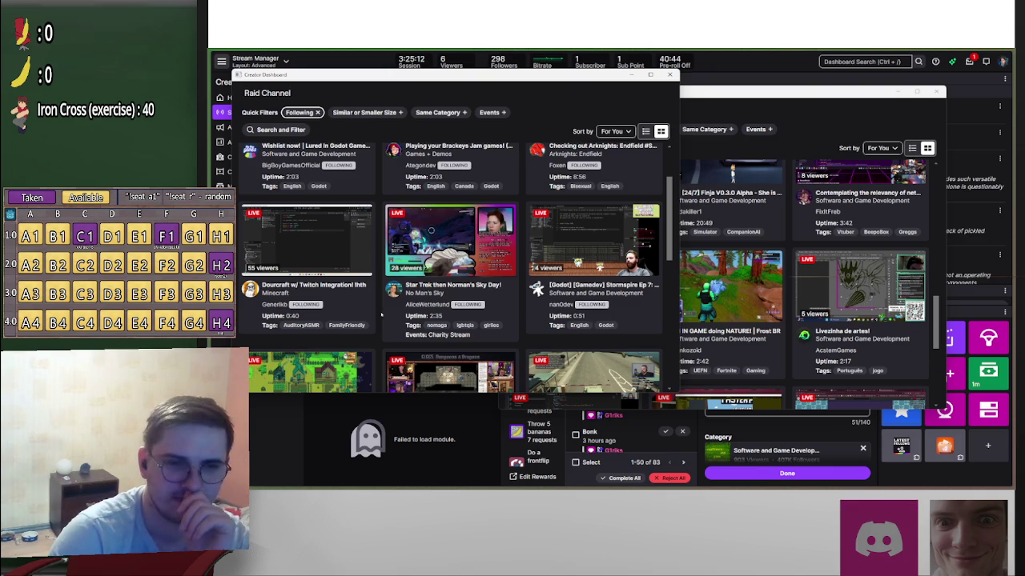
scroll(382, 314, "down", 3)
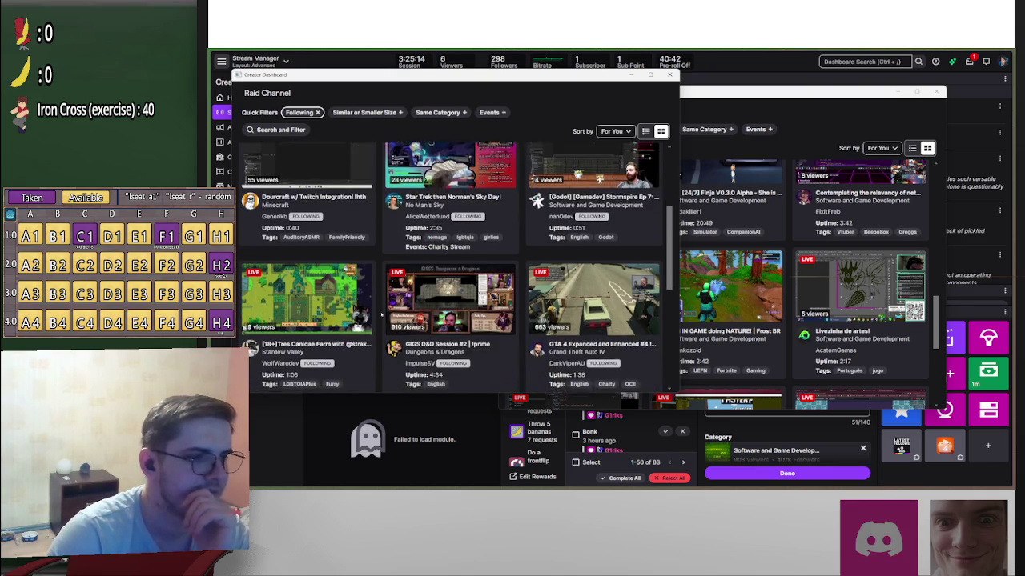
scroll(381, 315, "up", 3)
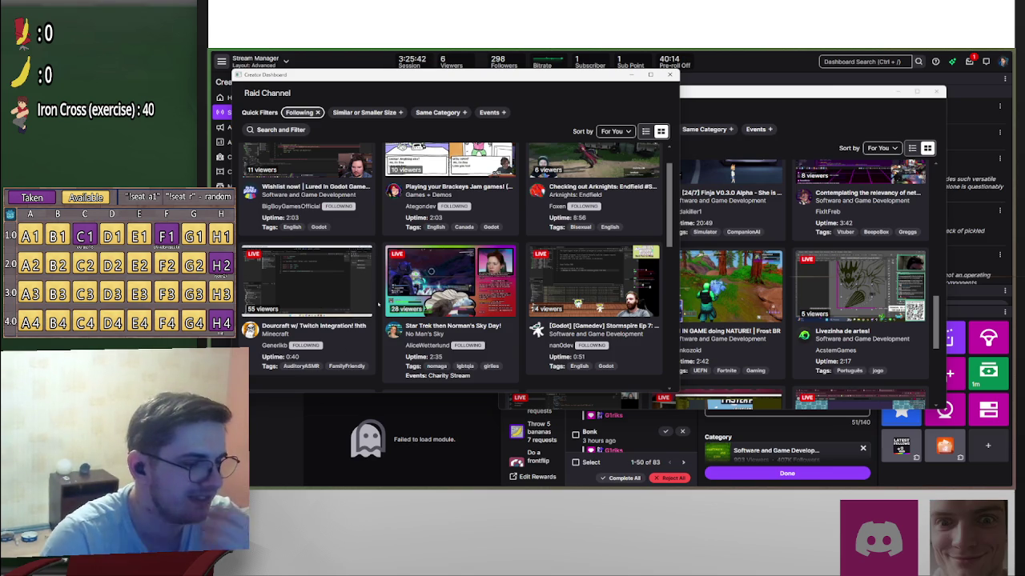
scroll(378, 304, "down", 5)
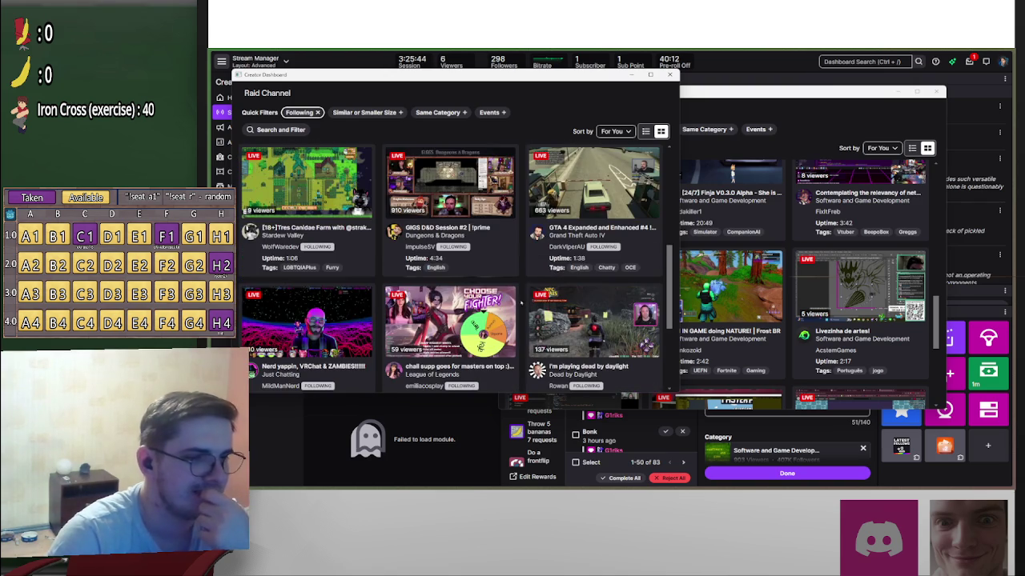
scroll(520, 303, "down", 2)
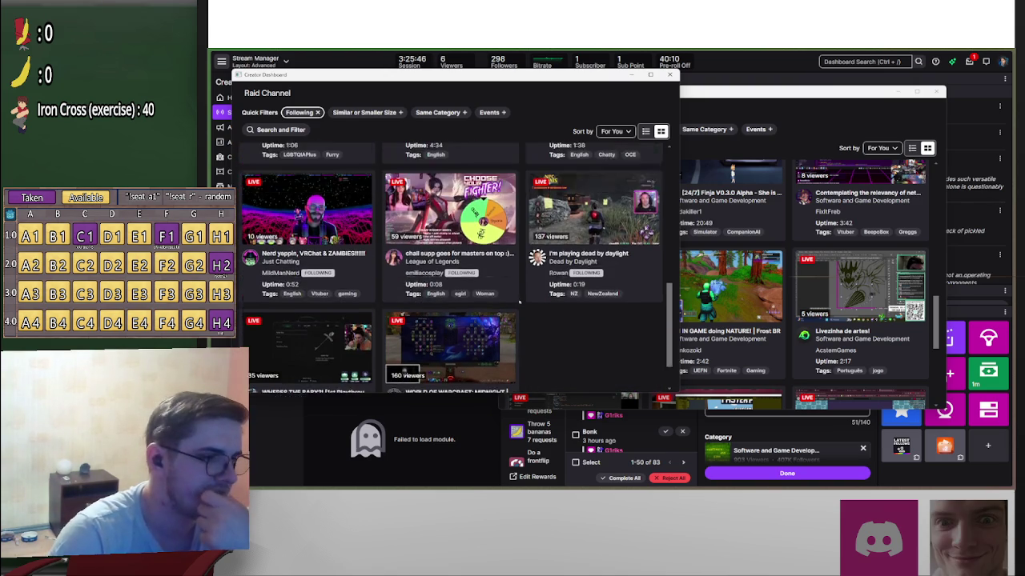
scroll(520, 303, "up", 2)
scroll(521, 305, "down", 2)
scroll(520, 306, "up", 2)
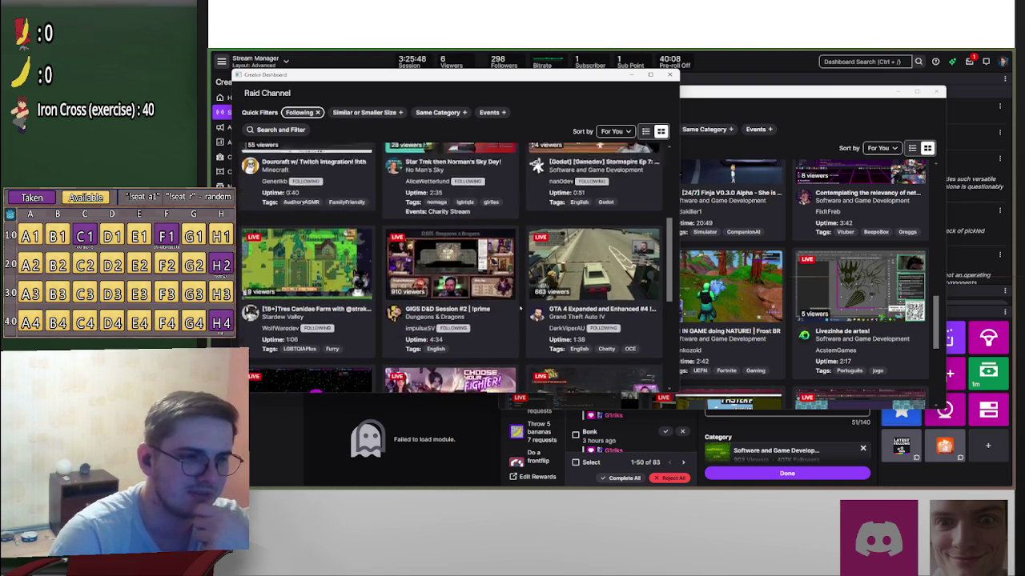
Step: Browse the followed-channel list, then move the Raid Channel window right and enlarge it
scroll(520, 308, "up", 3)
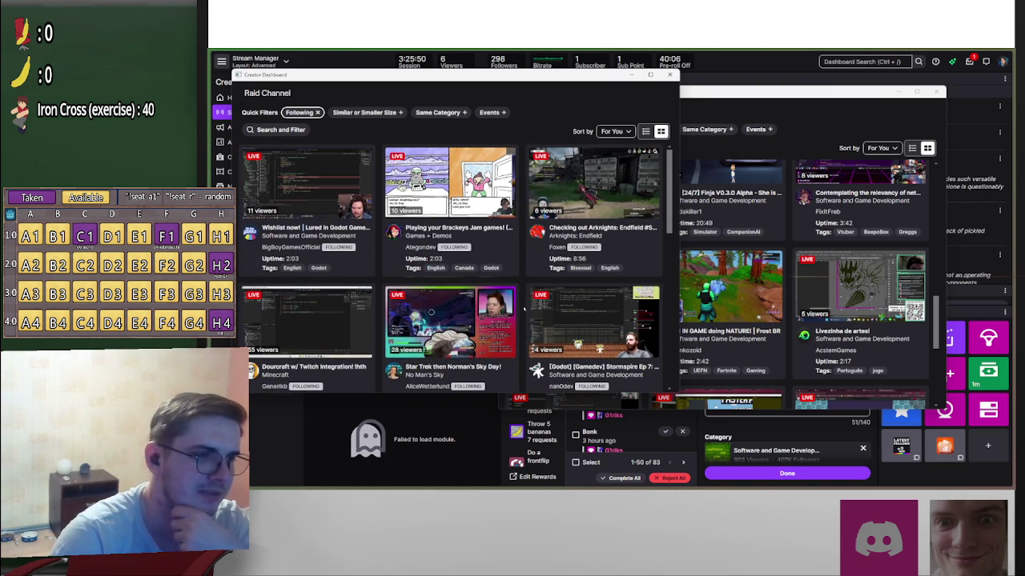
scroll(525, 308, "down", 3)
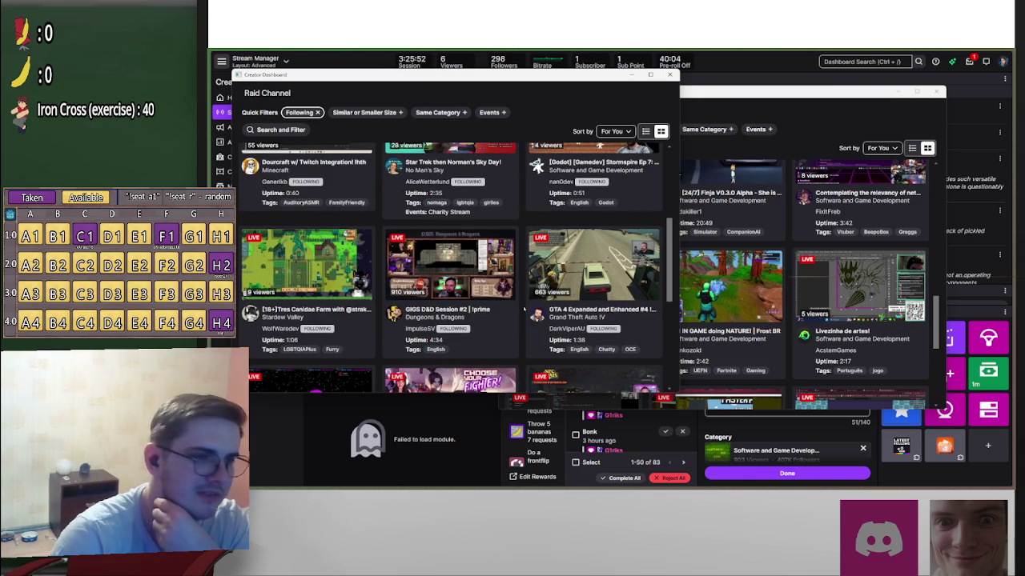
scroll(525, 308, "up", 2)
scroll(524, 308, "down", 5)
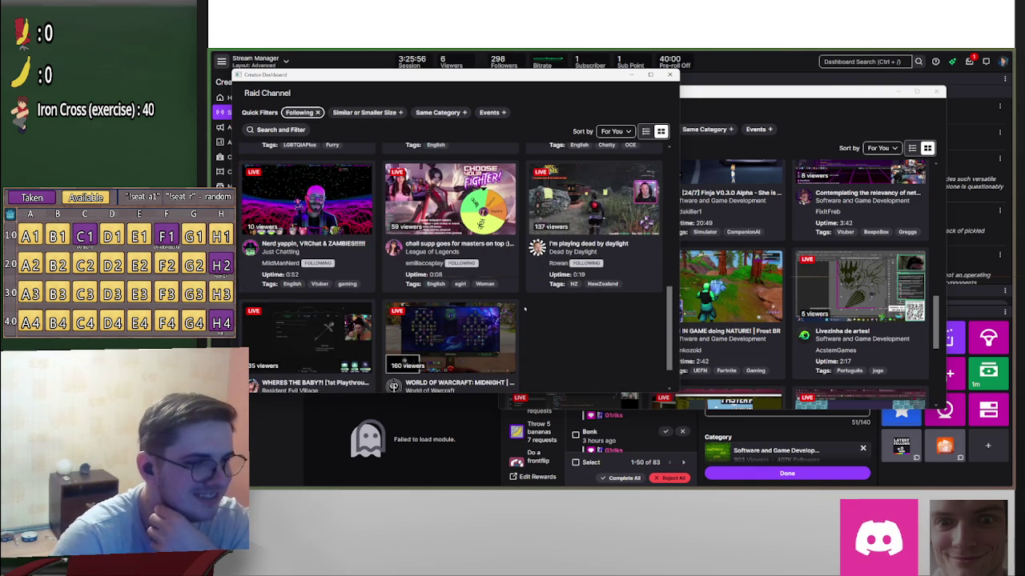
scroll(524, 308, "down", 1)
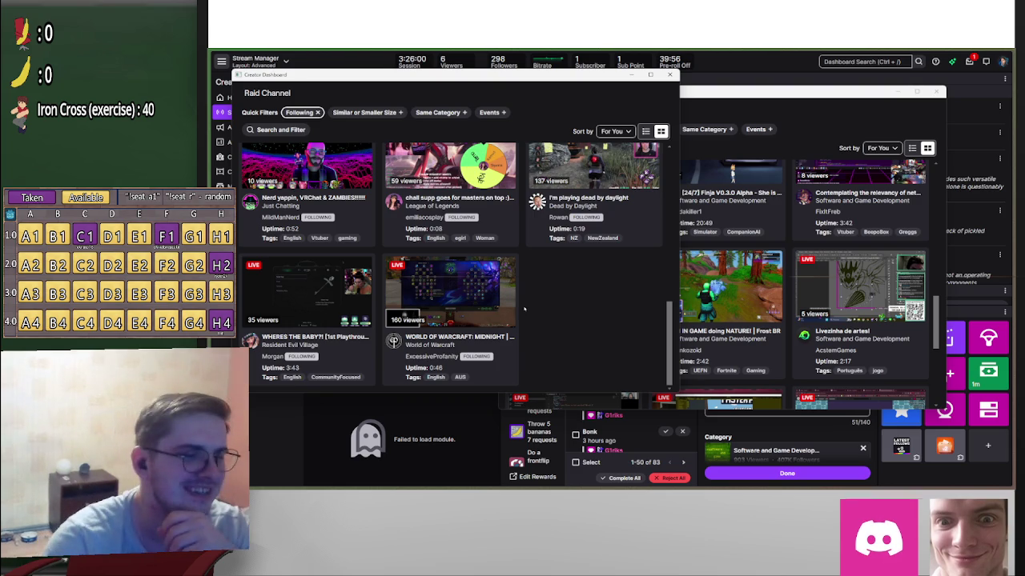
scroll(525, 308, "up", 5)
scroll(524, 314, "up", 2)
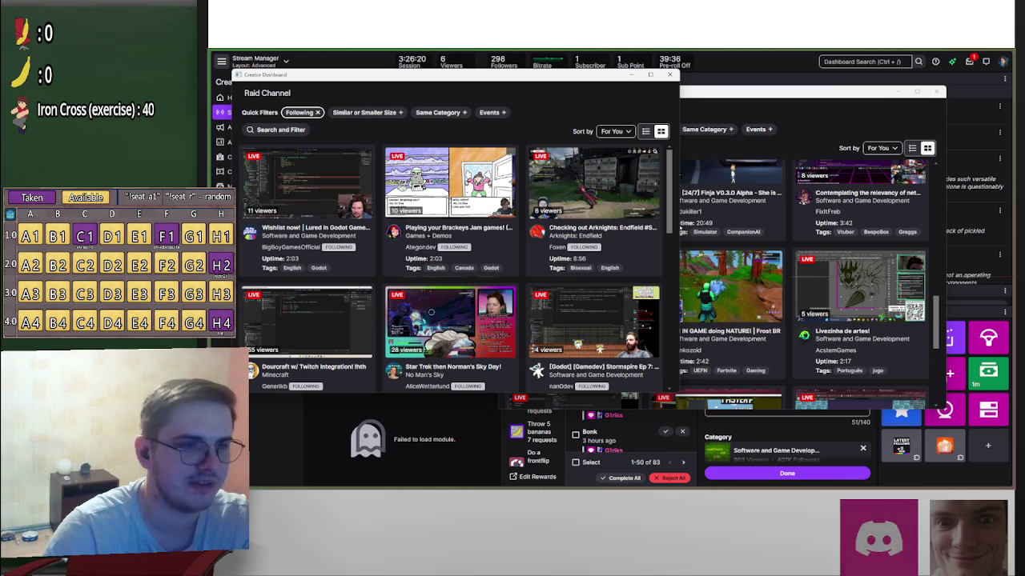
mouse_move(563, 81)
left_mouse_down()
mouse_move(713, 98)
mouse_move(826, 96)
mouse_move(732, 101)
left_mouse_up()
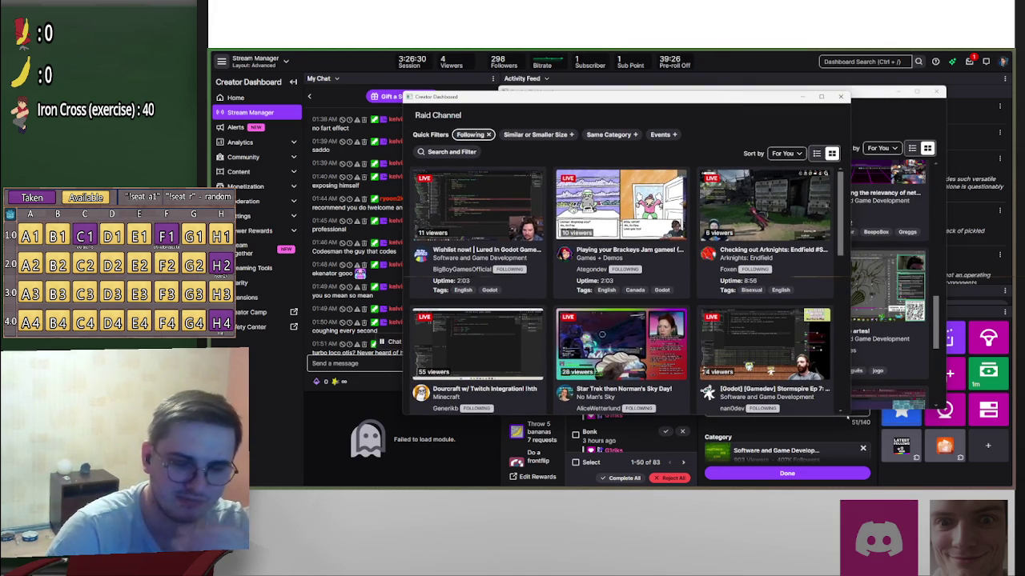
mouse_move(846, 416)
left_mouse_down()
mouse_move(862, 437)
mouse_move(851, 452)
left_mouse_up()
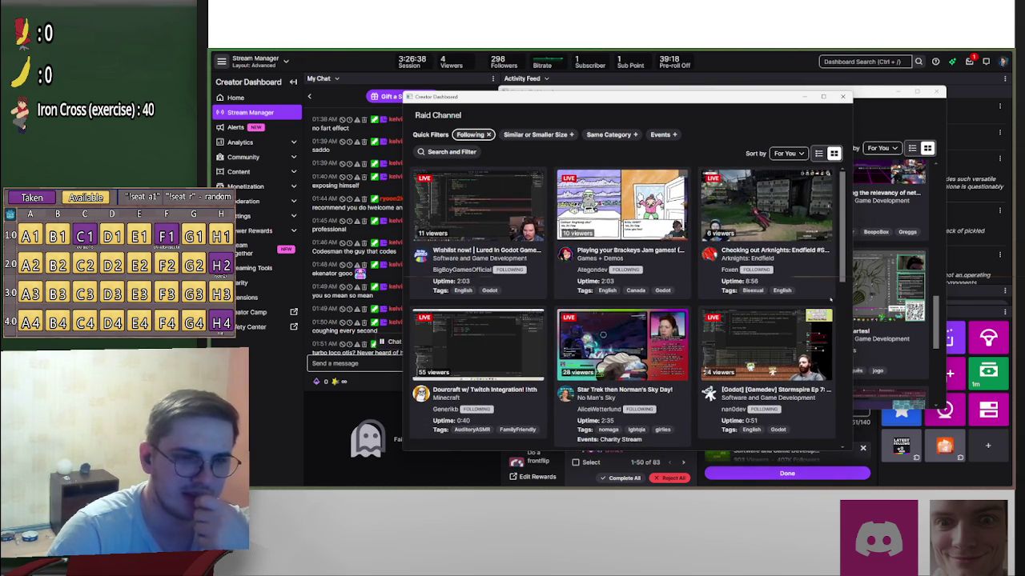
mouse_move(841, 286)
left_mouse_down()
mouse_move(828, 453)
mouse_move(827, 274)
mouse_move(850, 242)
left_mouse_up()
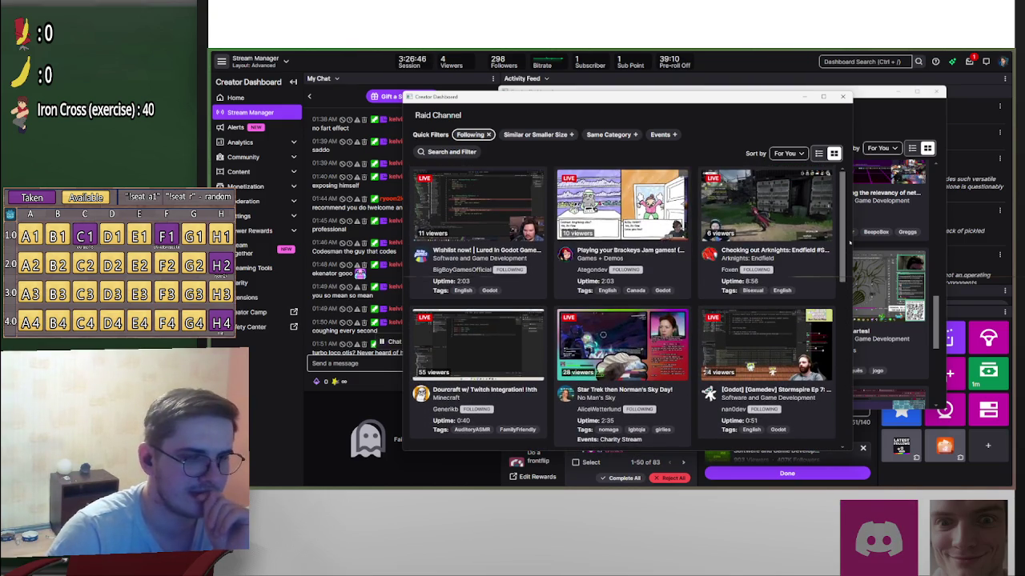